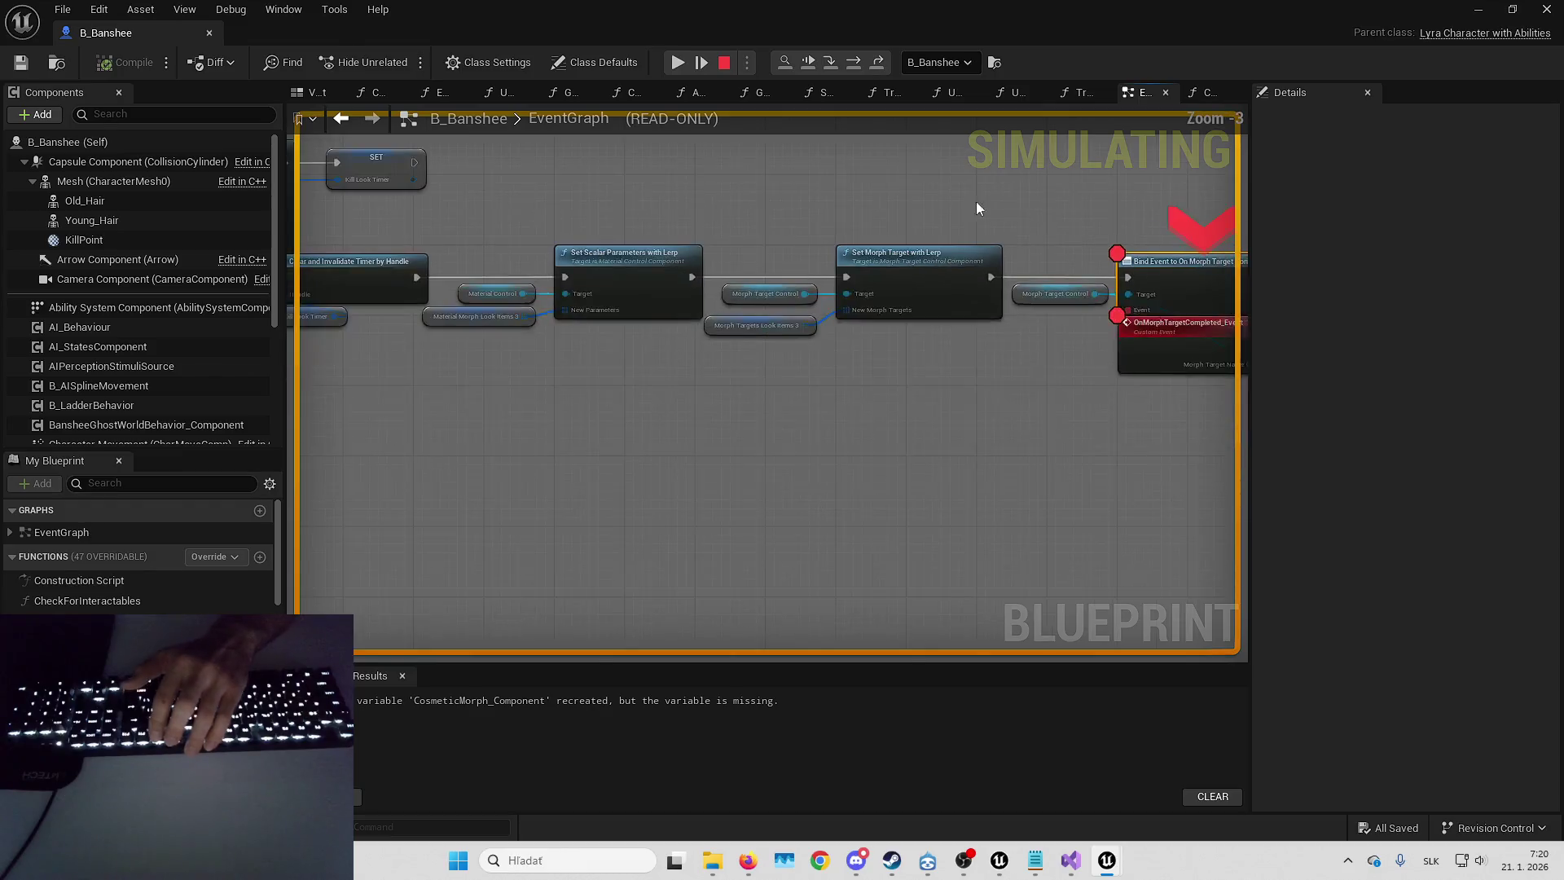
- Glance at the running game, then return to the Blueprint graph near Set Scalar Parameters
scroll(894, 389, "up", 2)
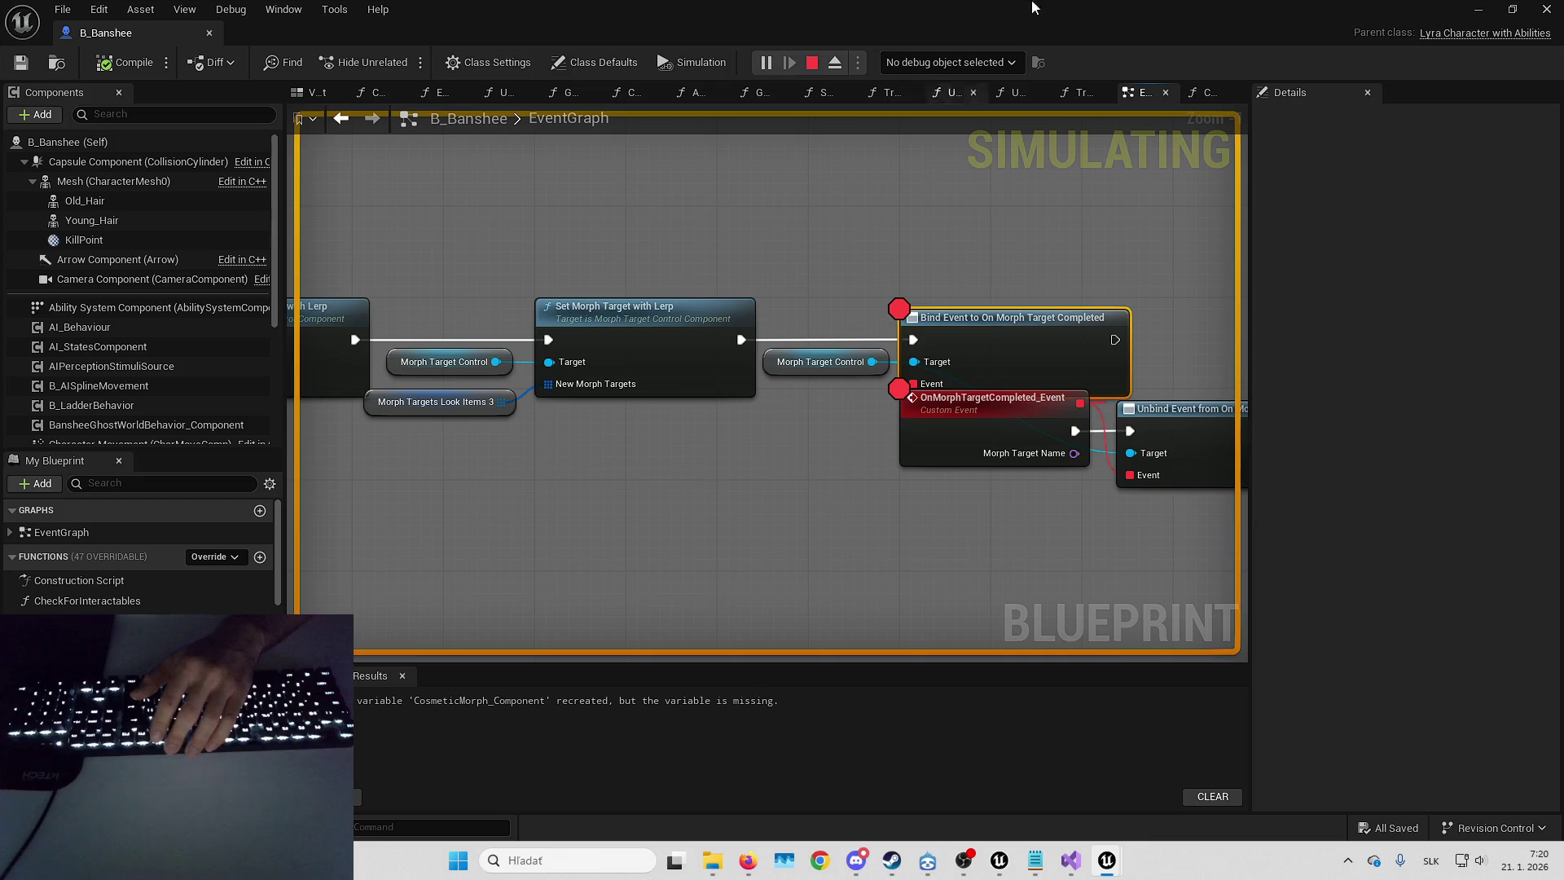
key("alt+Tab")
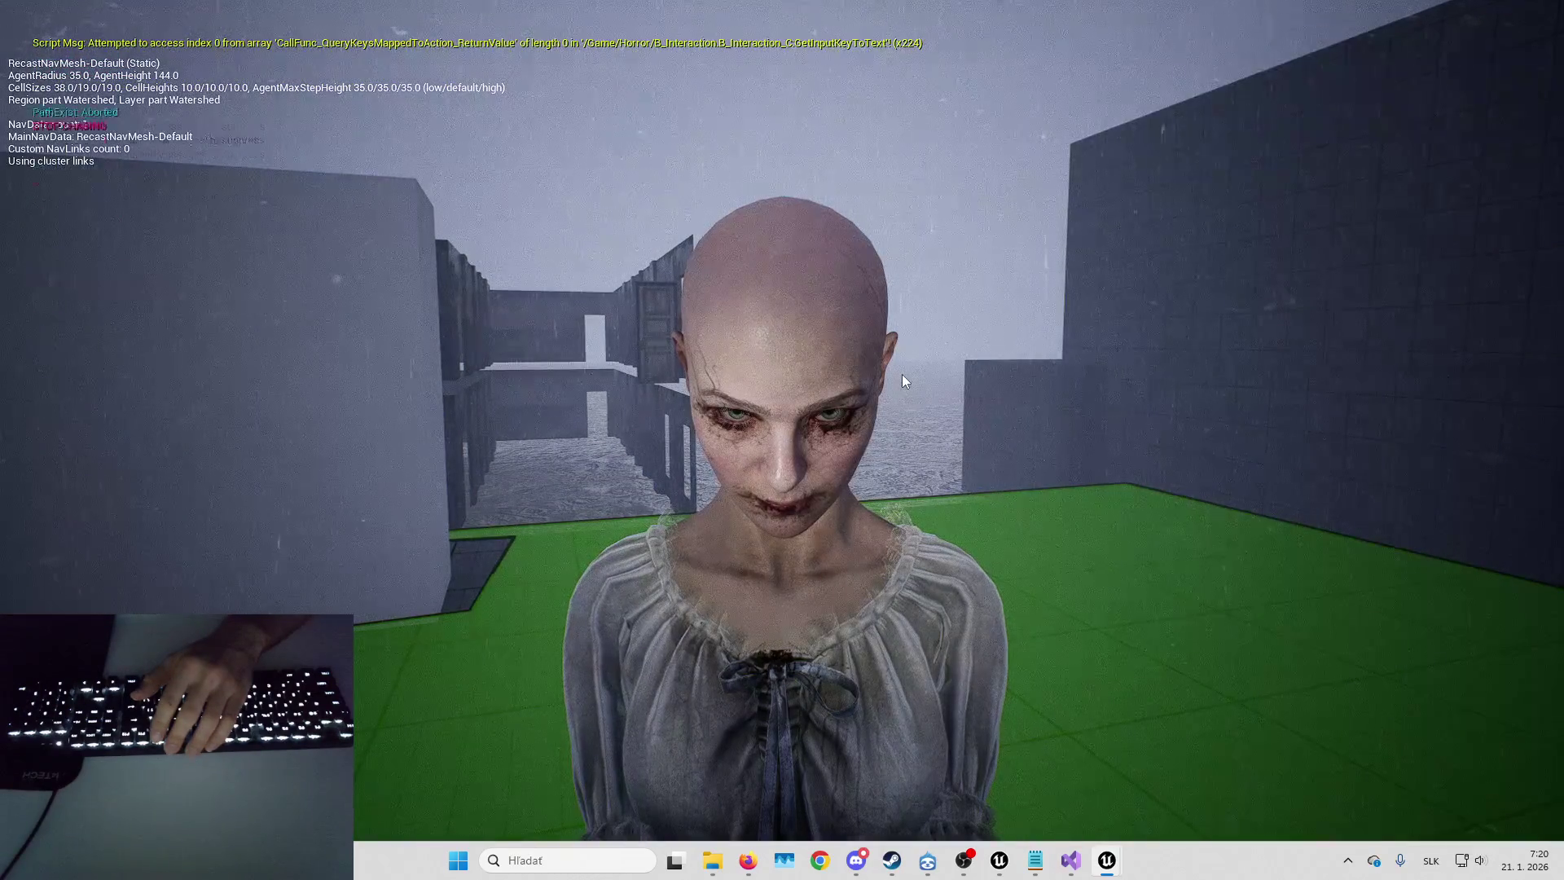
key("alt+Tab")
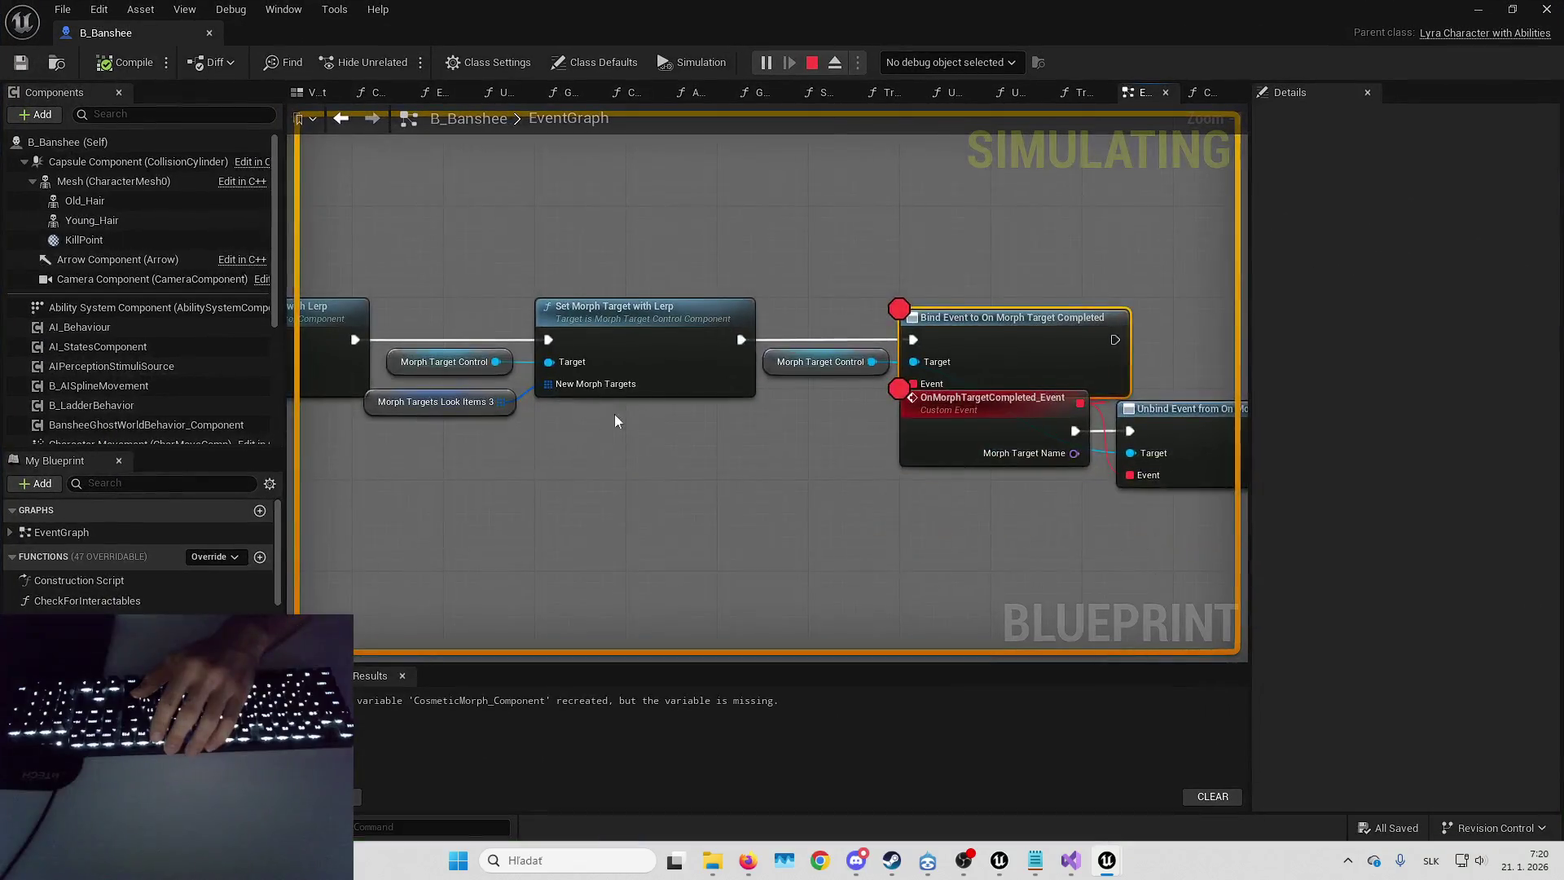
left_click_drag(442, 363, 746, 315)
- Expand Morph Targets Look Items 3 defaults (Old Dress, Morph Teeth), then stop the simulation
left_click(723, 358)
left_click(1287, 432)
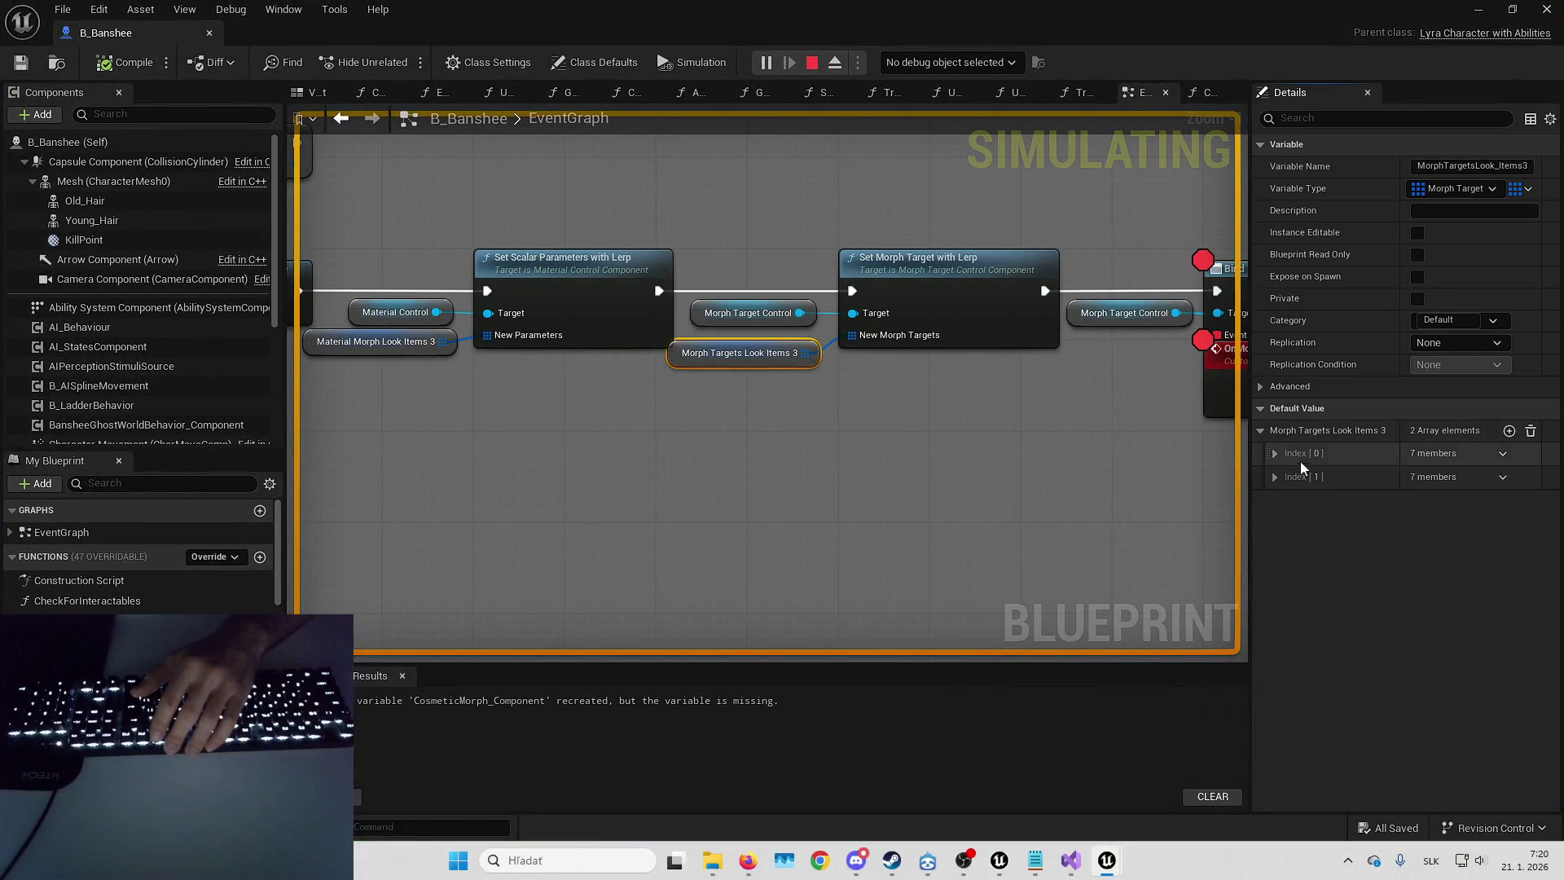
left_click(1299, 453)
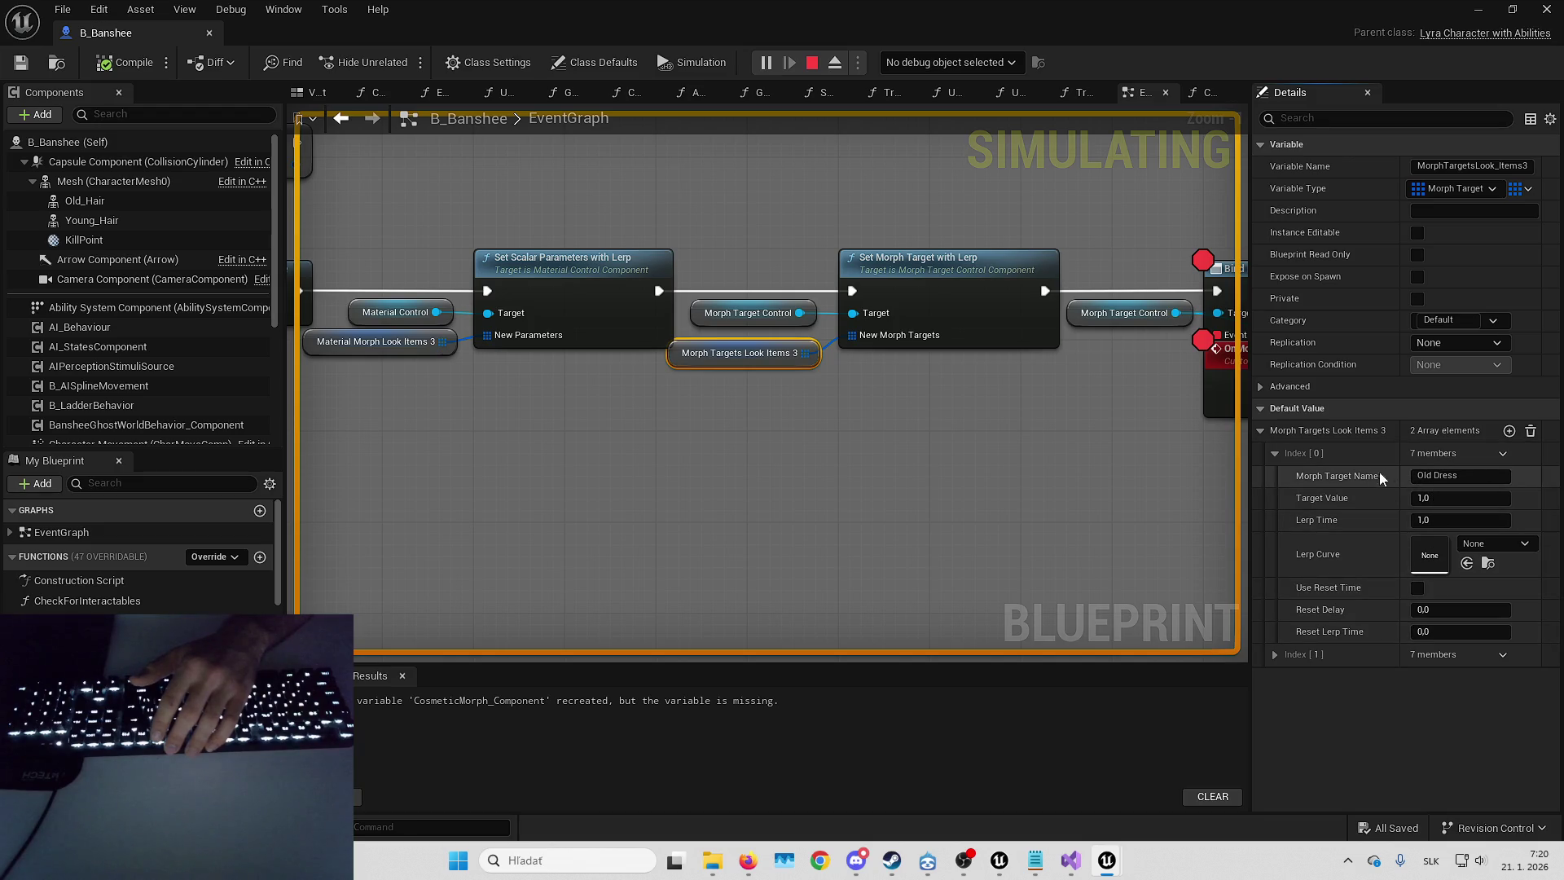
left_click_drag(1399, 472, 1377, 466)
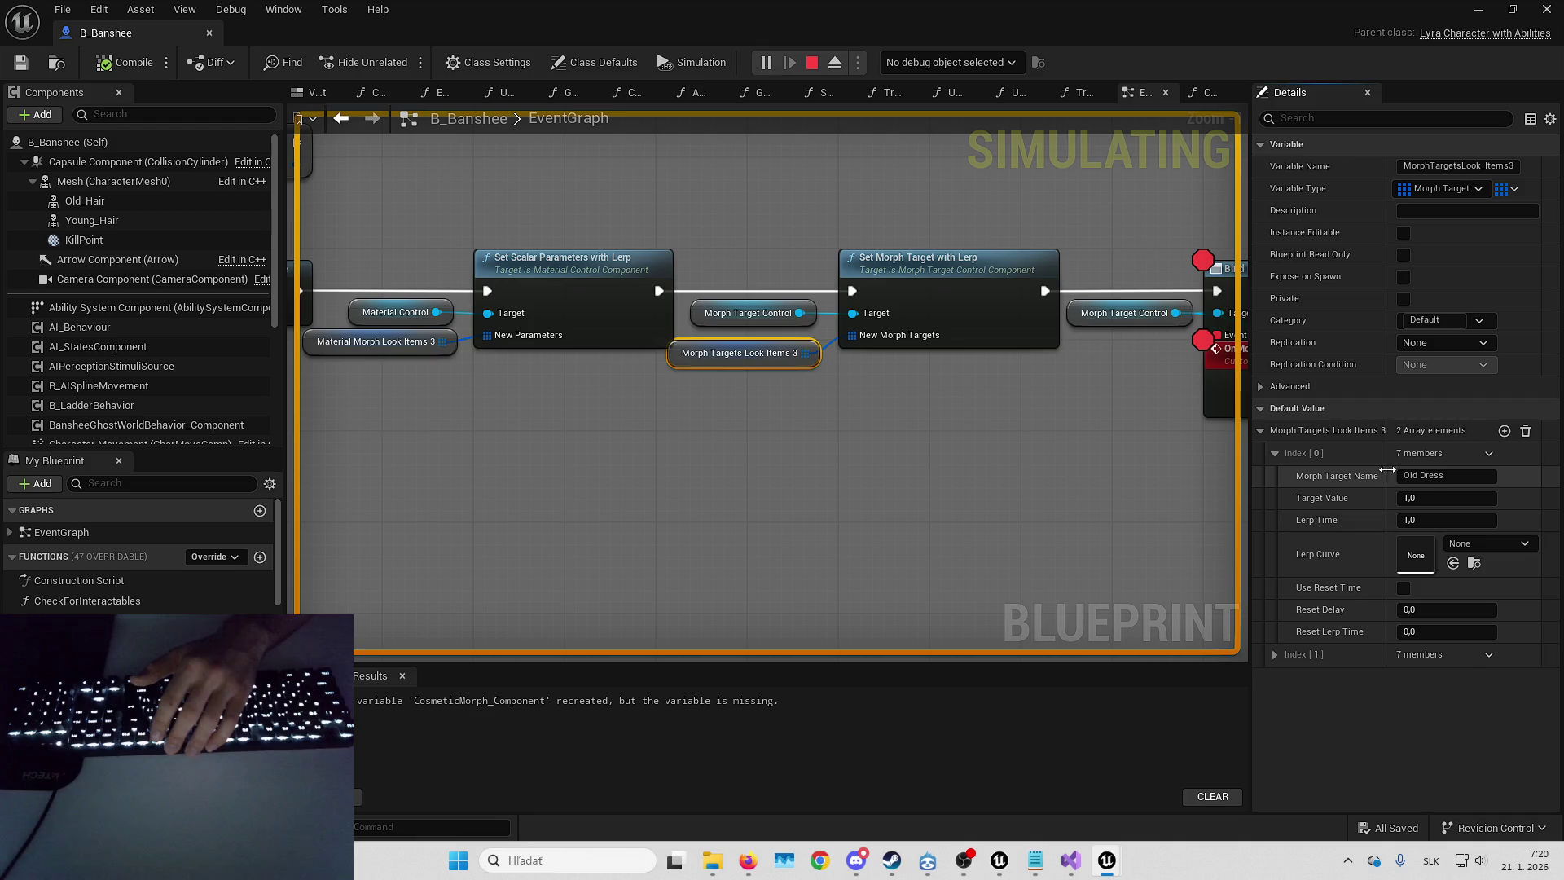
left_click_drag(664, 361, 826, 374)
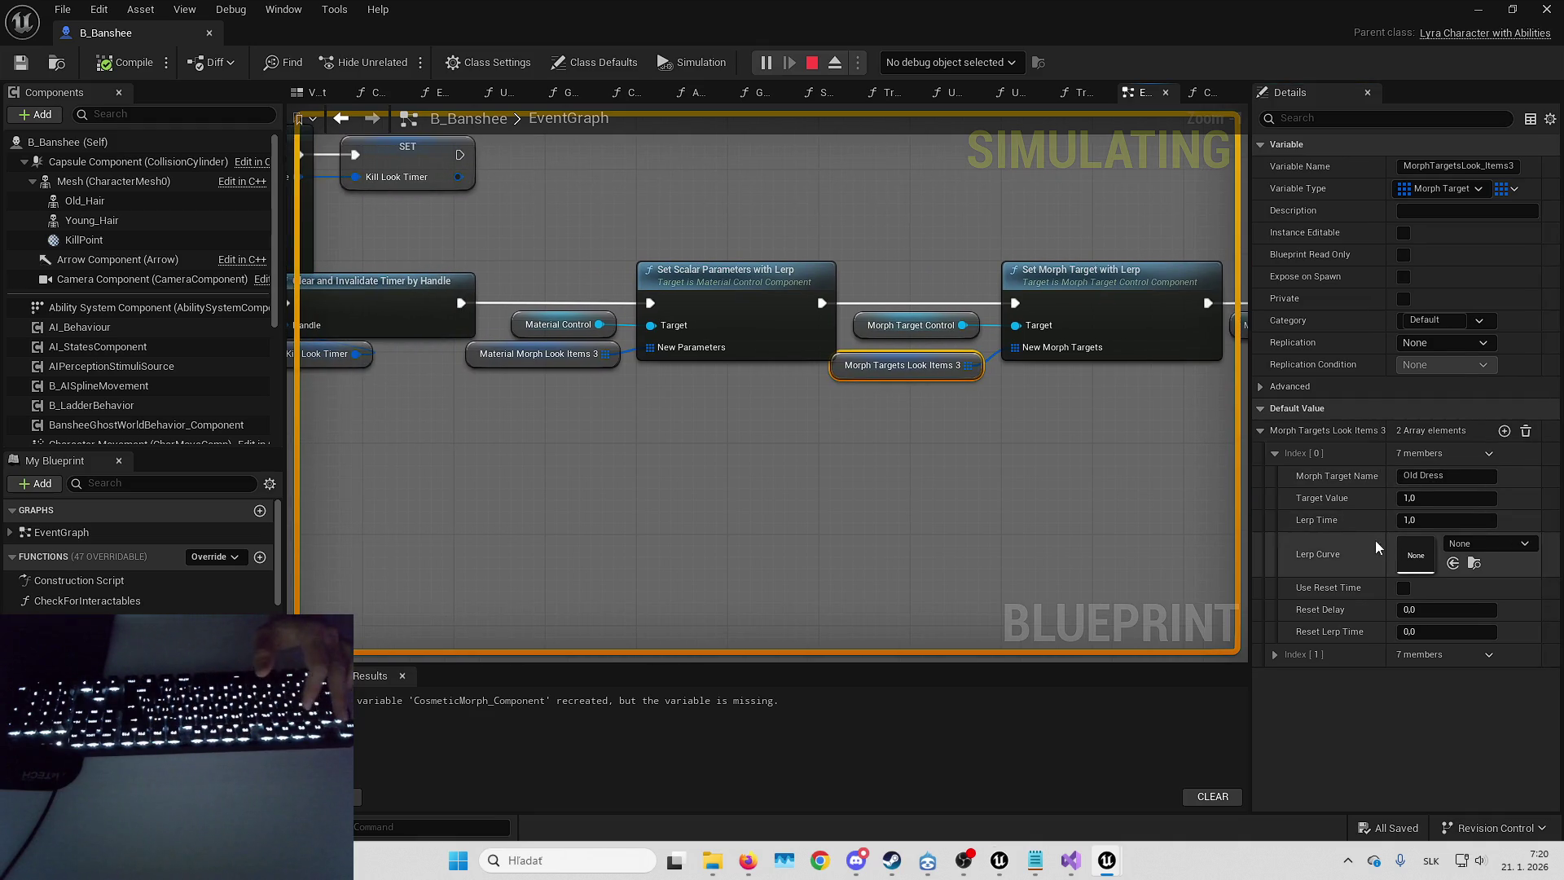
left_click(1349, 658)
left_click_drag(1024, 479, 975, 478)
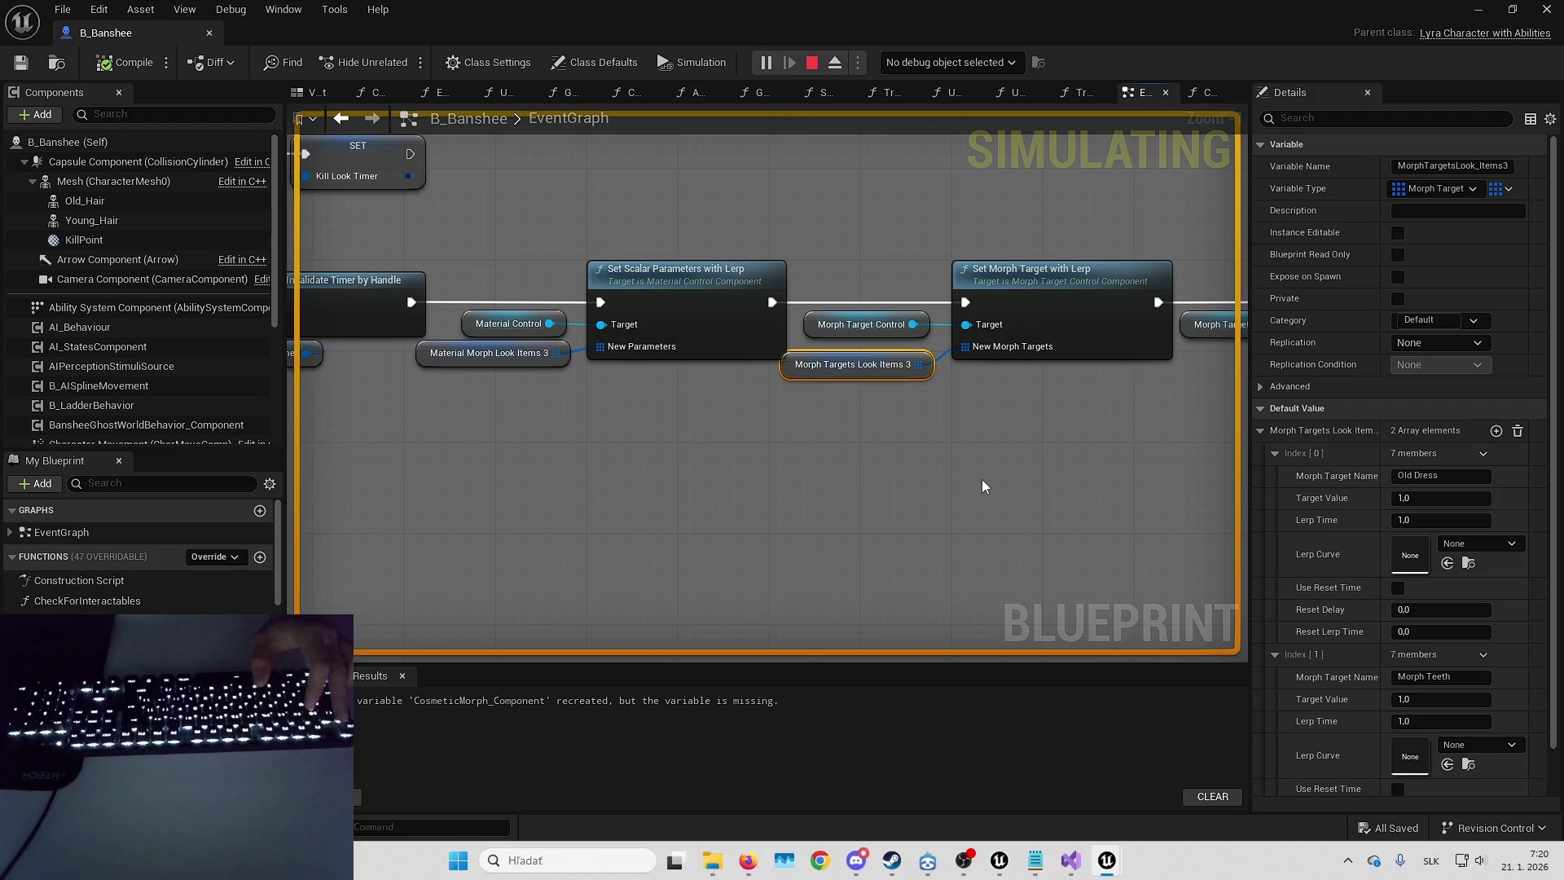
key("Escape")
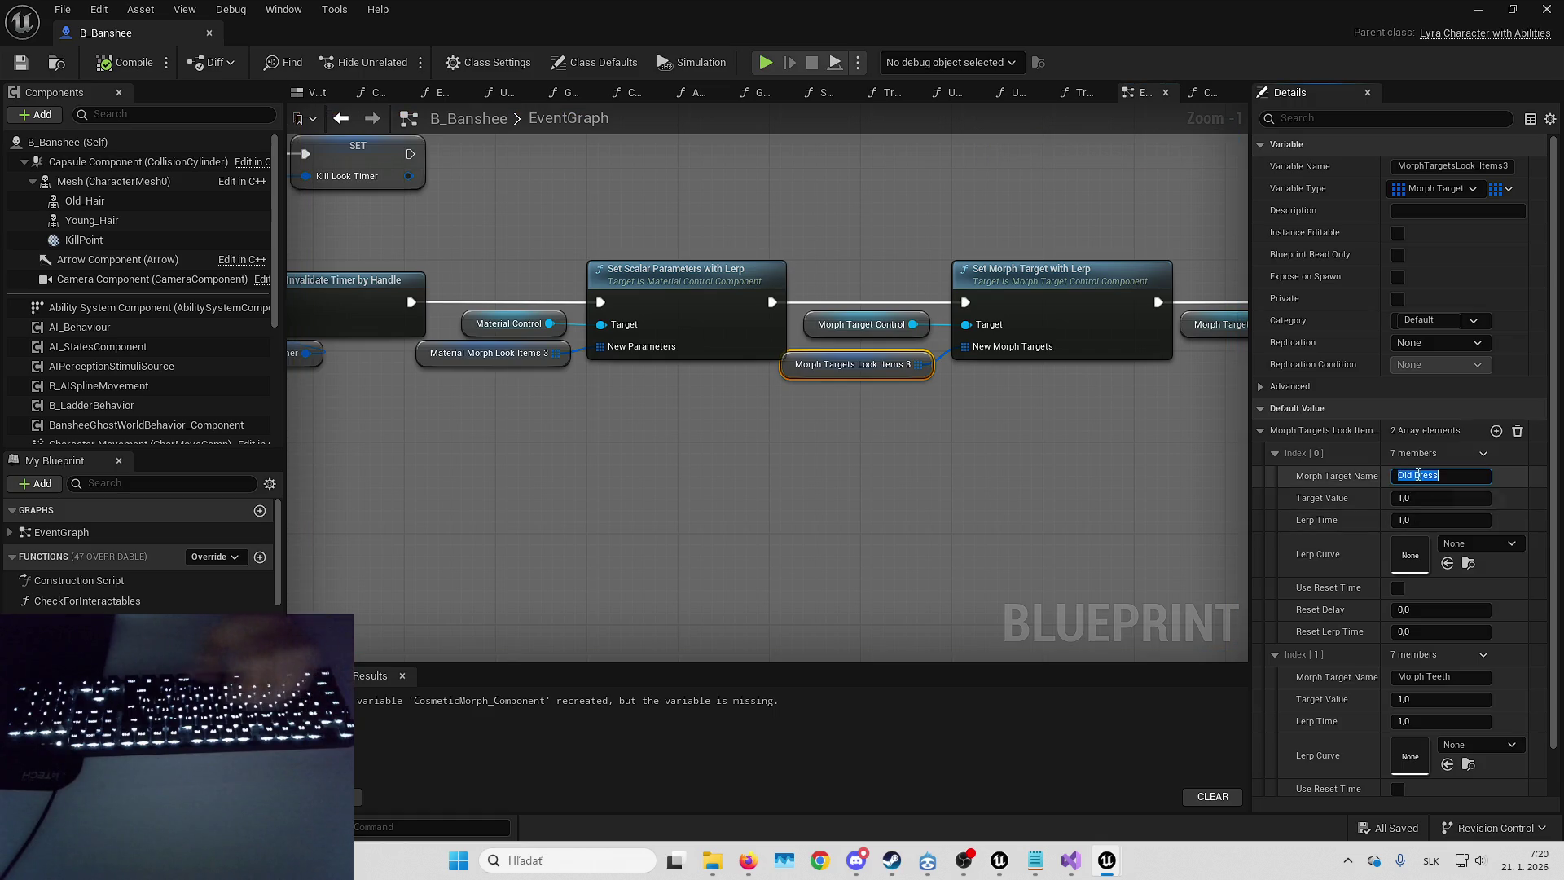
- Rename the morph targets to OldDress and MorphTeeth, compile B_Banshee, and start Play
left_click(1418, 475)
key("Return")
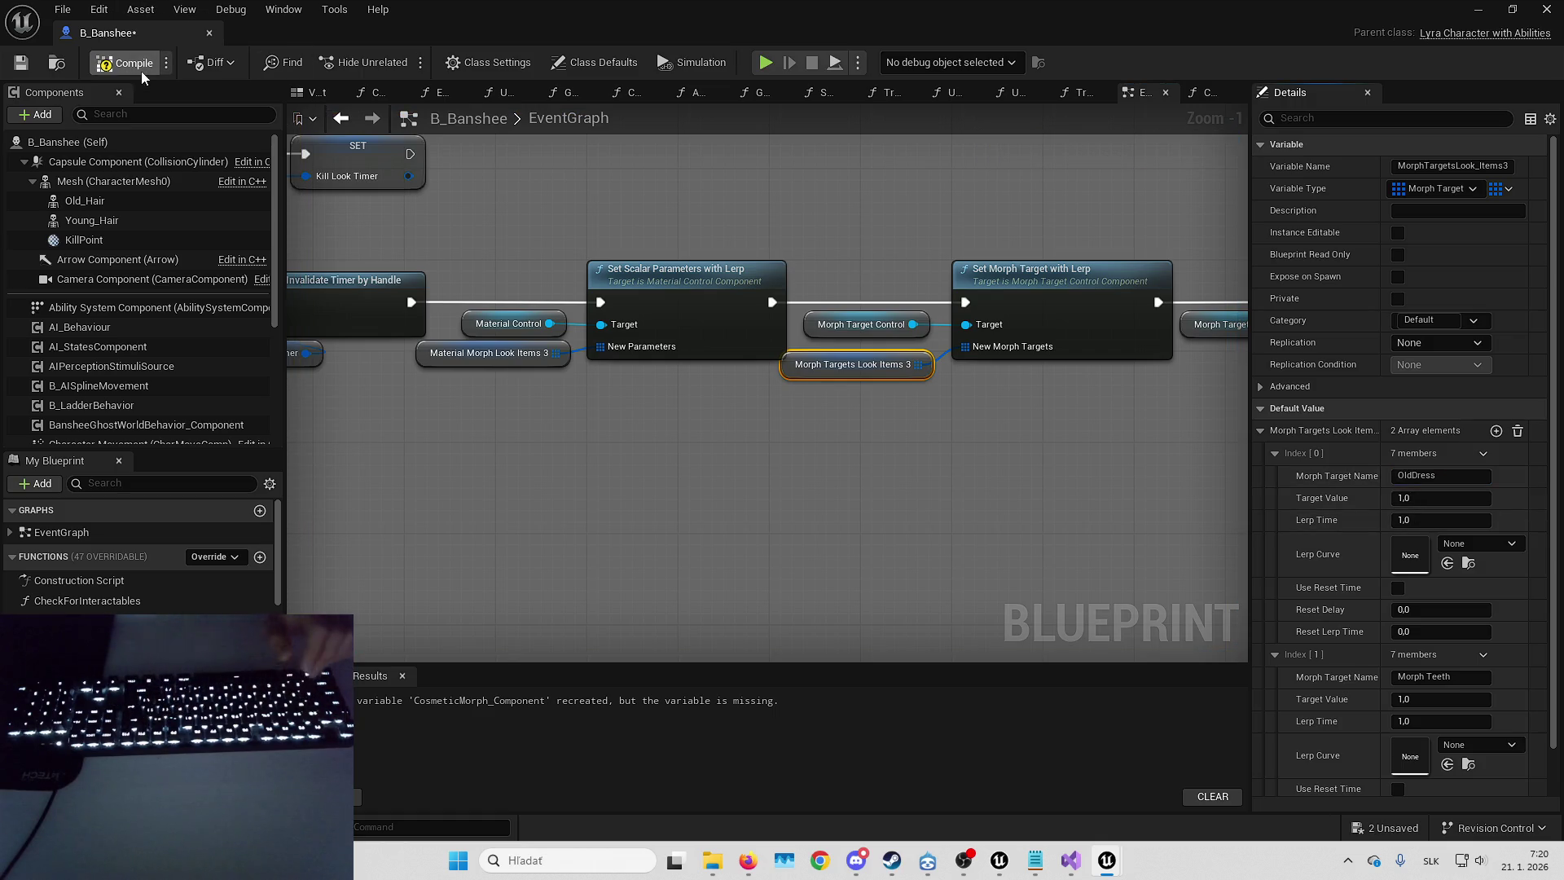
key("F7")
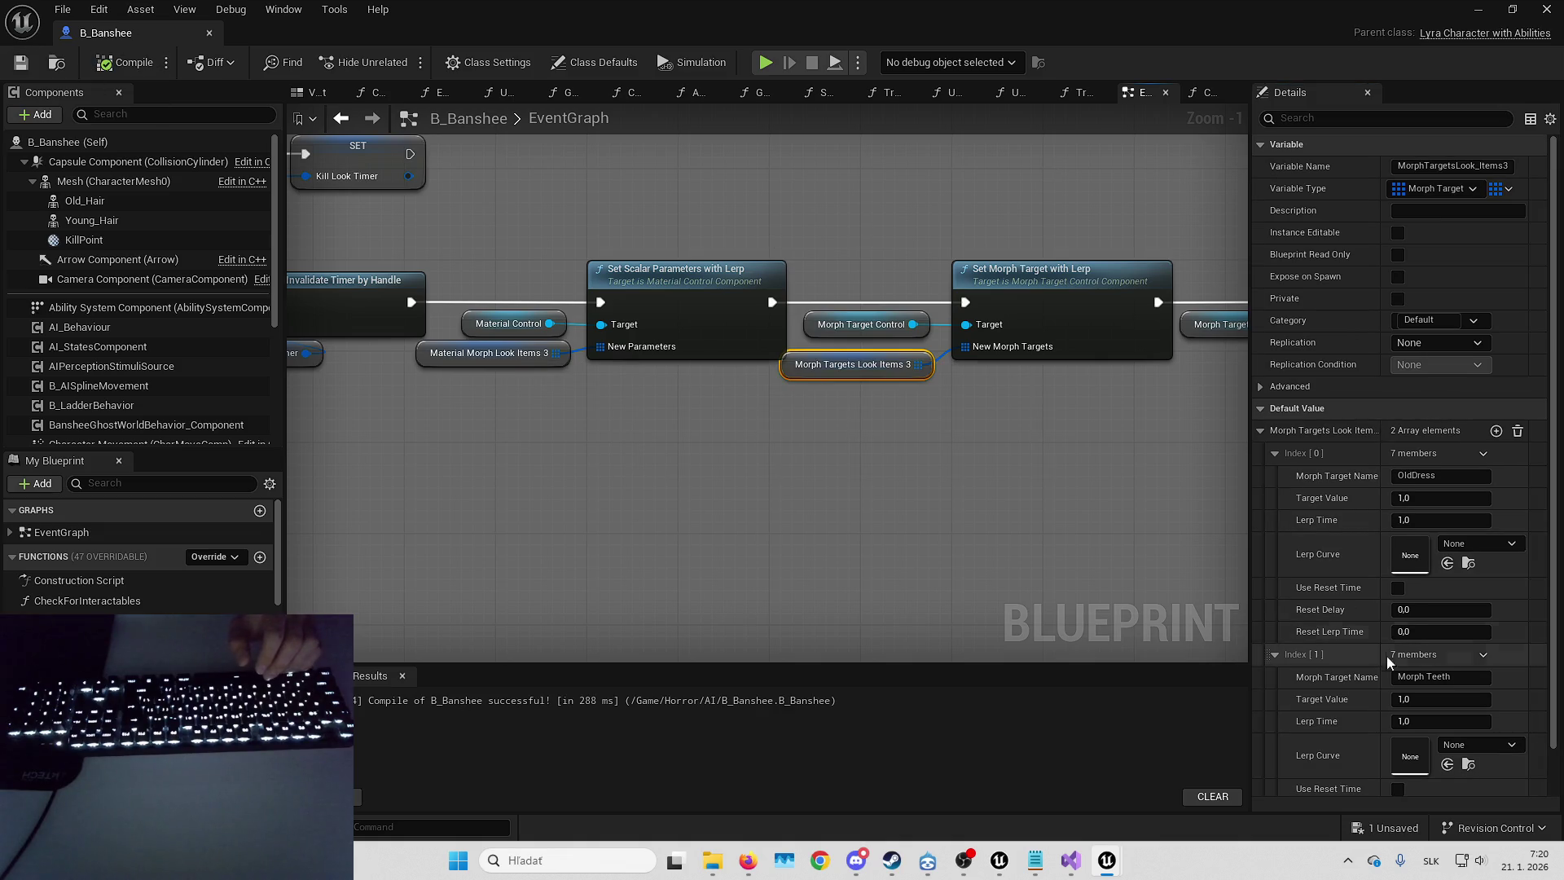
double_click(1434, 677)
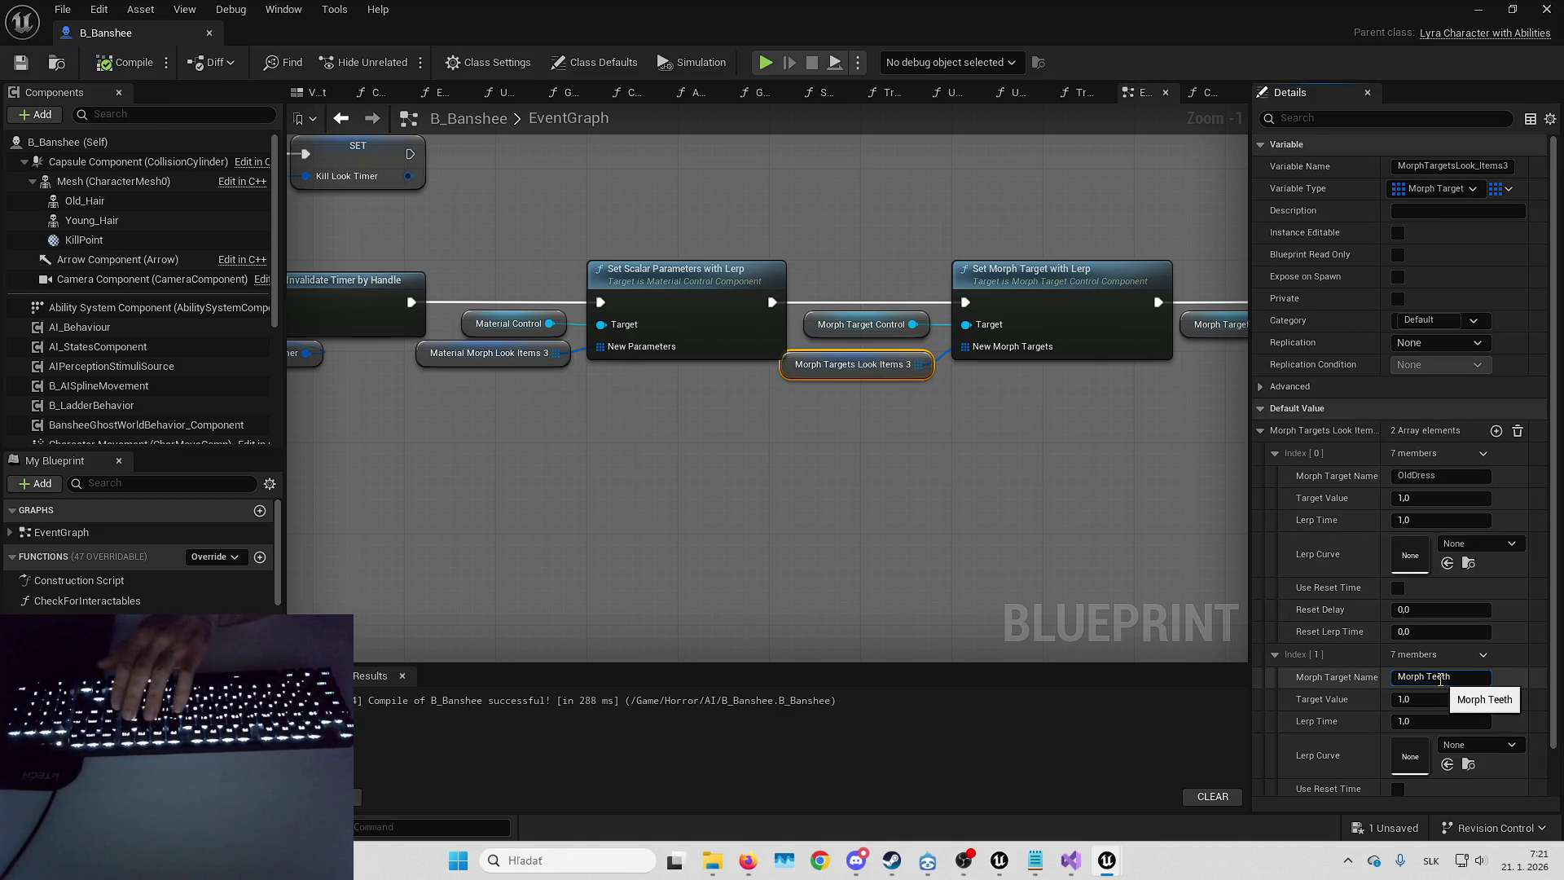
key("Return")
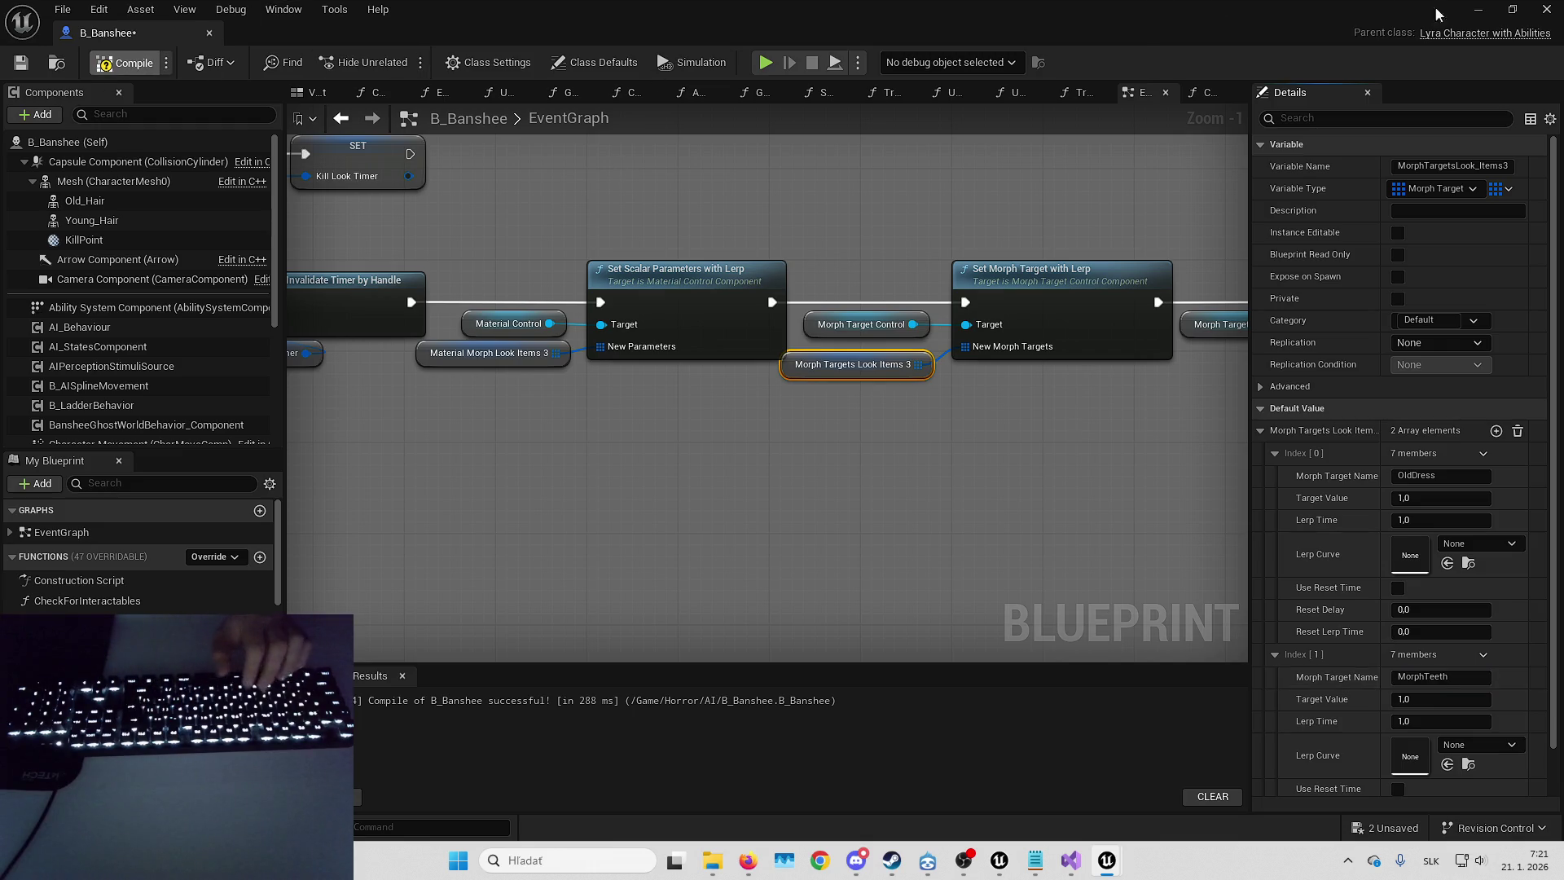
left_click(1479, 10)
left_click(868, 422)
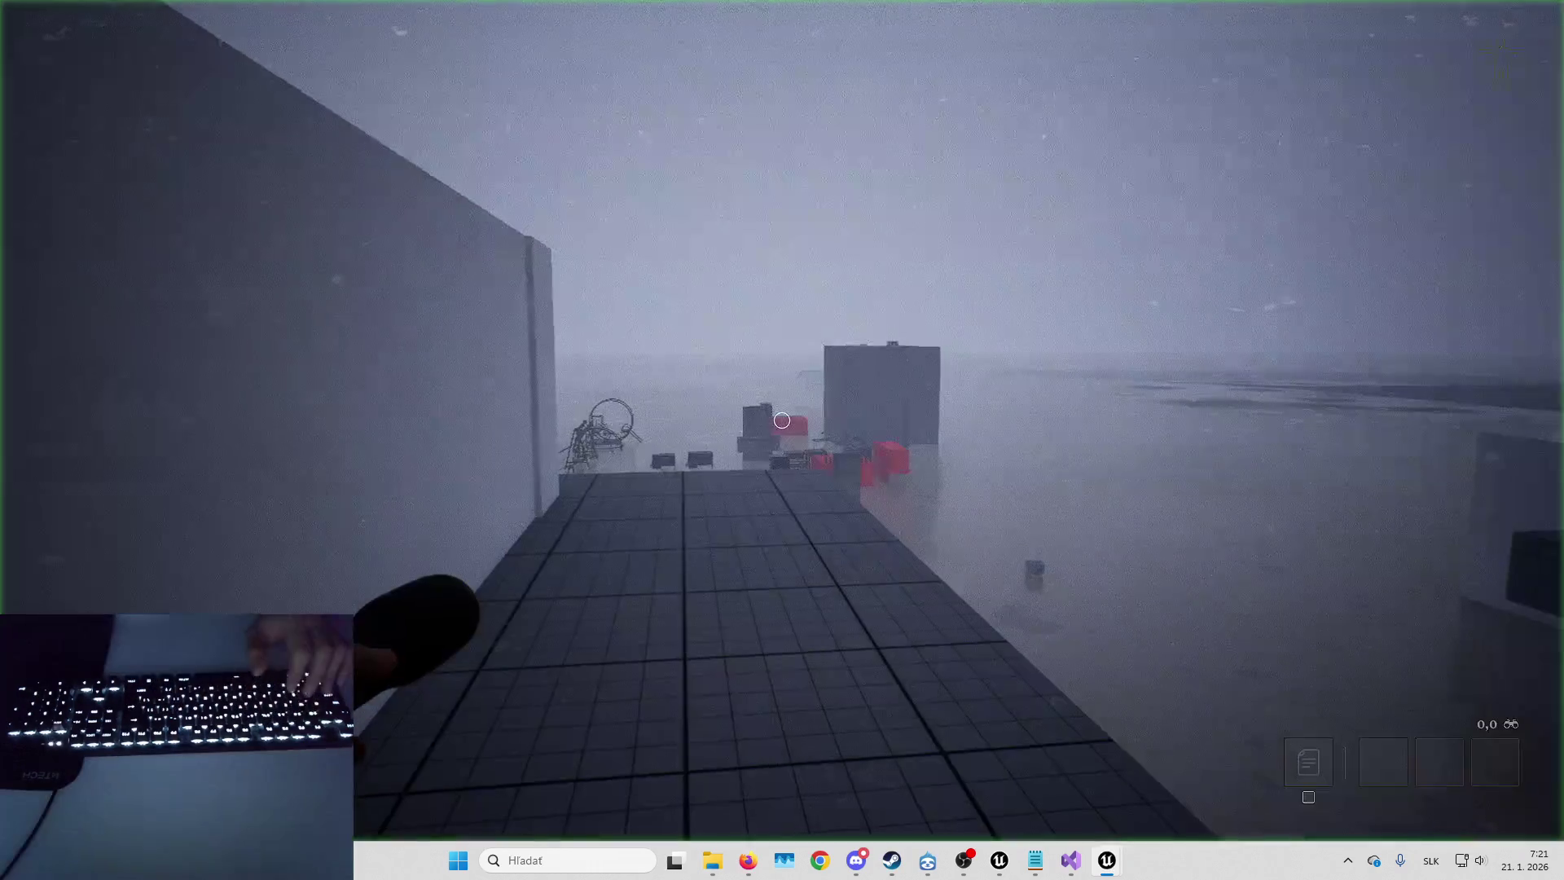
- Walk out onto the rooftop and run the STARTENEMYLOGIC debug command
key("w")
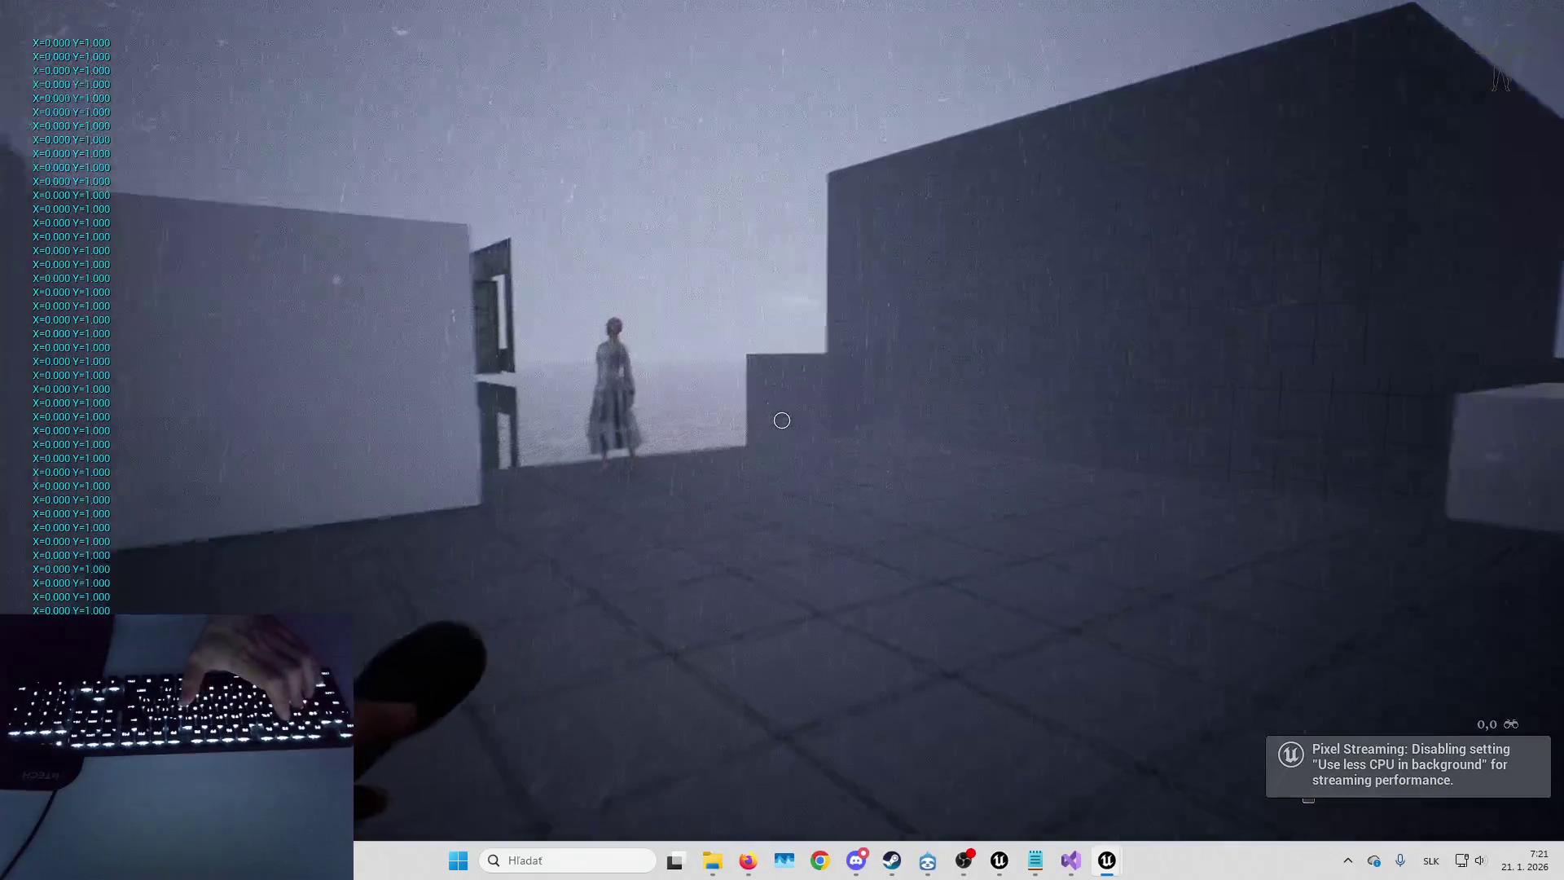
key("p")
key("Tab")
left_click(1247, 558)
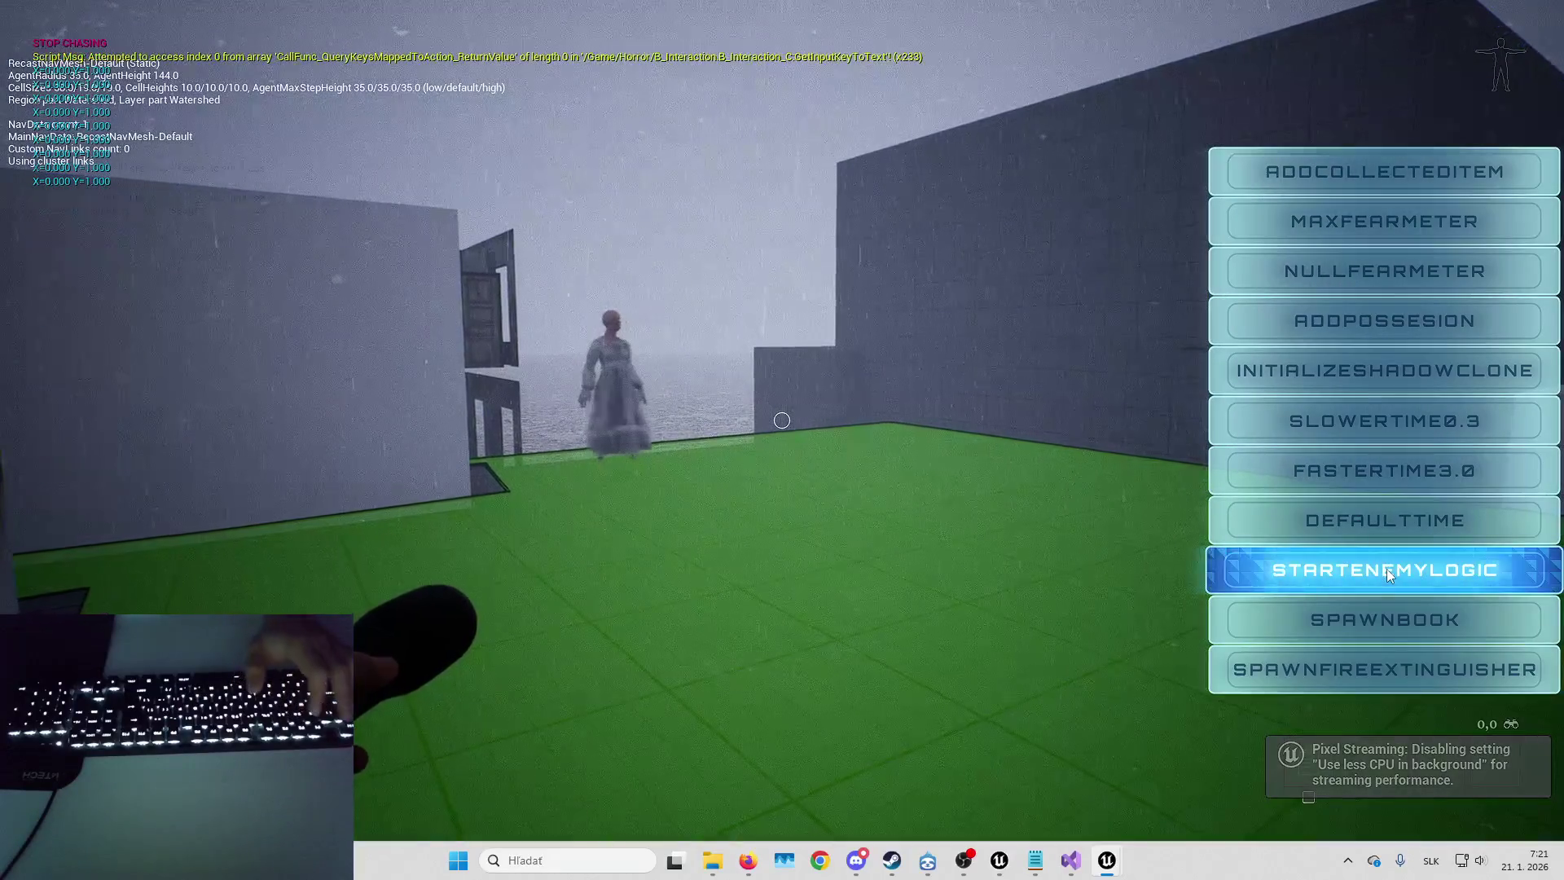
key("Tab")
- Face the approaching ghost, resume past the breakpoint with F5, then end the session
key("d")
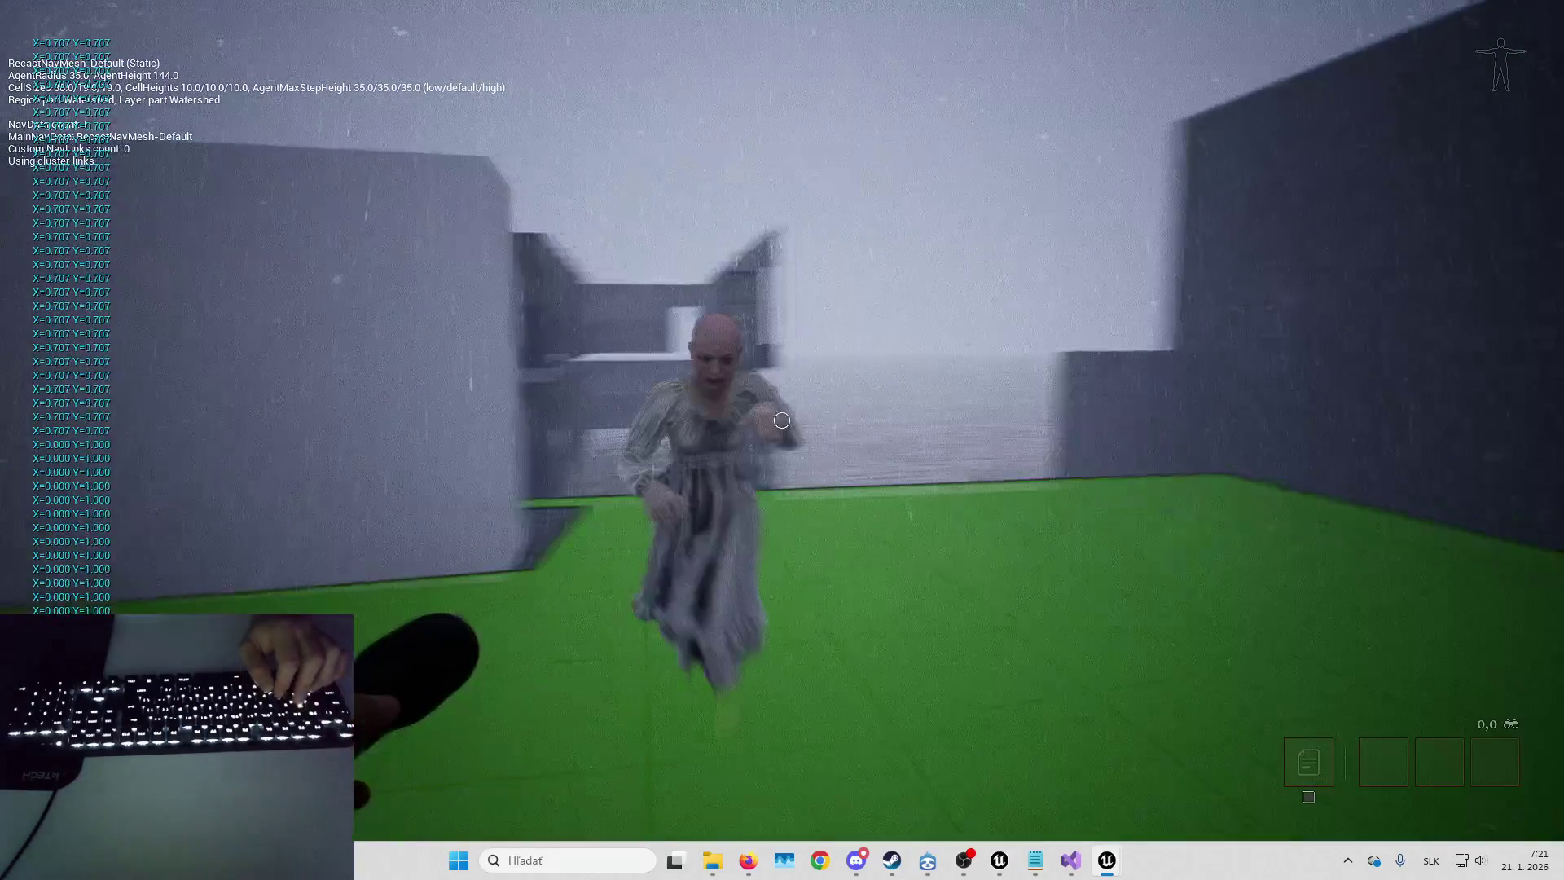
key("w")
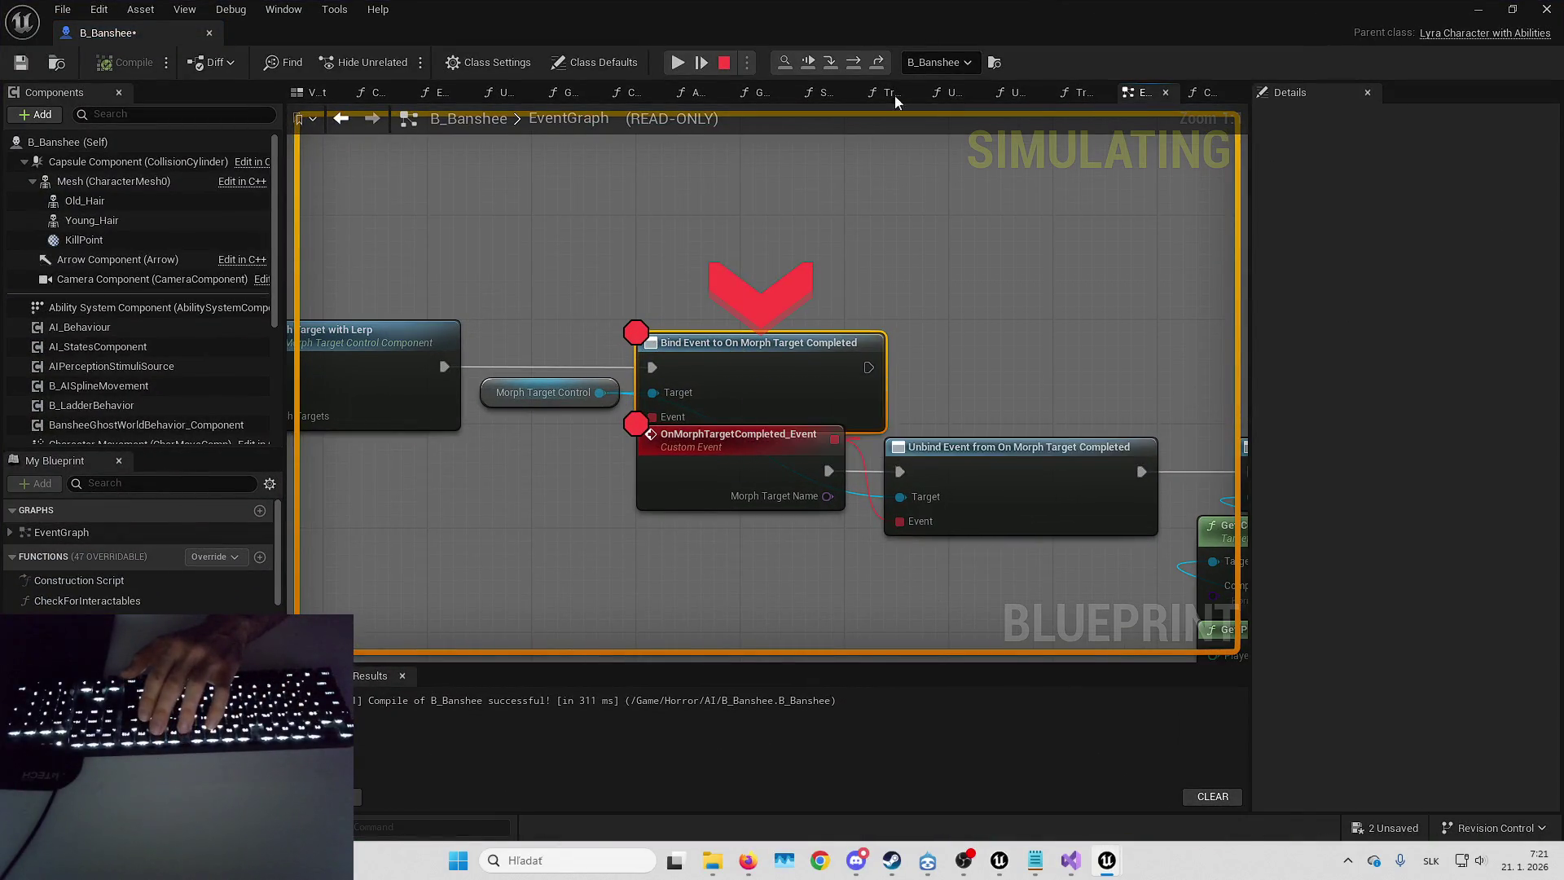
key("F5")
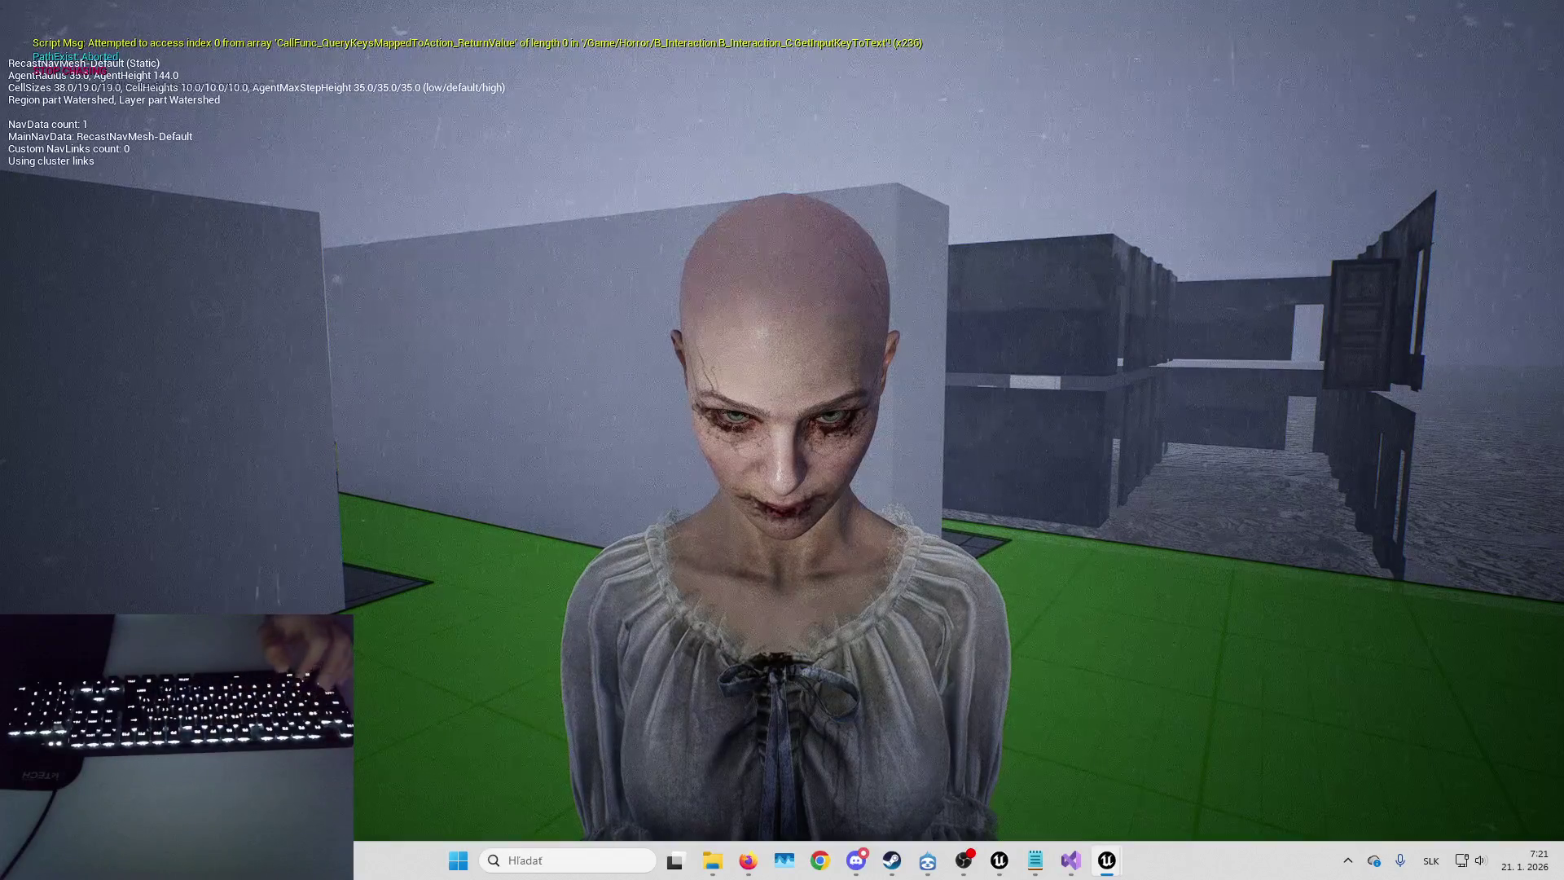
key("Escape")
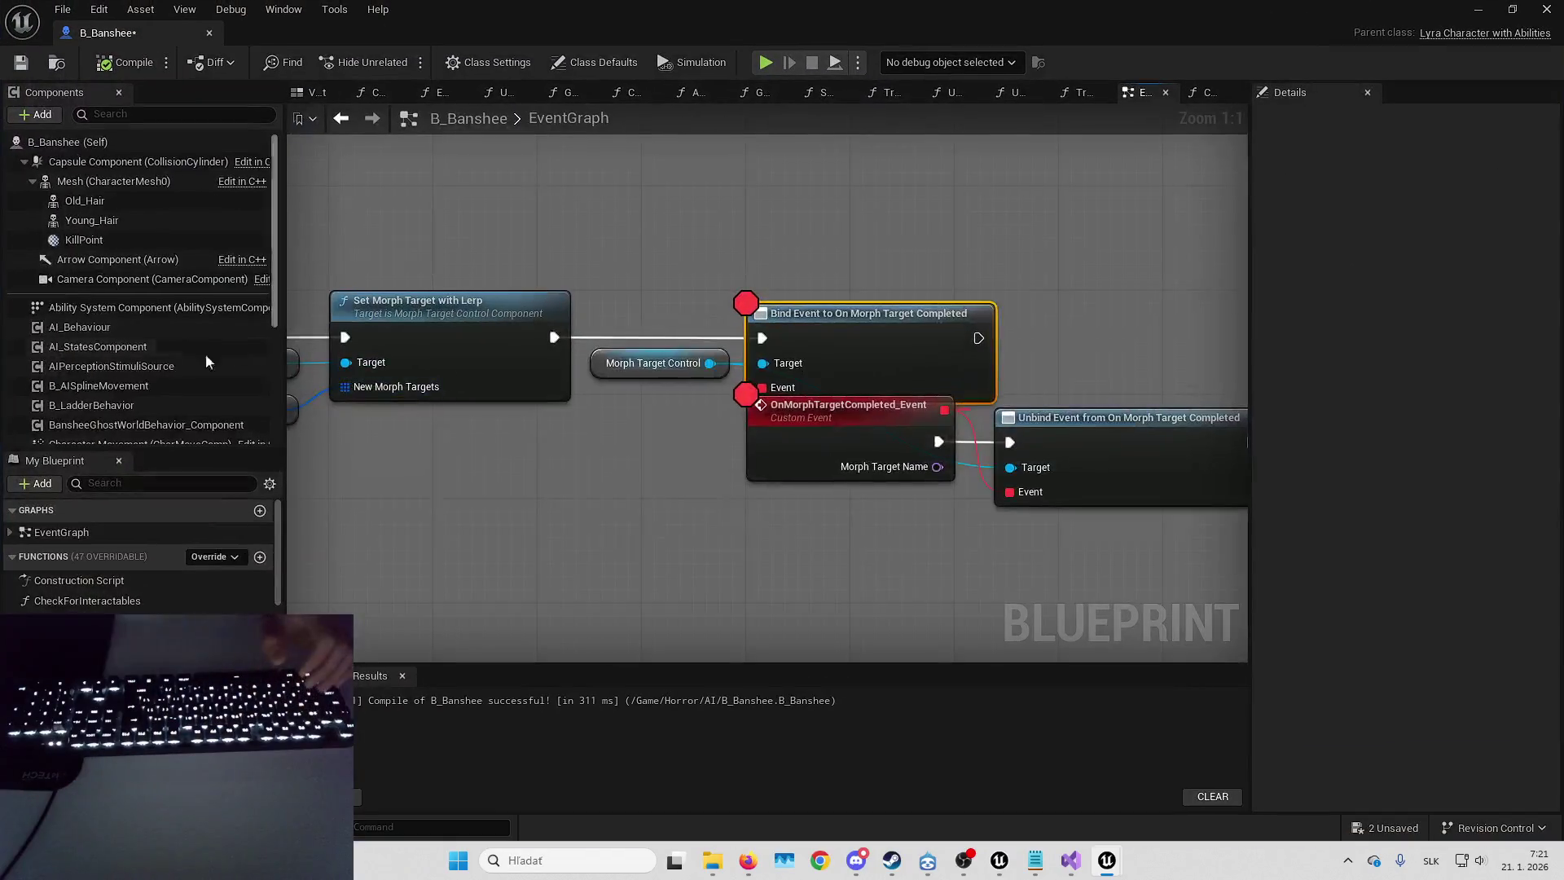
- Check the MorphTargetControl component's options, then restore the normal level editor layout
scroll(119, 364, "down", 3)
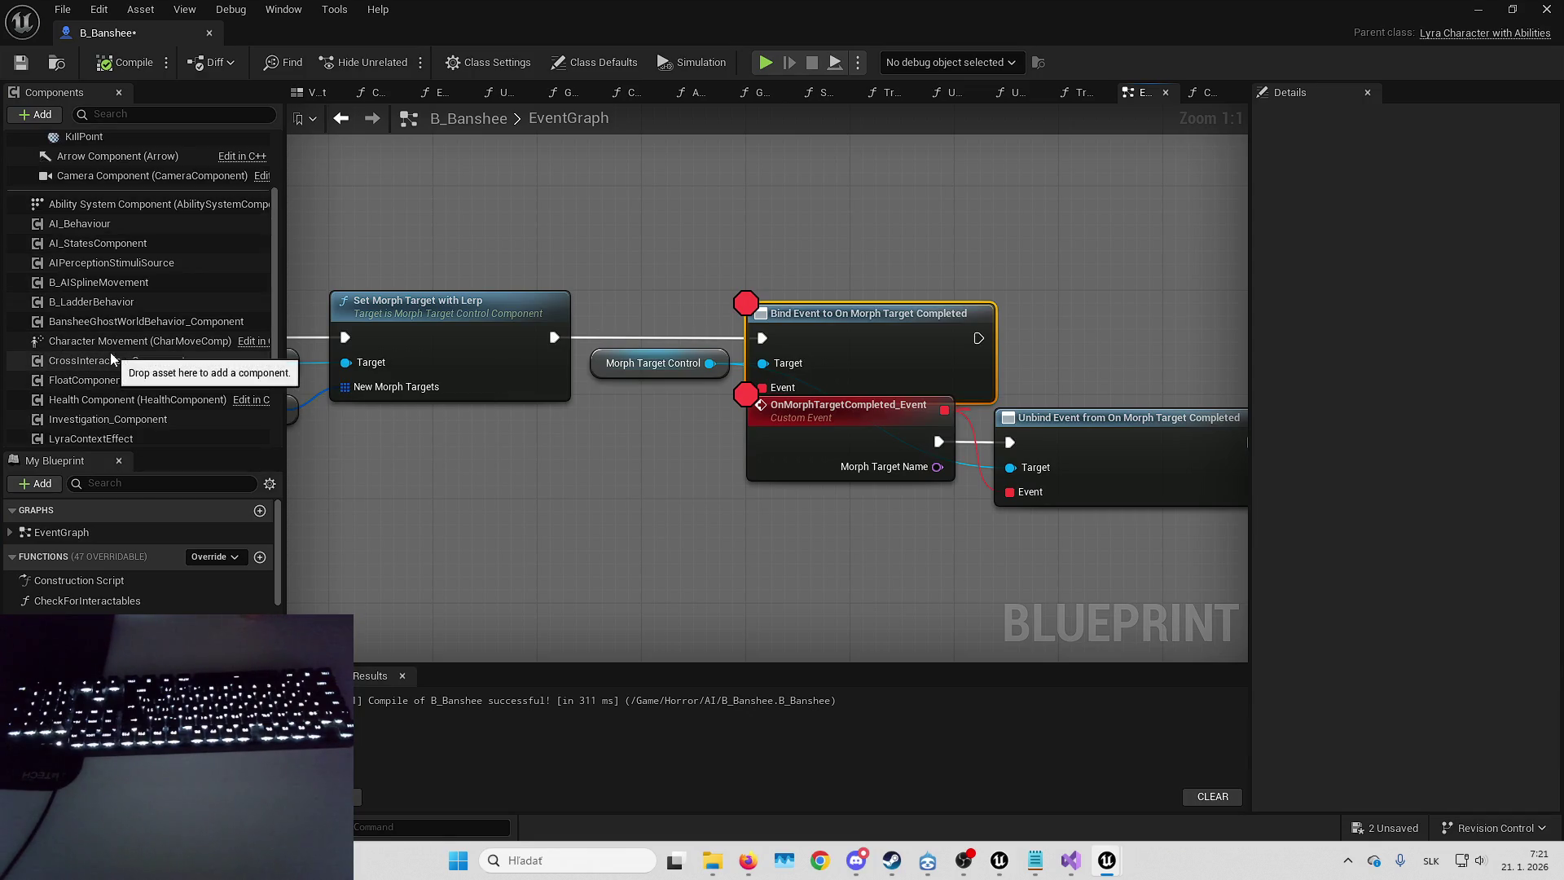
scroll(112, 363, "down", 4)
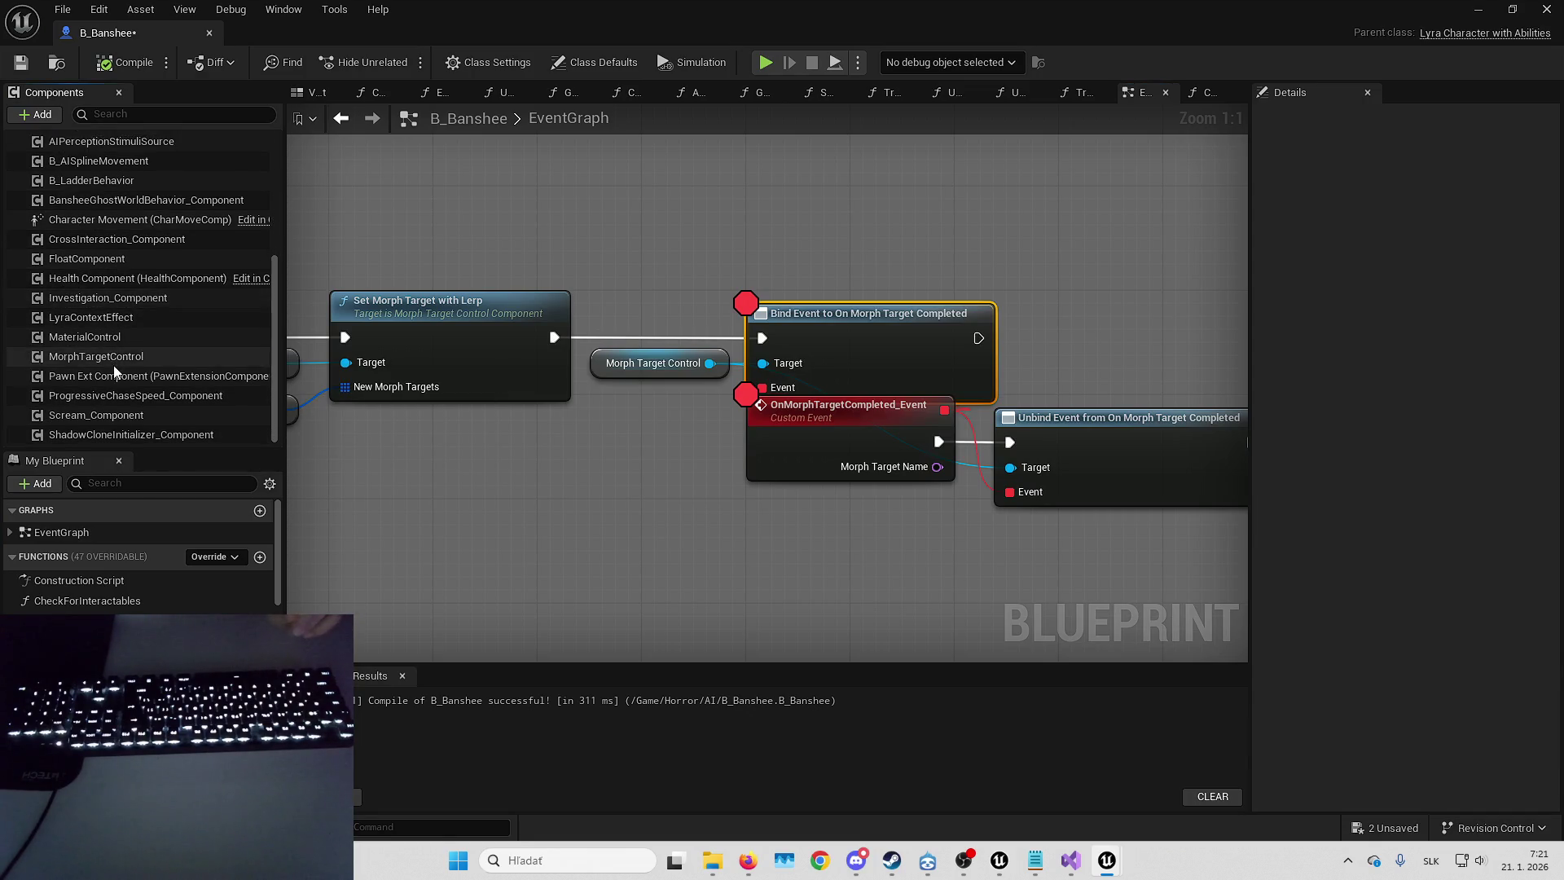
left_click(114, 358)
right_click(126, 359)
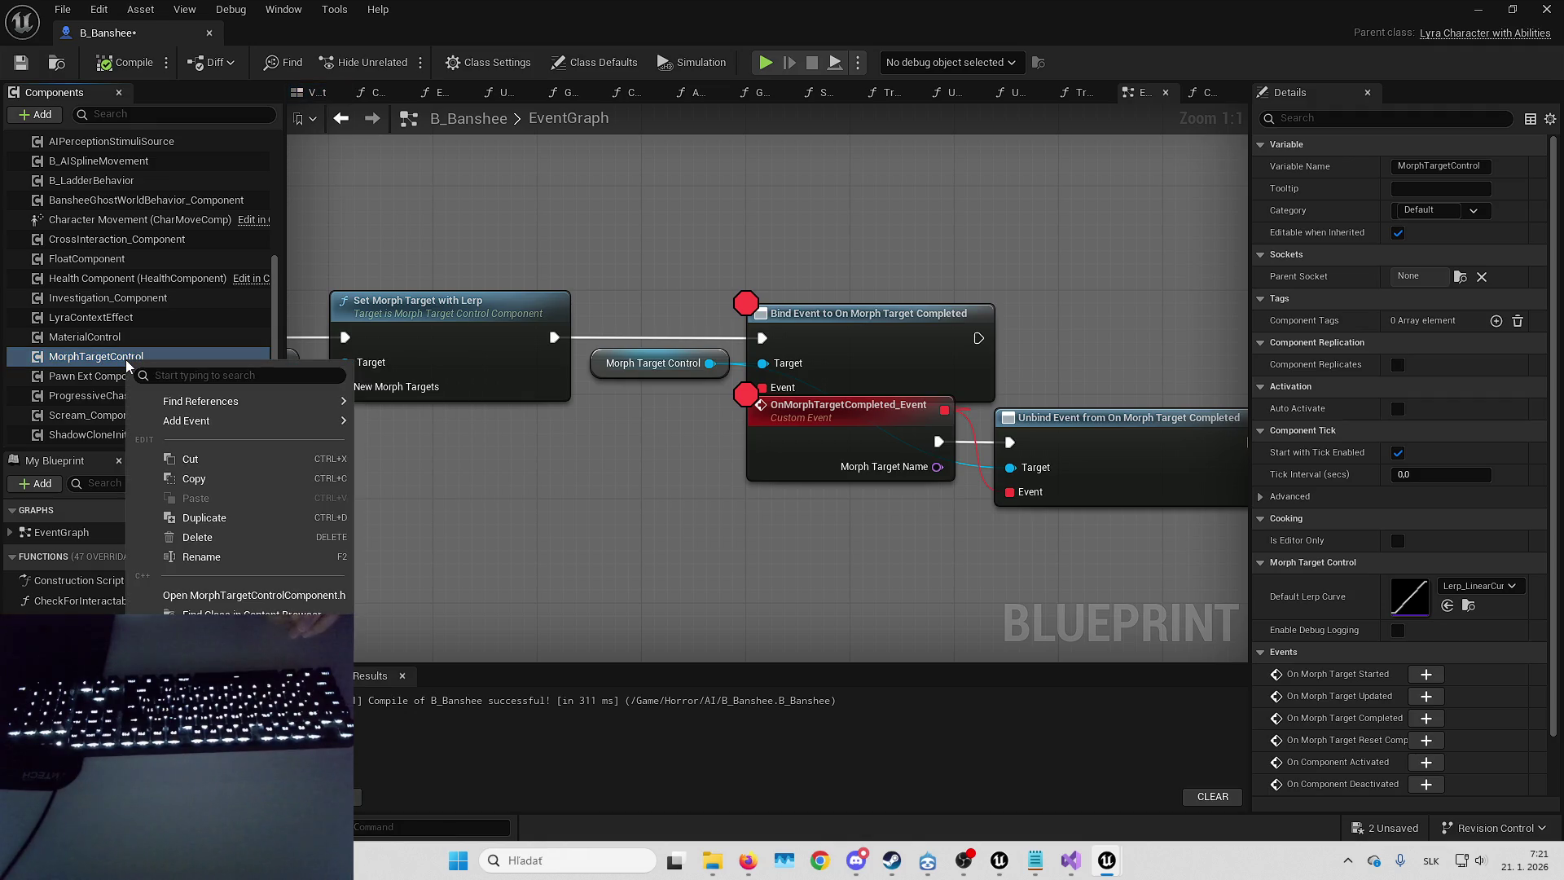
key("alt+Tab")
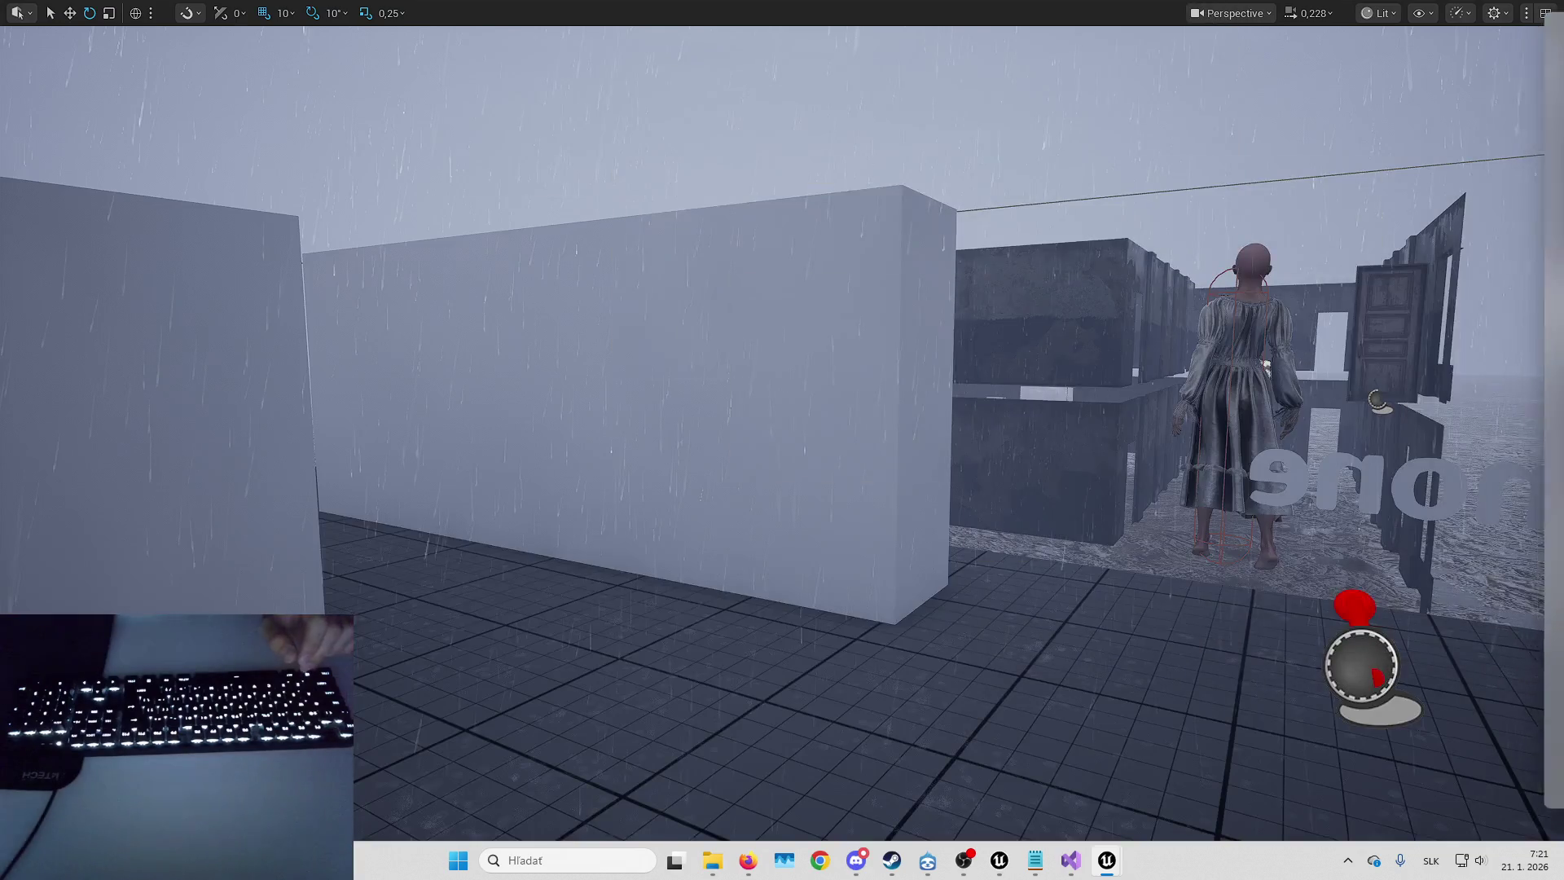
key("F11")
- Browse to Plugins > UltimateMorphTargetControl and open the B_MorphTargetControlActor Blueprint
left_click(558, 554)
left_click(544, 554)
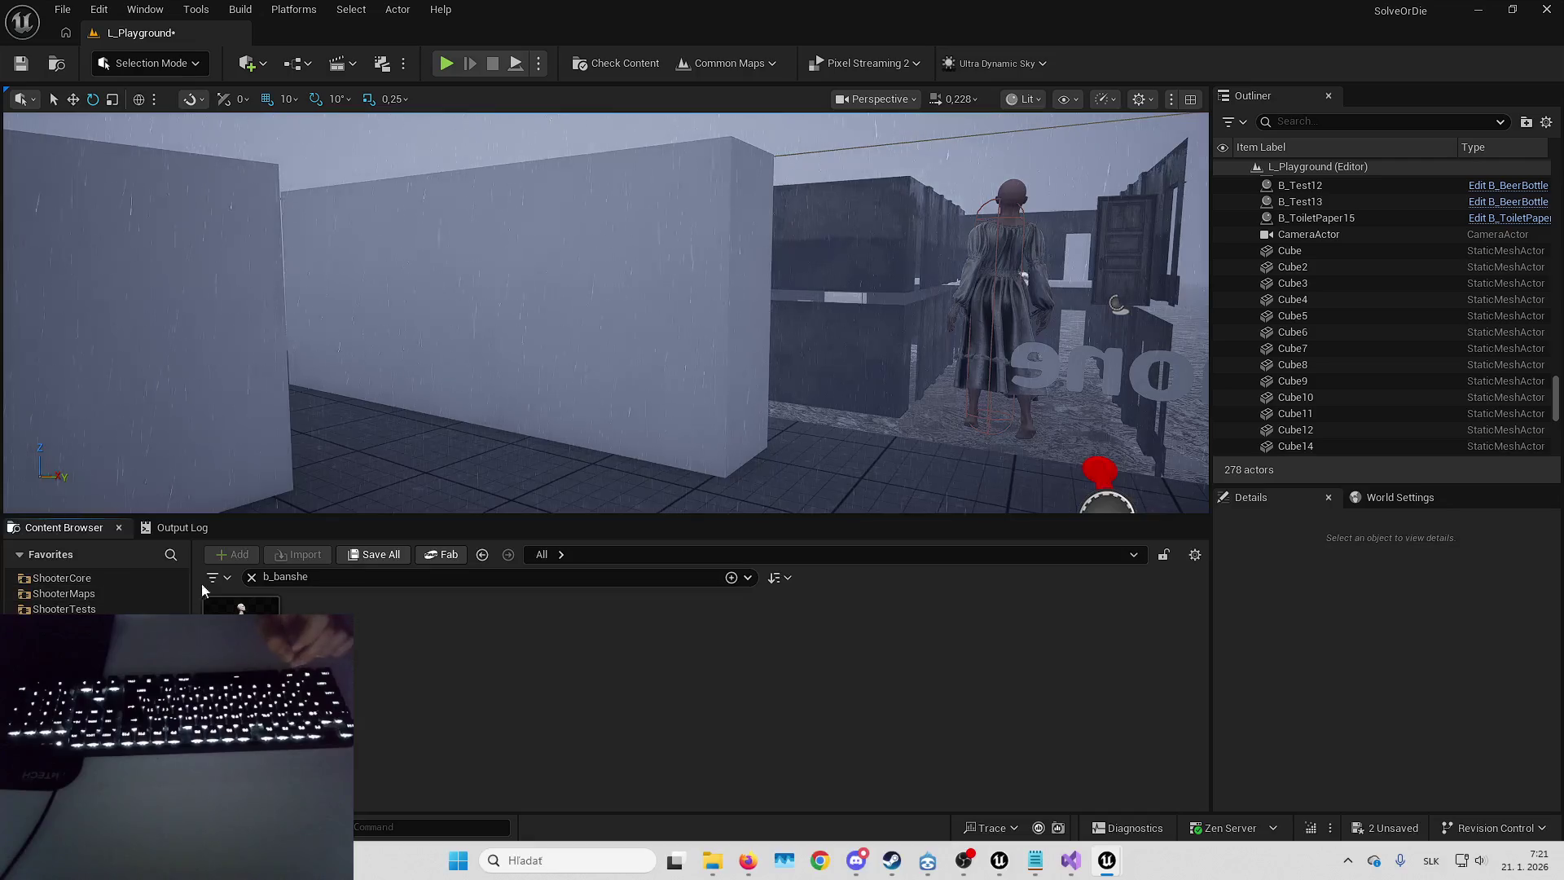
left_click(251, 577)
double_click(495, 639)
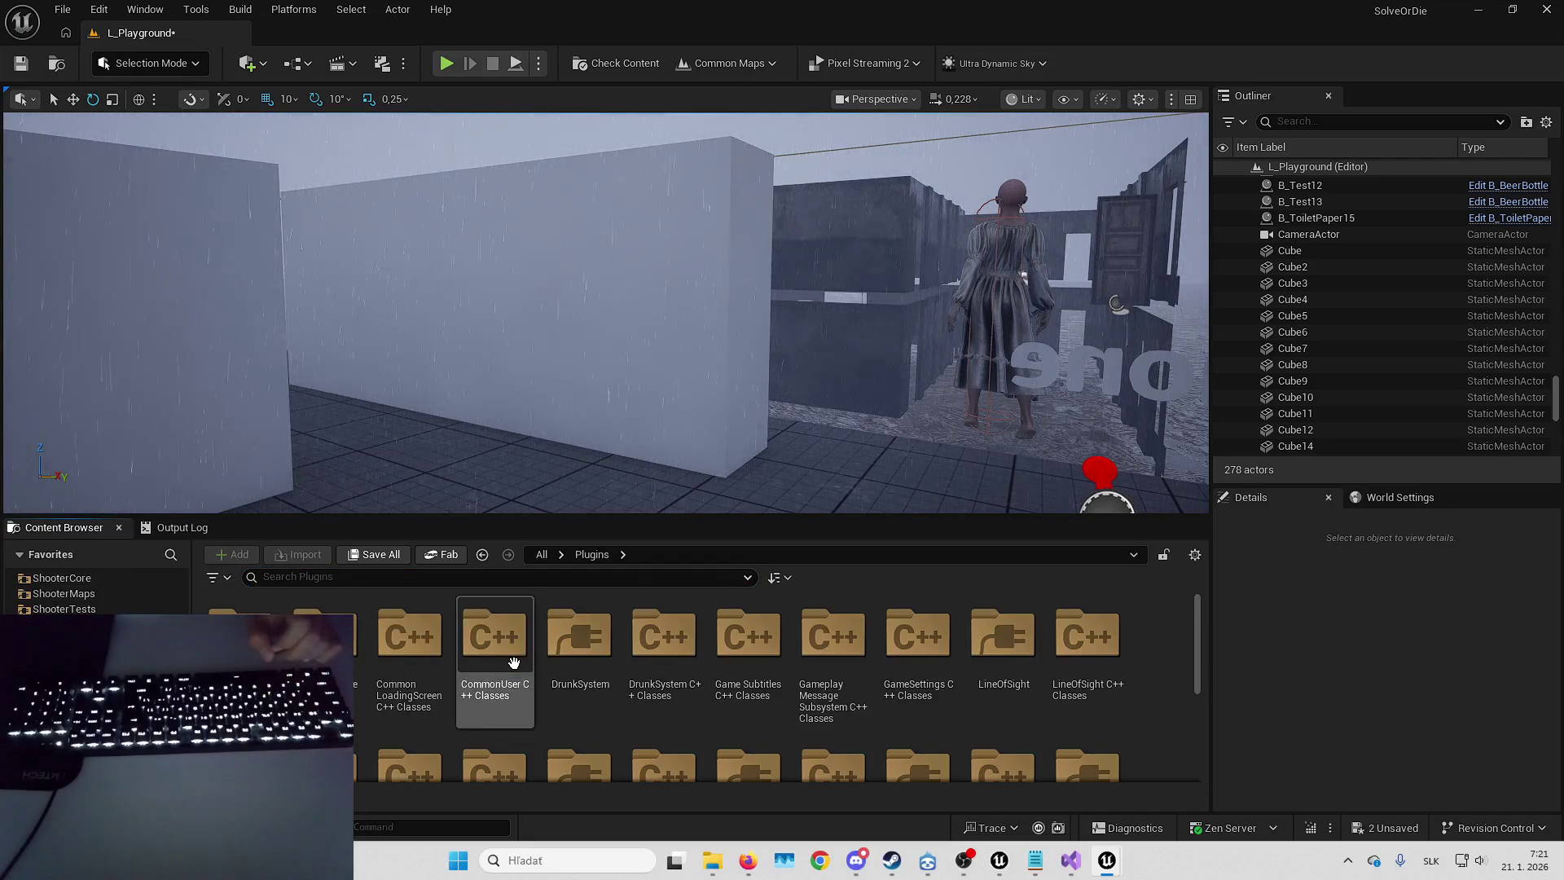
scroll(807, 680, "down", 5)
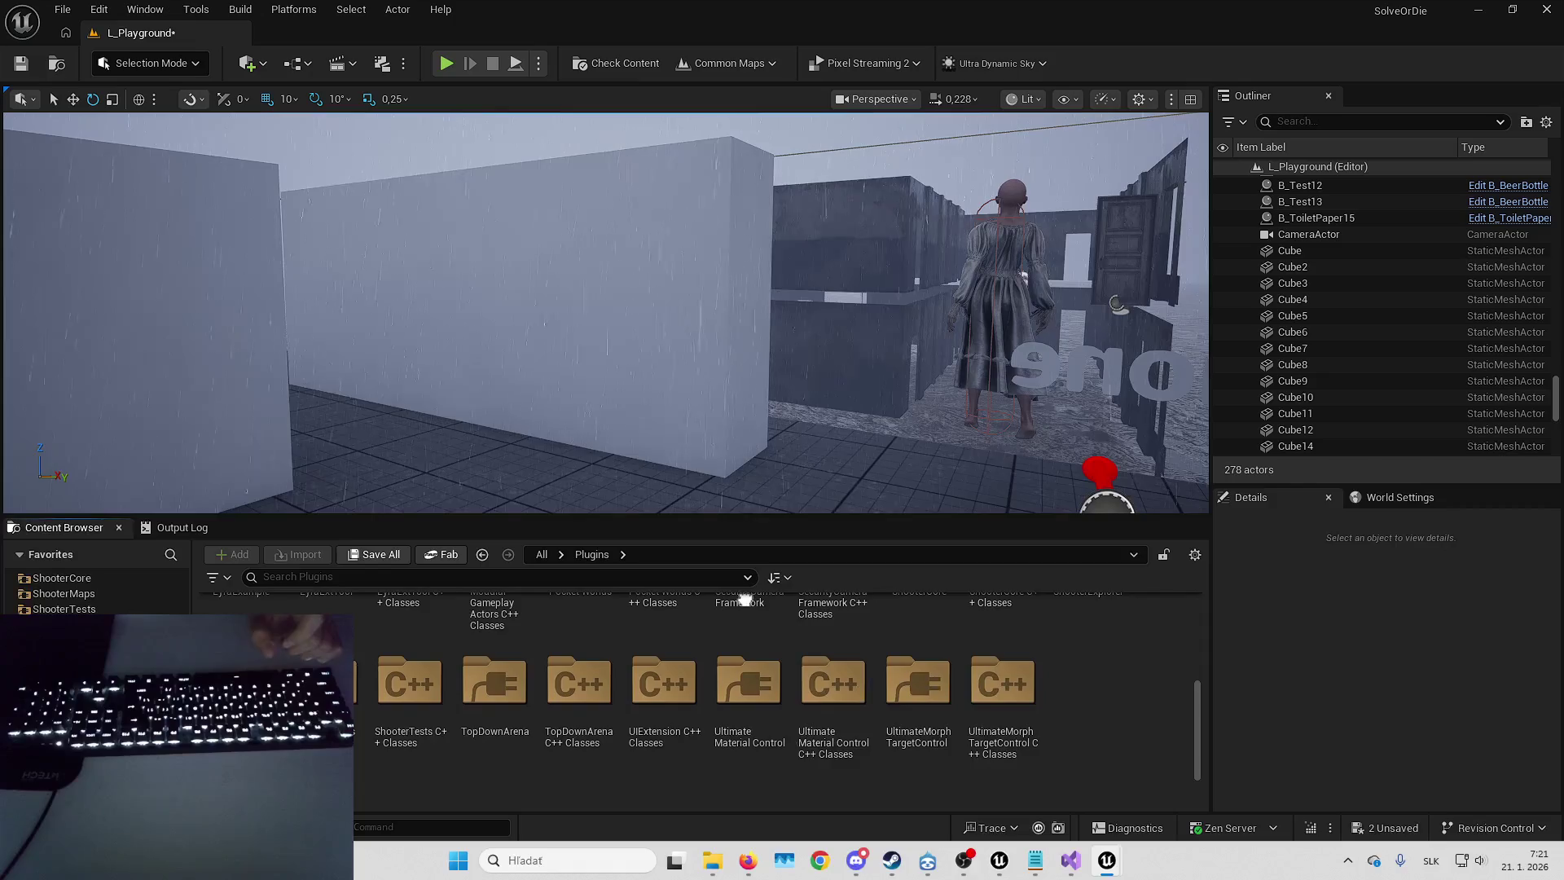
scroll(744, 690, "down", 1)
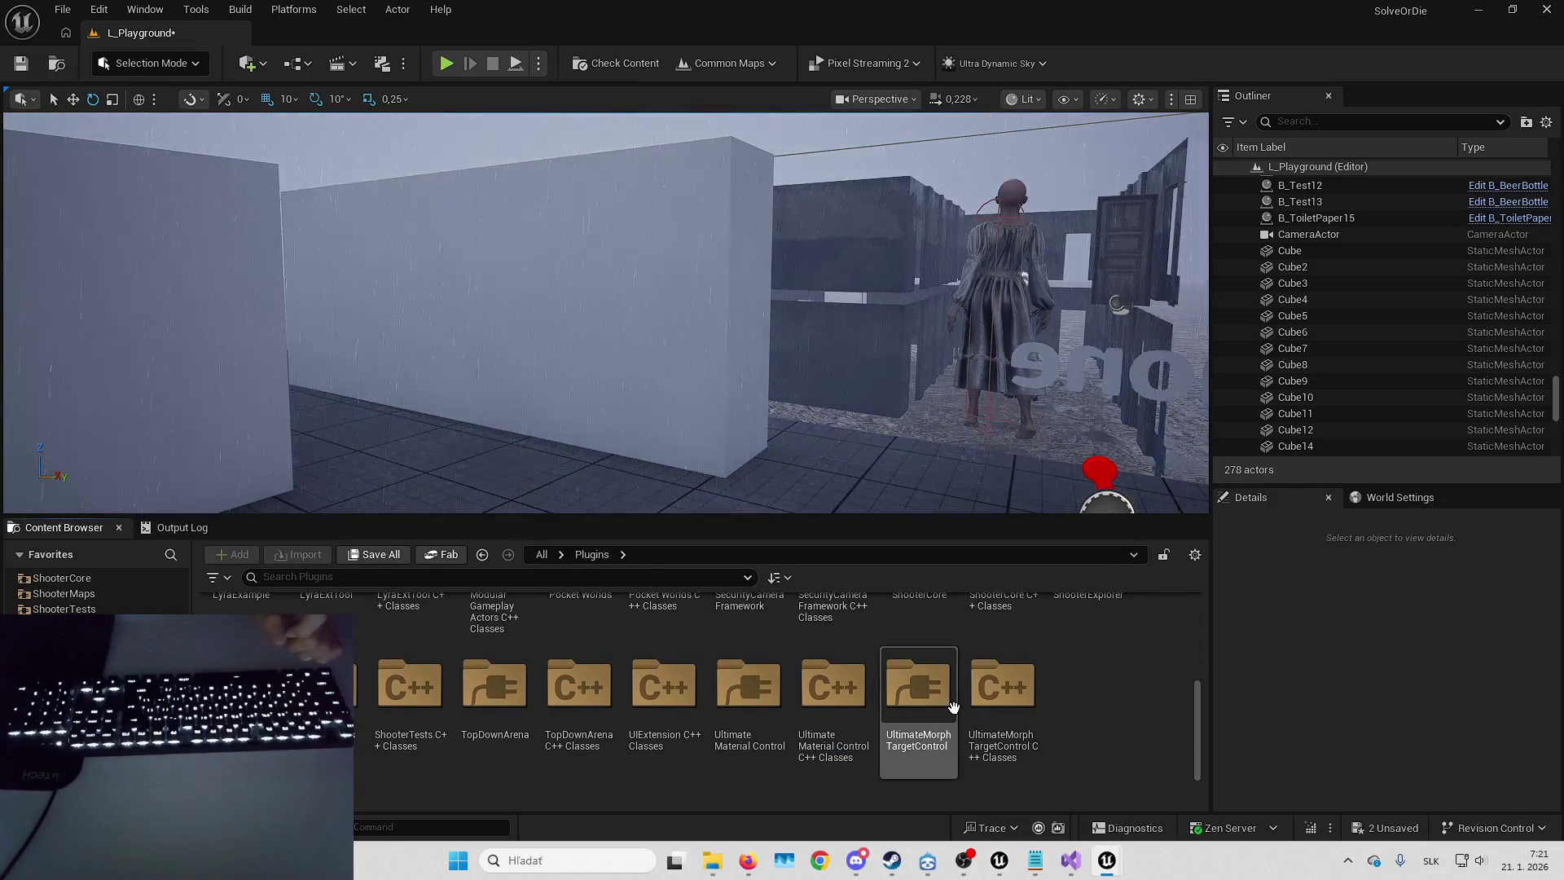
double_click(955, 713)
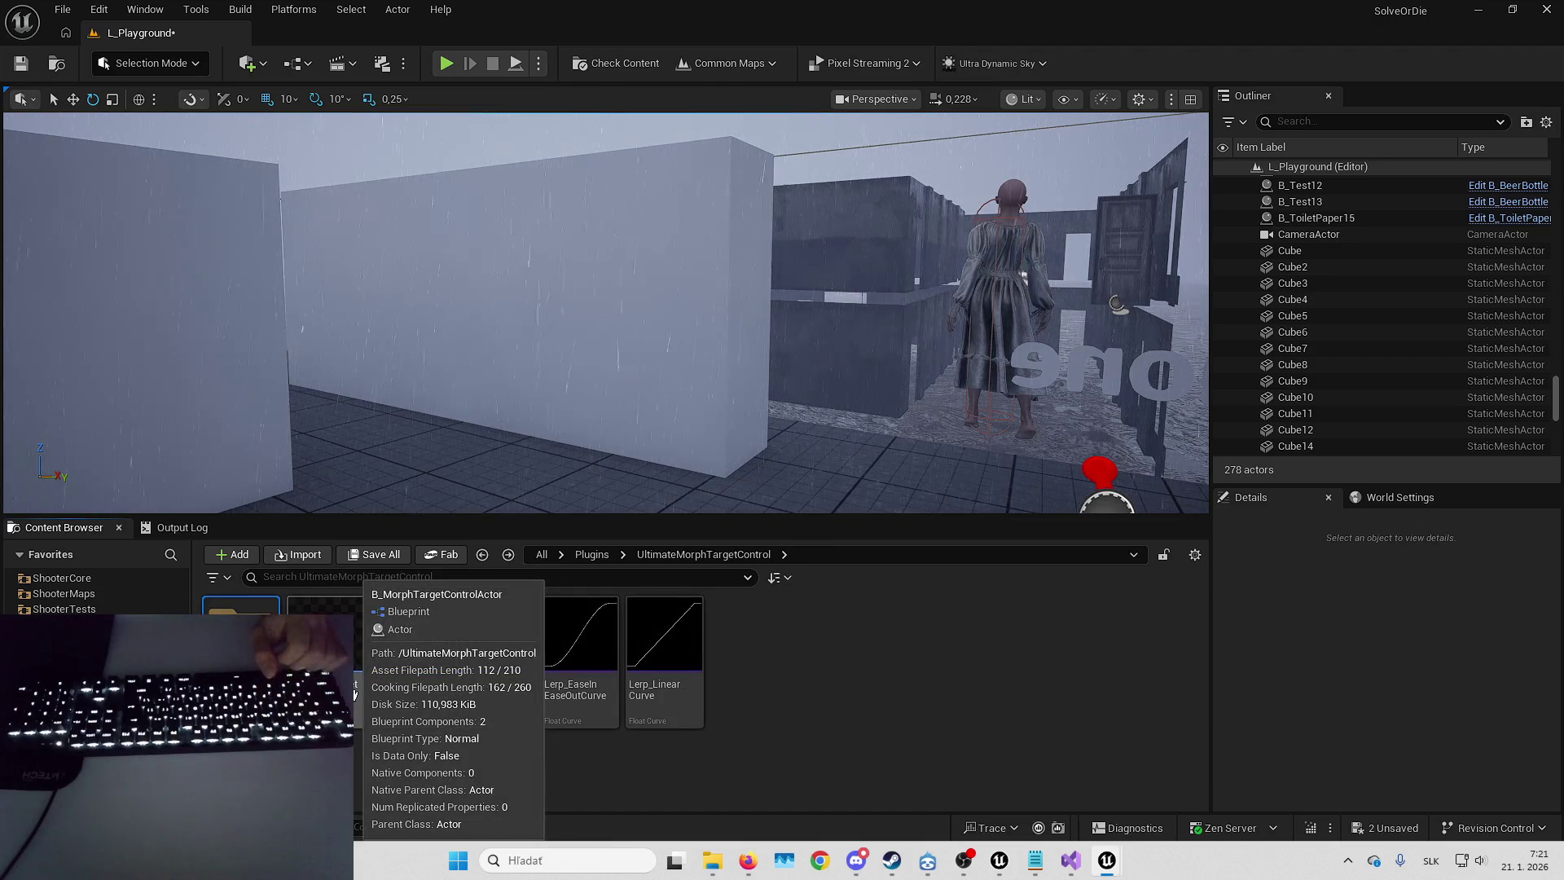
left_click(356, 699)
double_click(356, 699)
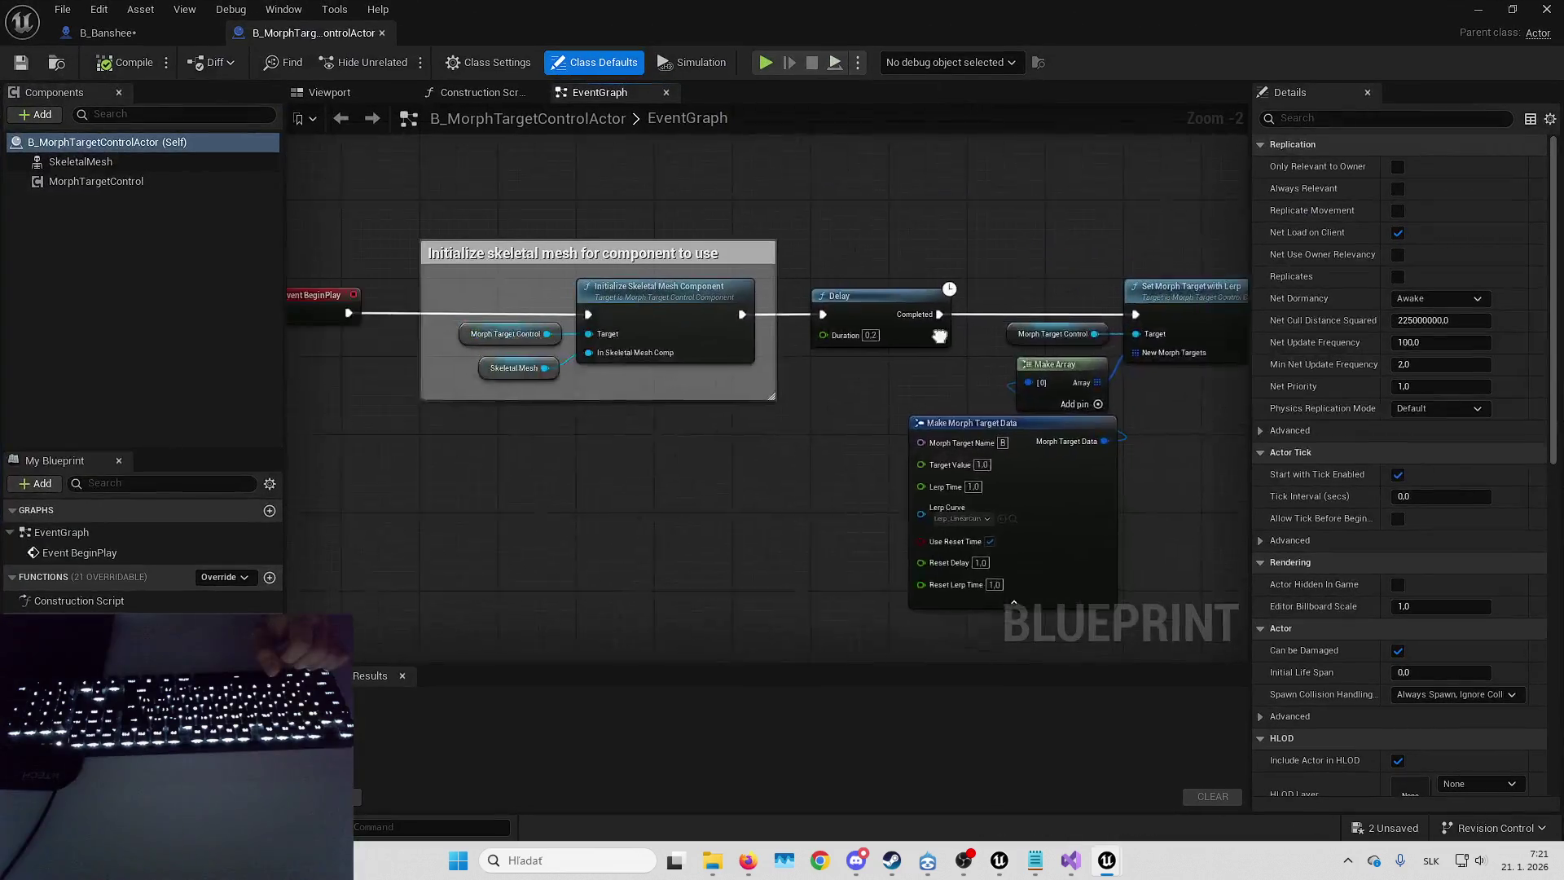
- Look over the B_MorphTargetControlActor example graph, then close its tab
left_click(792, 467)
left_click_drag(791, 467, 674, 464)
left_click_drag(684, 522, 520, 495)
left_click_drag(829, 261, 1015, 418)
left_click(619, 305)
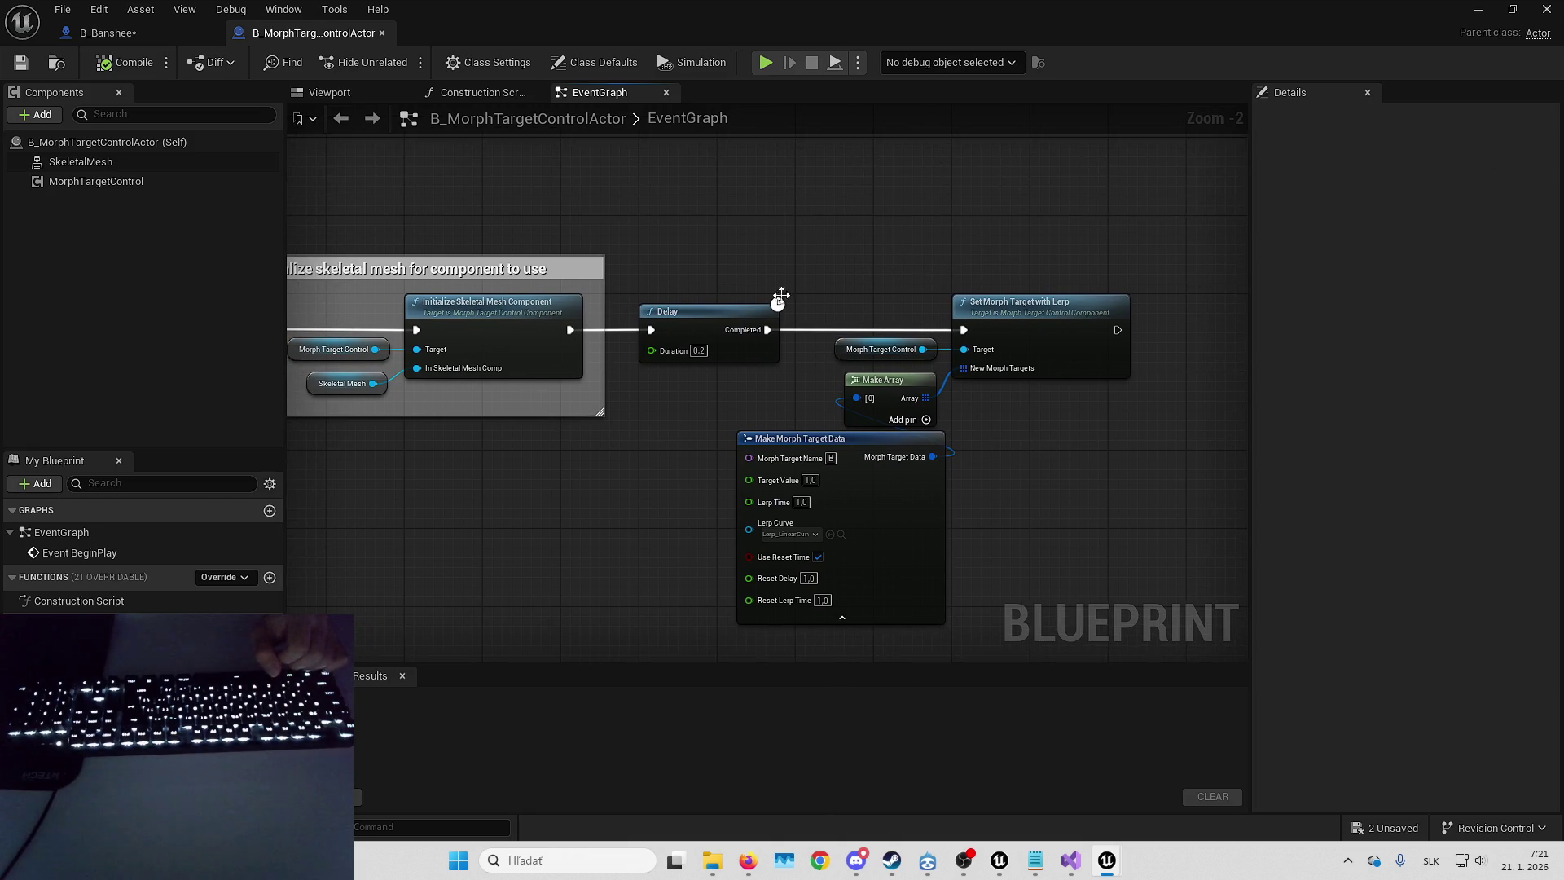
left_click_drag(1065, 475, 1118, 498)
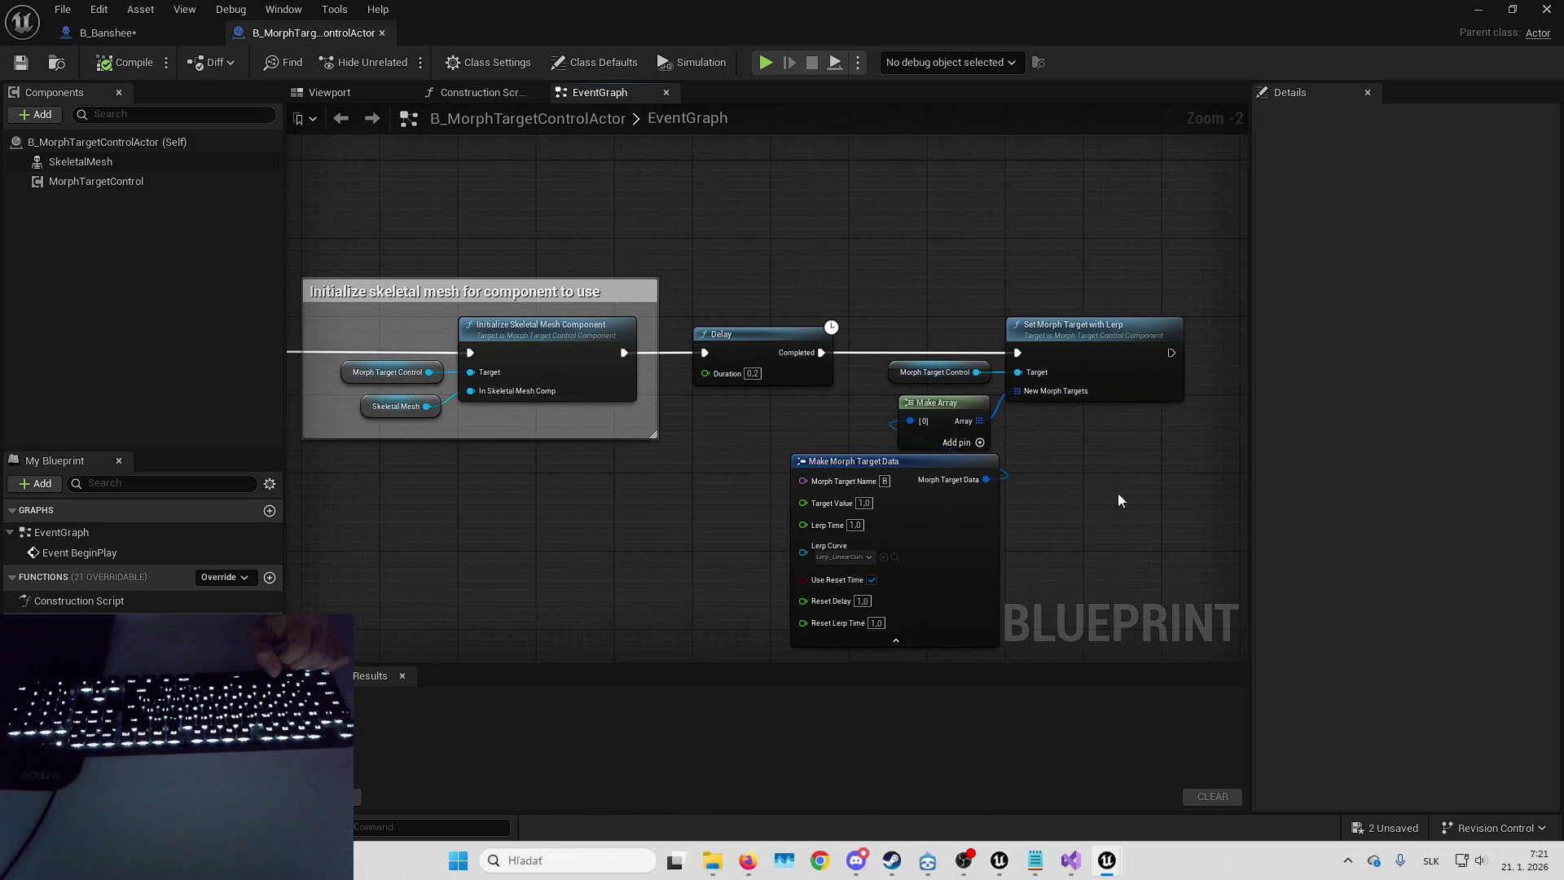
left_click(382, 32)
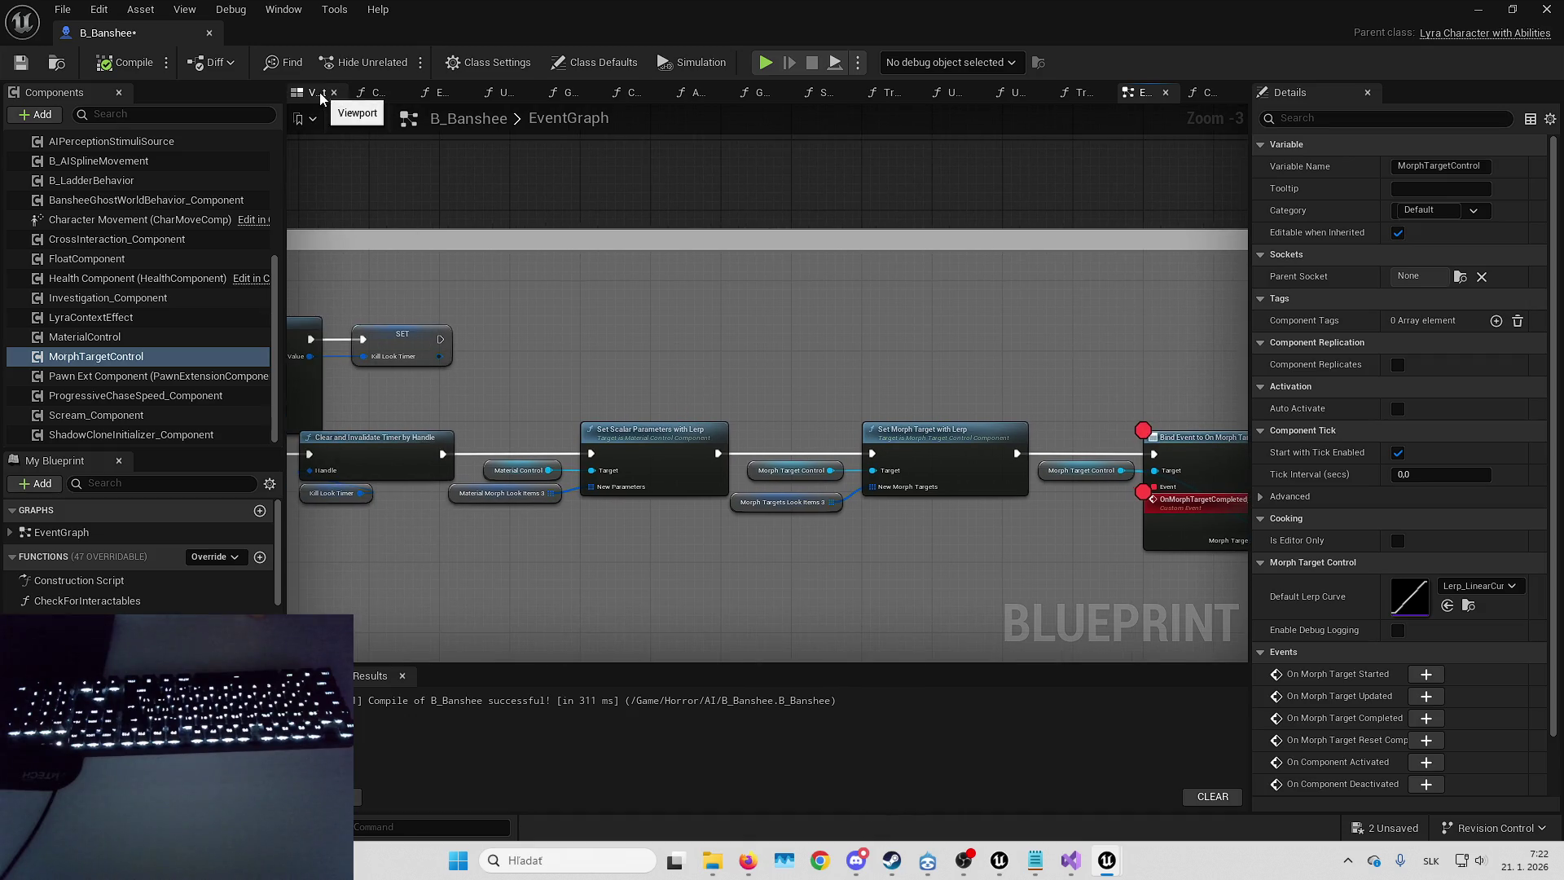
- Jump to the BeginPlay event by searching 'begi' and pan along its chain
left_click(319, 91)
left_click(1160, 95)
right_click(839, 353)
type("begi")
key("Return")
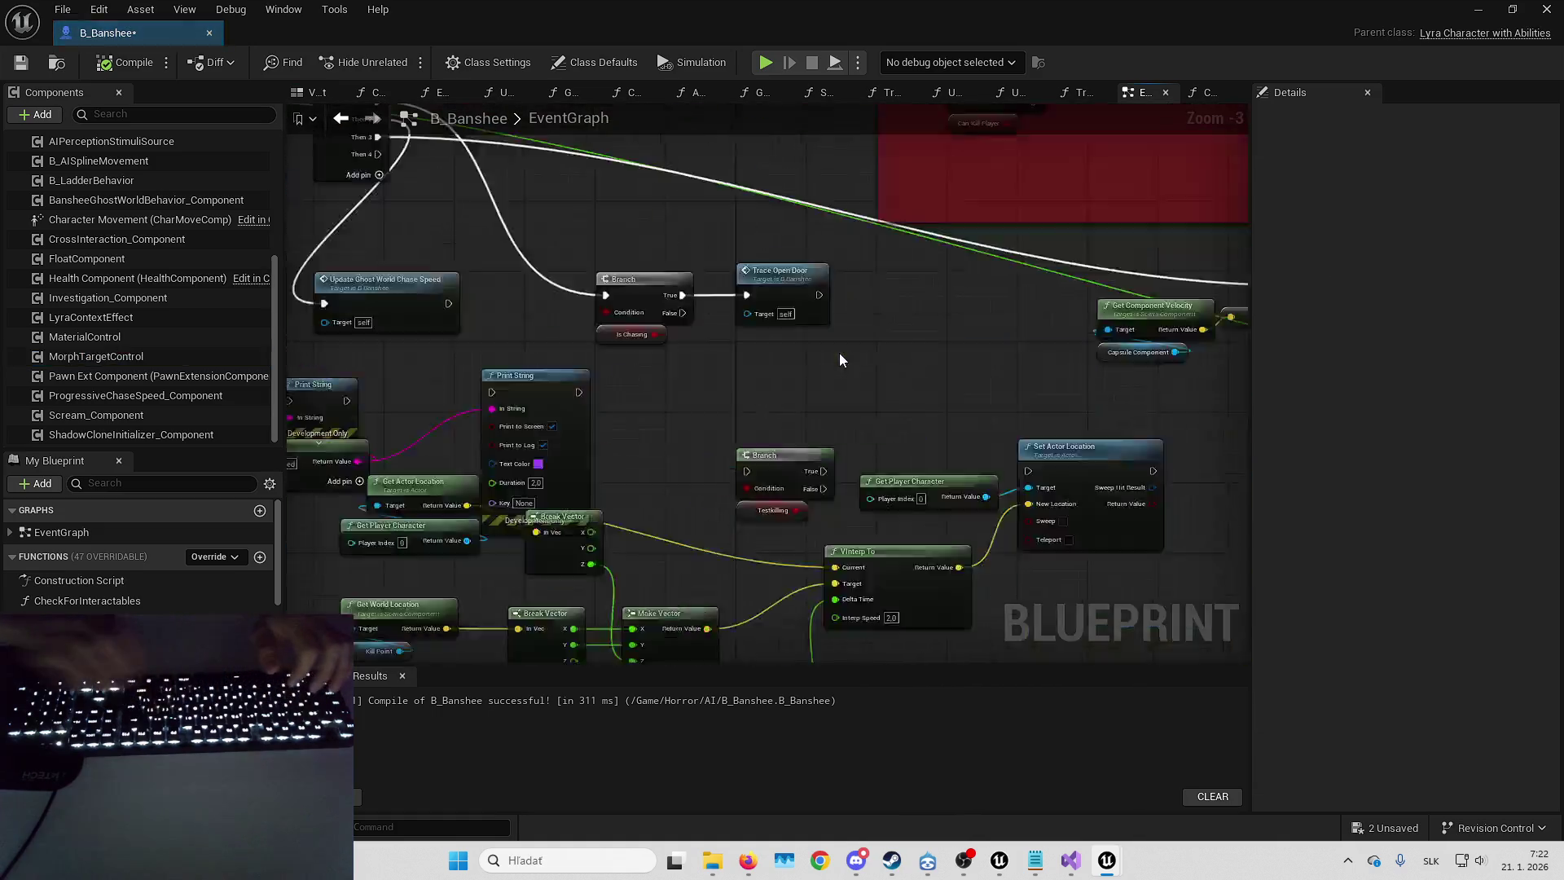
scroll(774, 423, "down", 3)
scroll(677, 305, "up", 2)
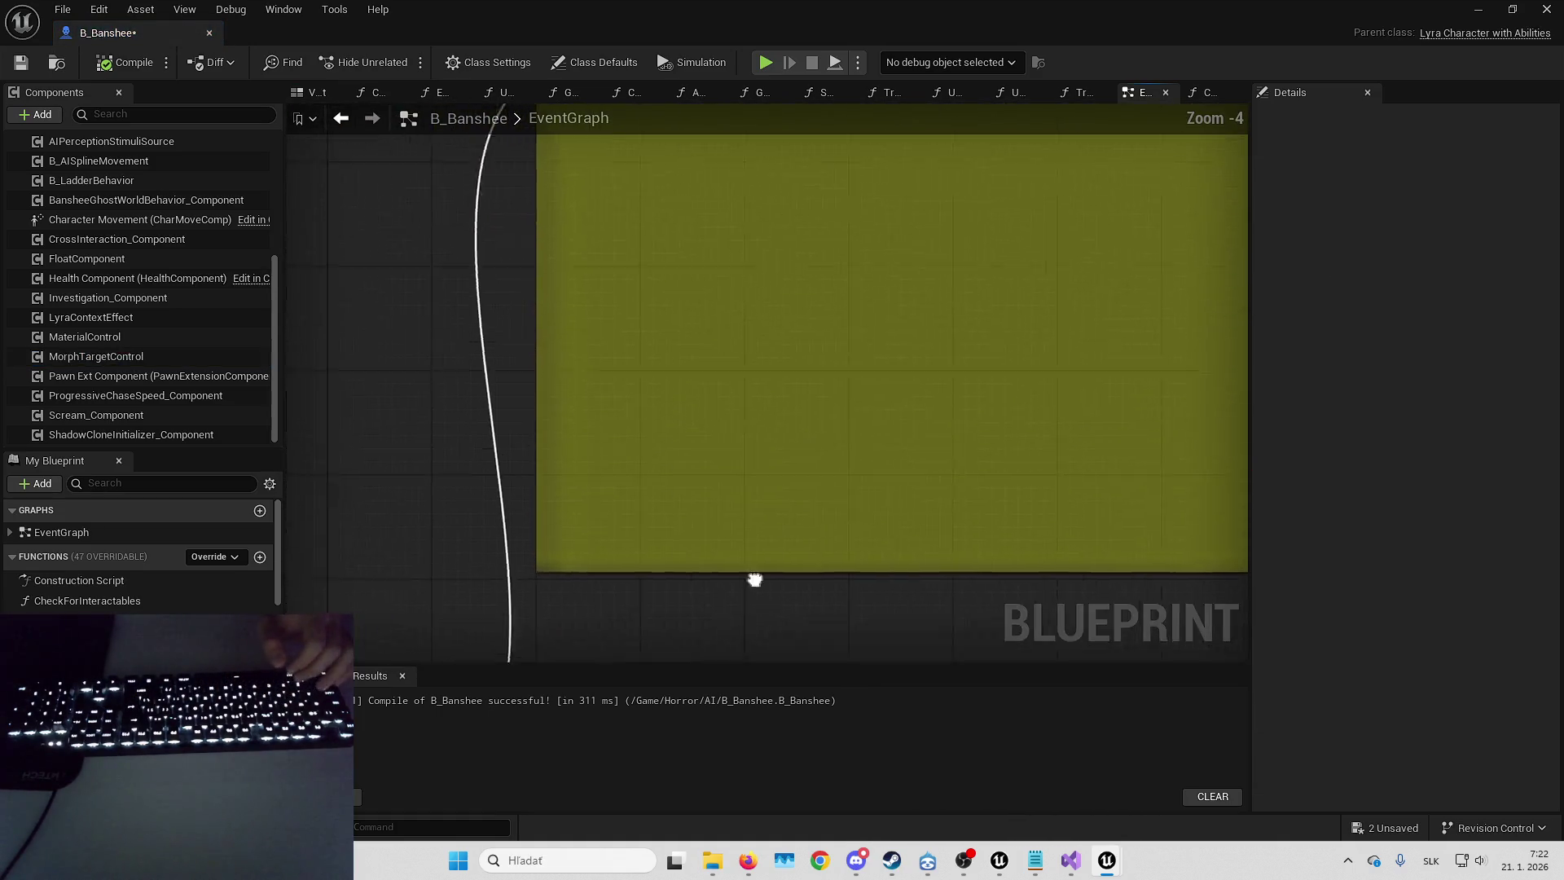
left_click_drag(763, 403, 685, 321)
mouse_move(1027, 307)
left_mouse_down()
mouse_move(747, 258)
mouse_move(467, 237)
mouse_move(697, 248)
left_mouse_up()
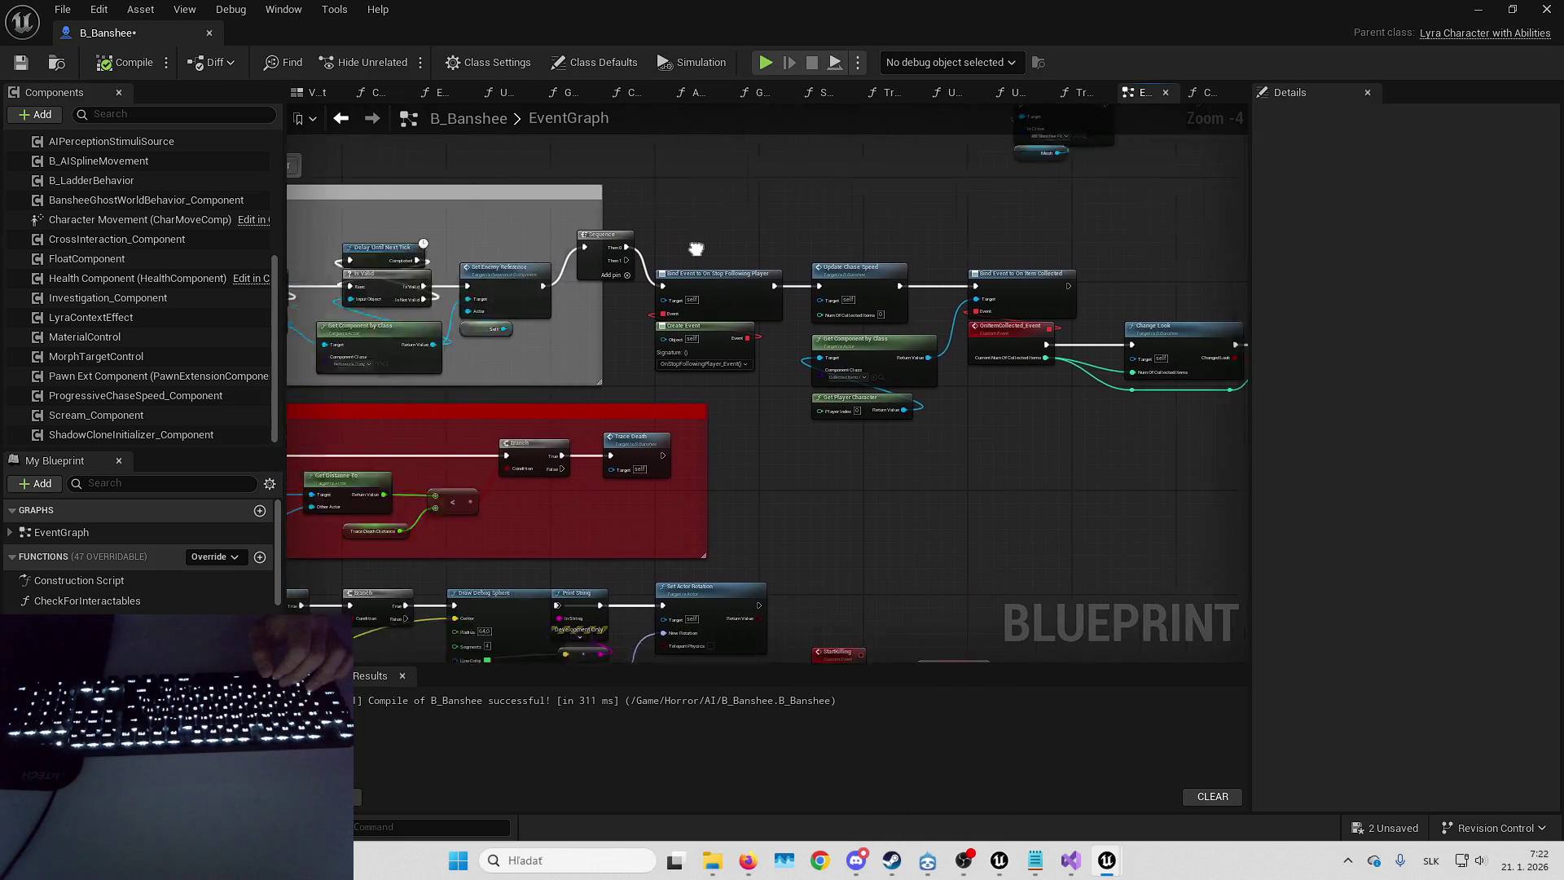
scroll(697, 248, "up", 4)
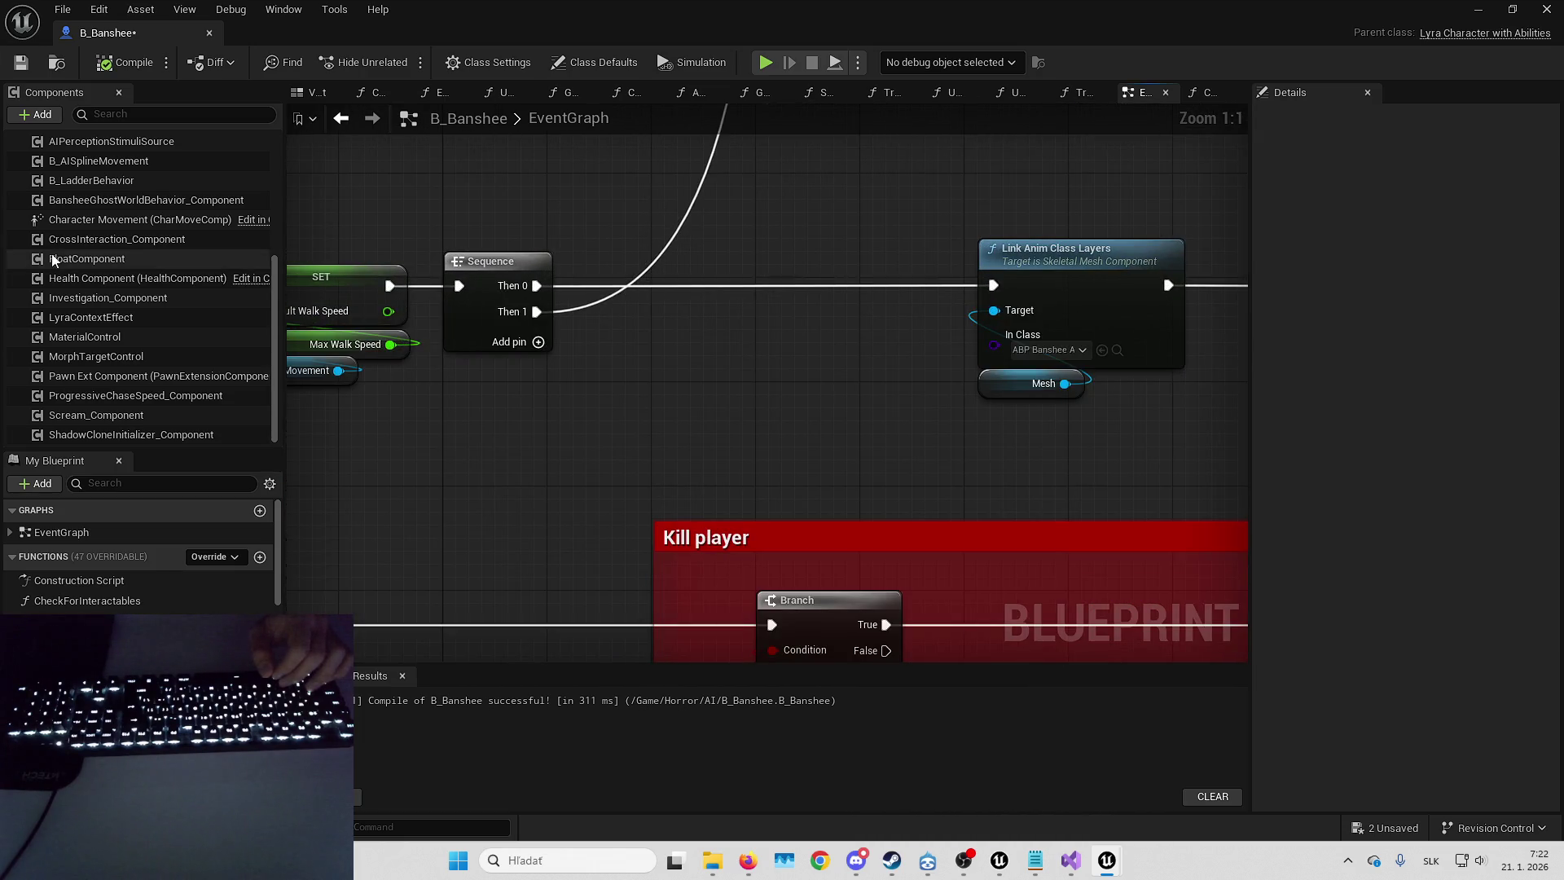
scroll(52, 259, "up", 5)
scroll(90, 269, "down", 4)
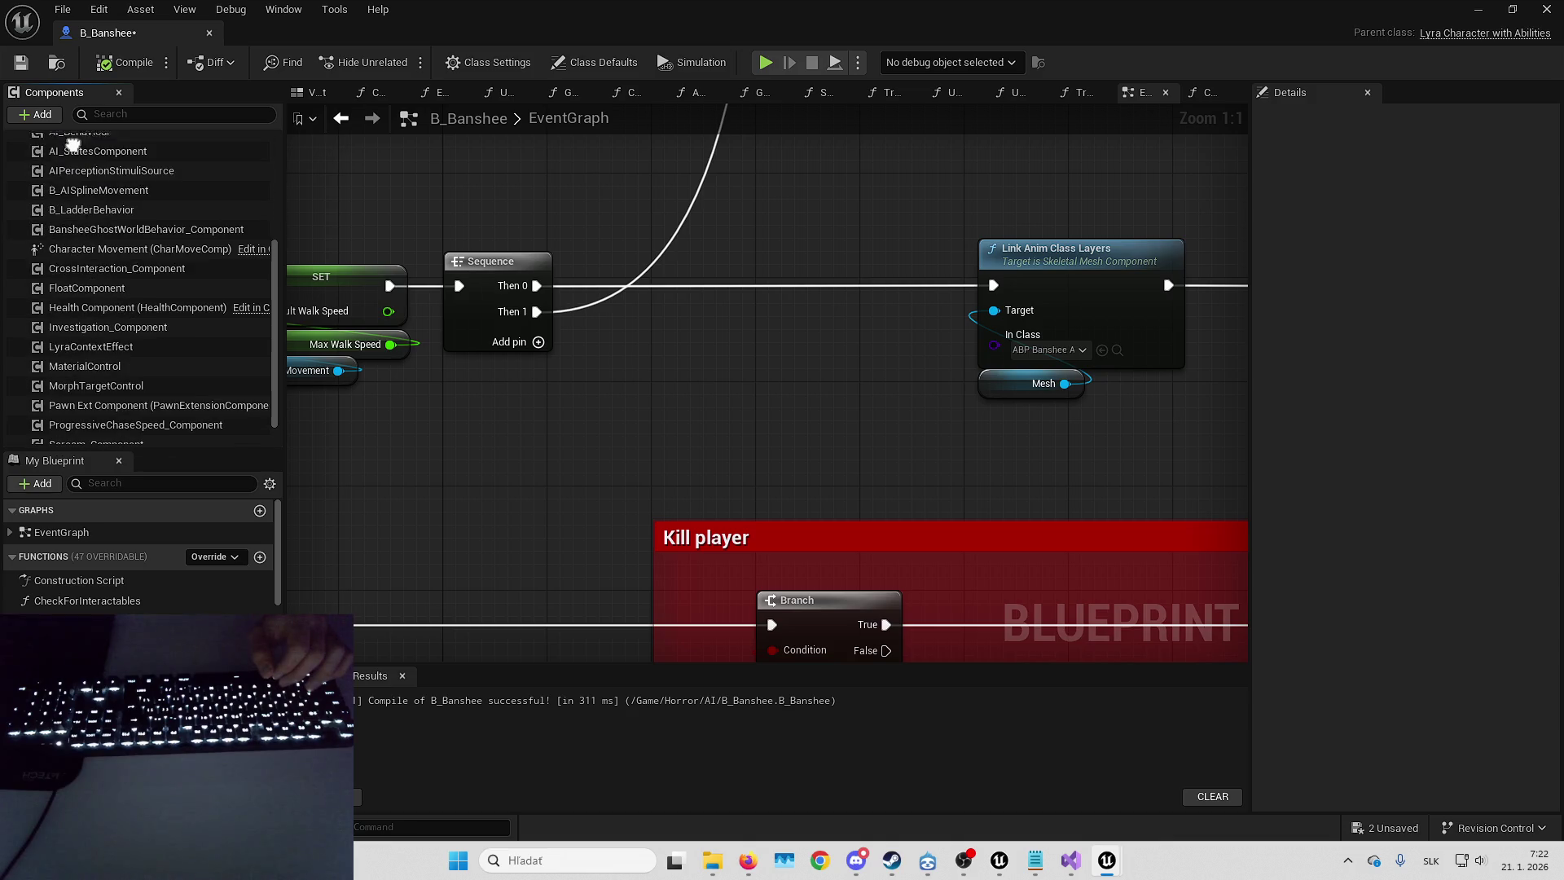
- Add a Morph Target Control Initialize Skeletal Mesh Component node between Sequence and Link Anim Class Layers
left_click_drag(101, 382, 447, 426)
left_click_drag(564, 435, 622, 396)
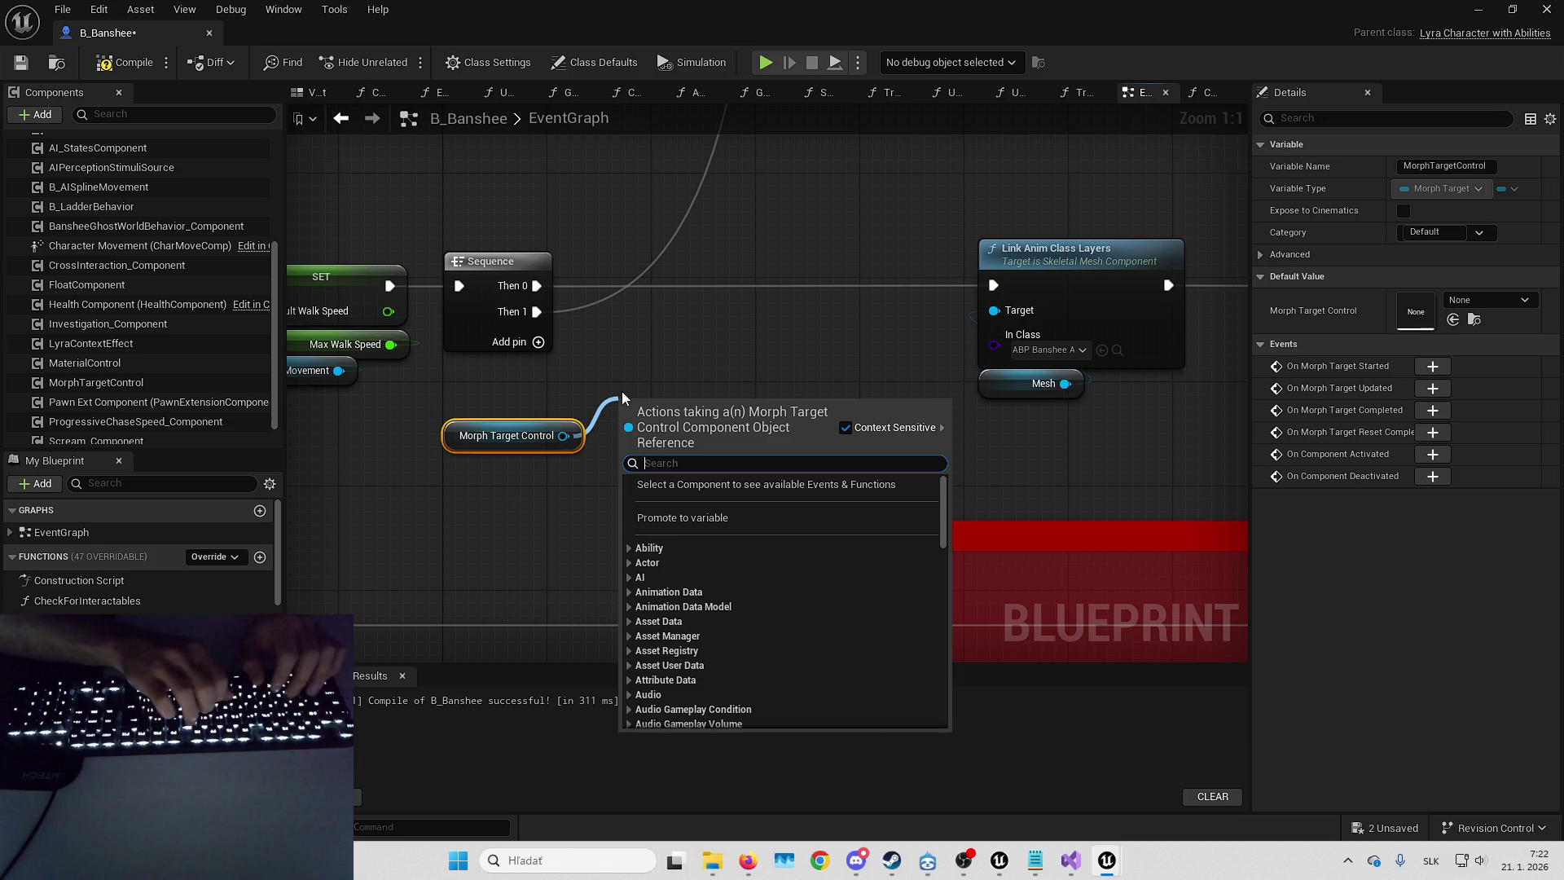
type("initi")
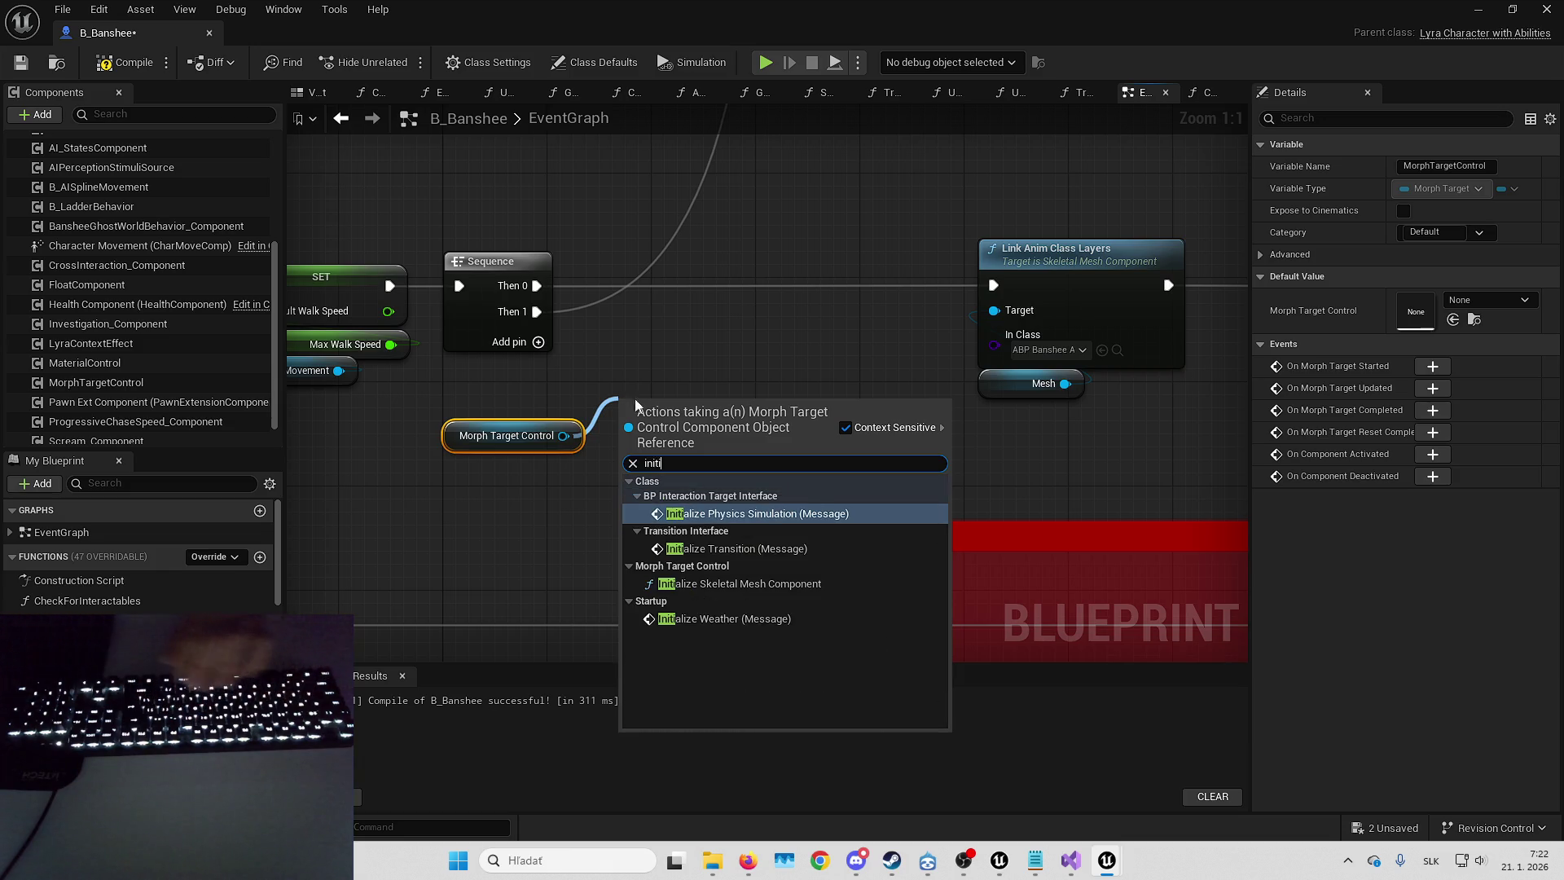
left_click(757, 584)
mouse_move(752, 482)
left_mouse_down()
mouse_move(805, 285)
mouse_move(779, 262)
mouse_move(768, 285)
left_mouse_up()
left_click_drag(528, 292, 685, 291)
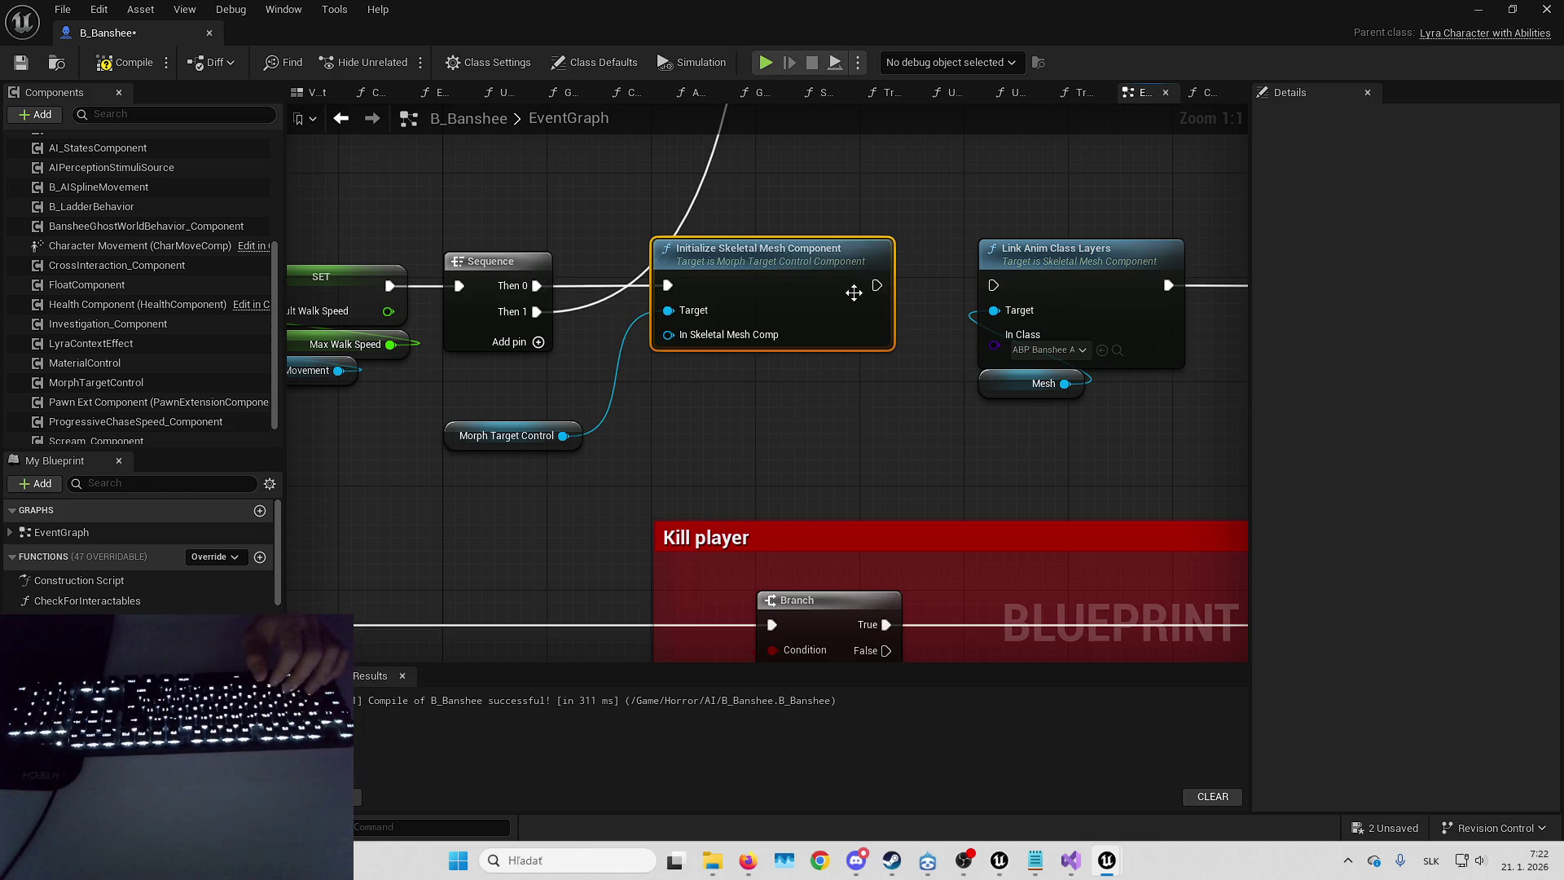
left_click_drag(1019, 282, 1018, 284)
- Make room for the new node, delete the Sequence node, and wire SET into Initialize
left_click_drag(853, 252, 937, 460)
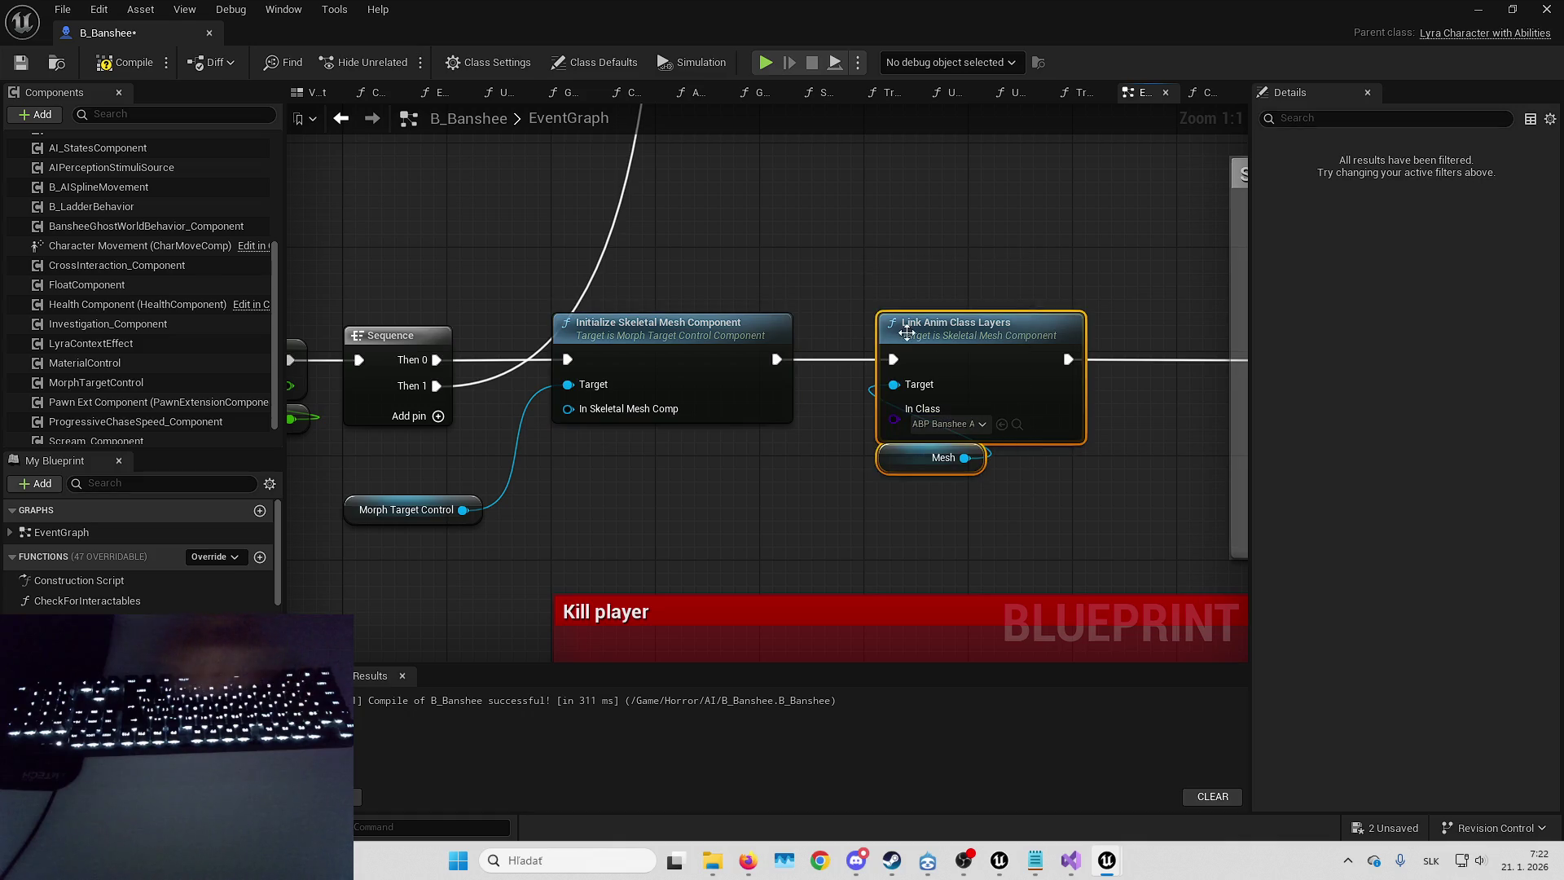
left_click_drag(751, 267, 995, 492)
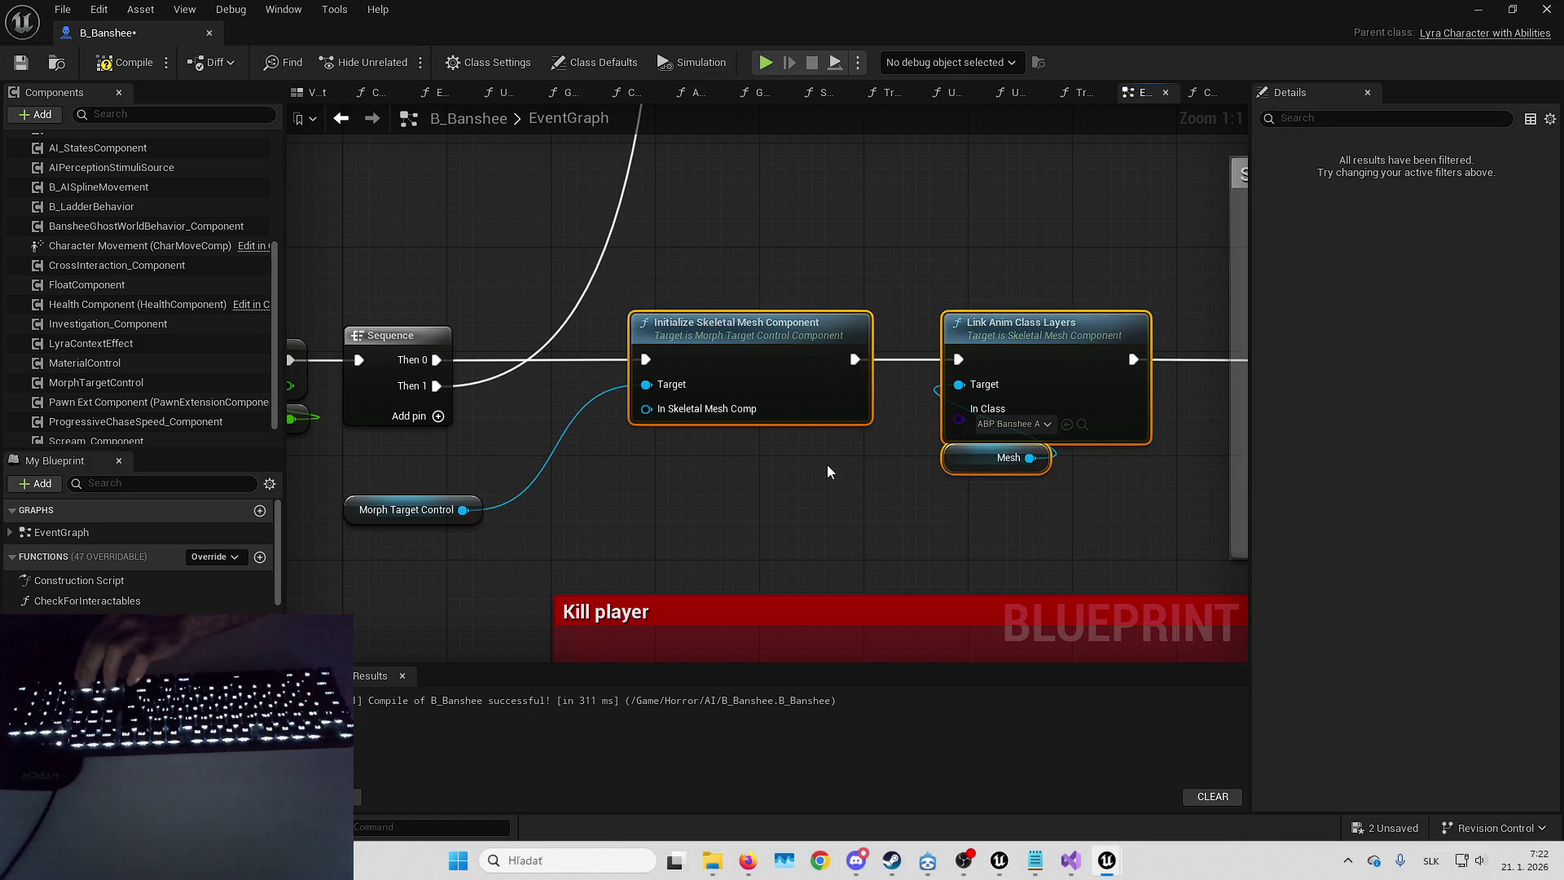
left_click(809, 476)
left_click_drag(407, 508, 575, 390)
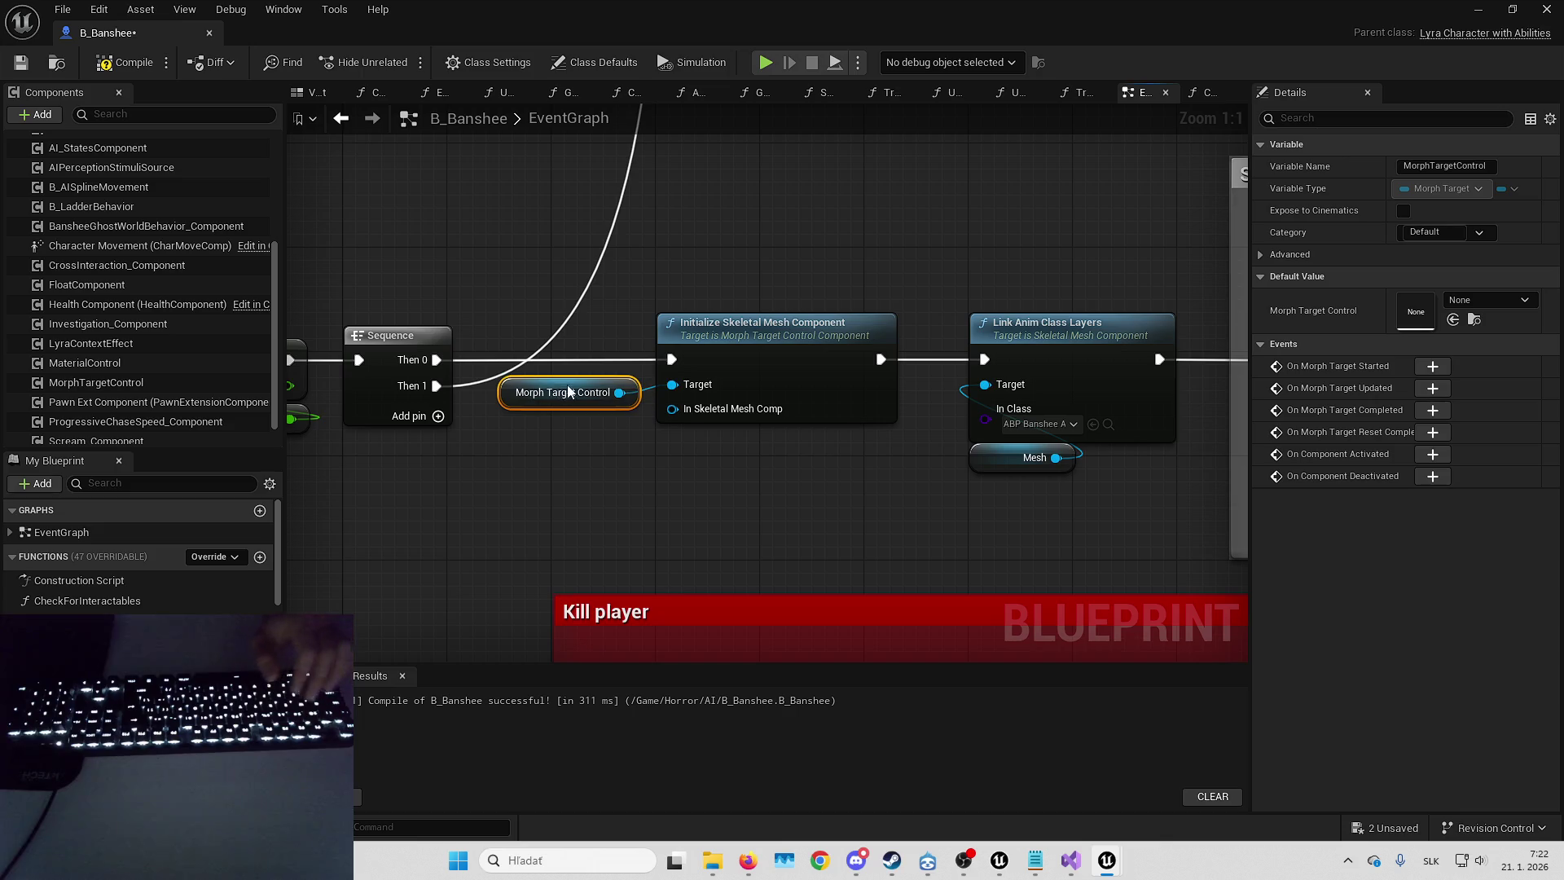
left_click_drag(567, 489, 777, 488)
left_click(603, 335)
key("Delete")
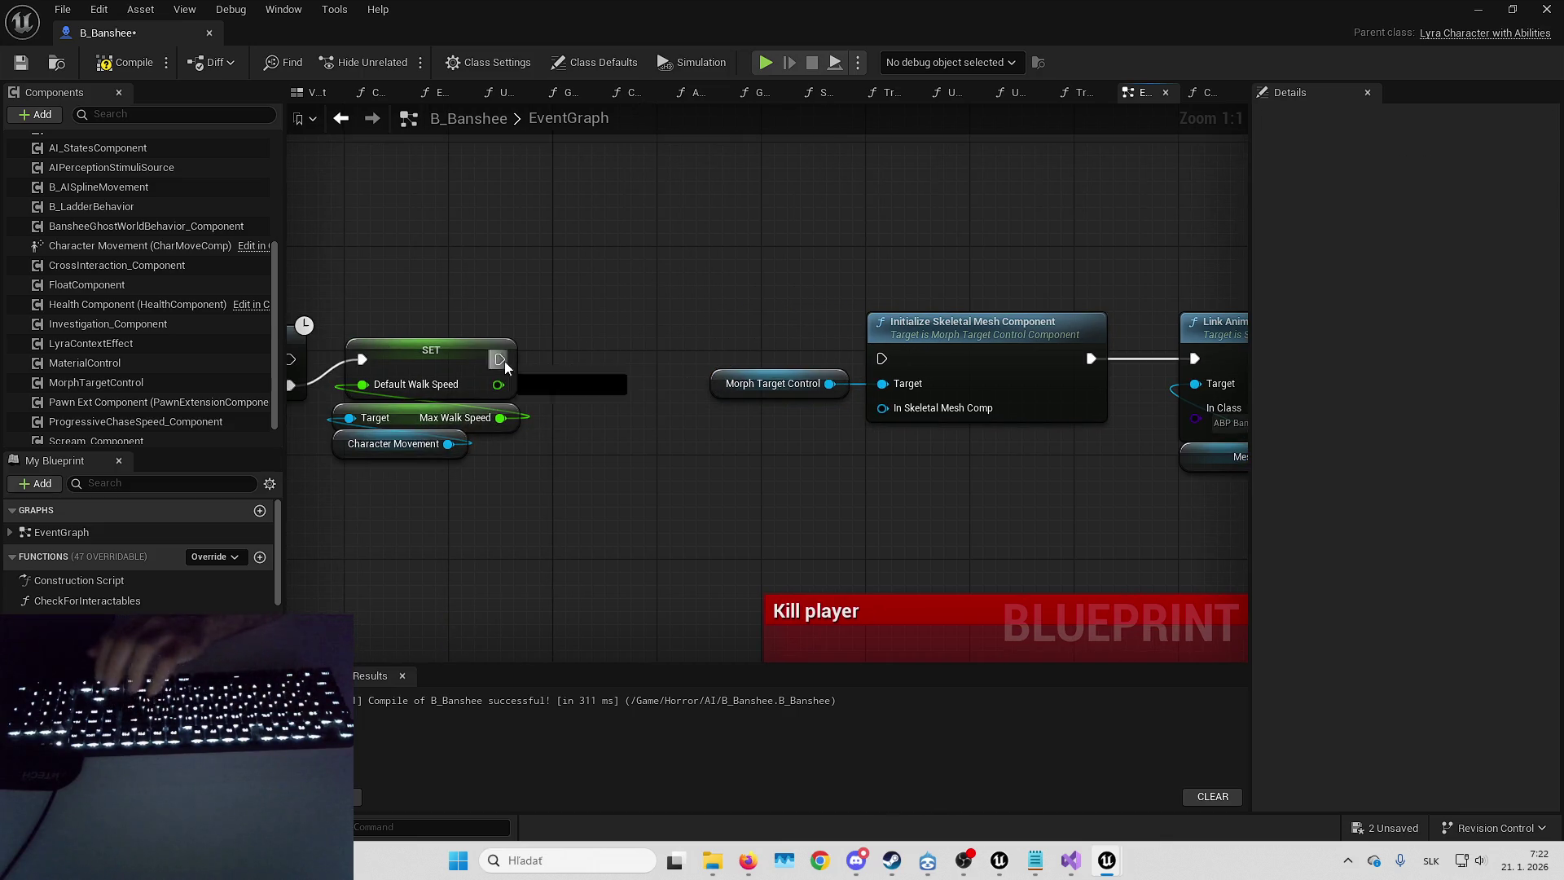
left_click_drag(500, 359, 890, 359)
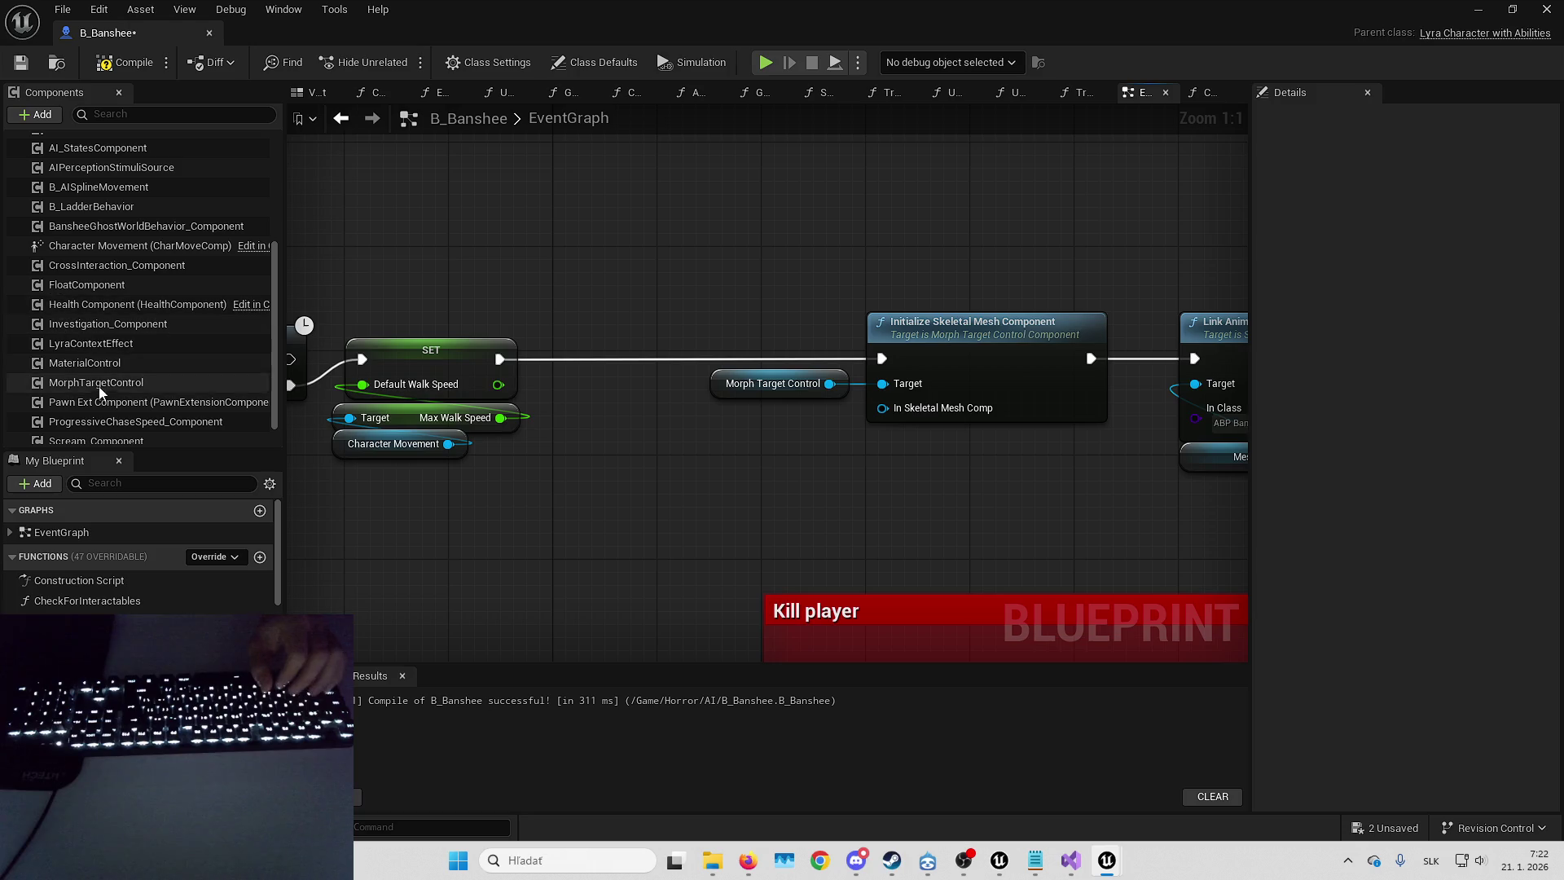
- Plug a Mesh getter into Initialize Skeletal Mesh Component and compile B_Banshee
scroll(138, 285, "up", 5)
mouse_move(114, 181)
left_mouse_down()
mouse_move(794, 468)
mouse_move(806, 457)
left_mouse_up()
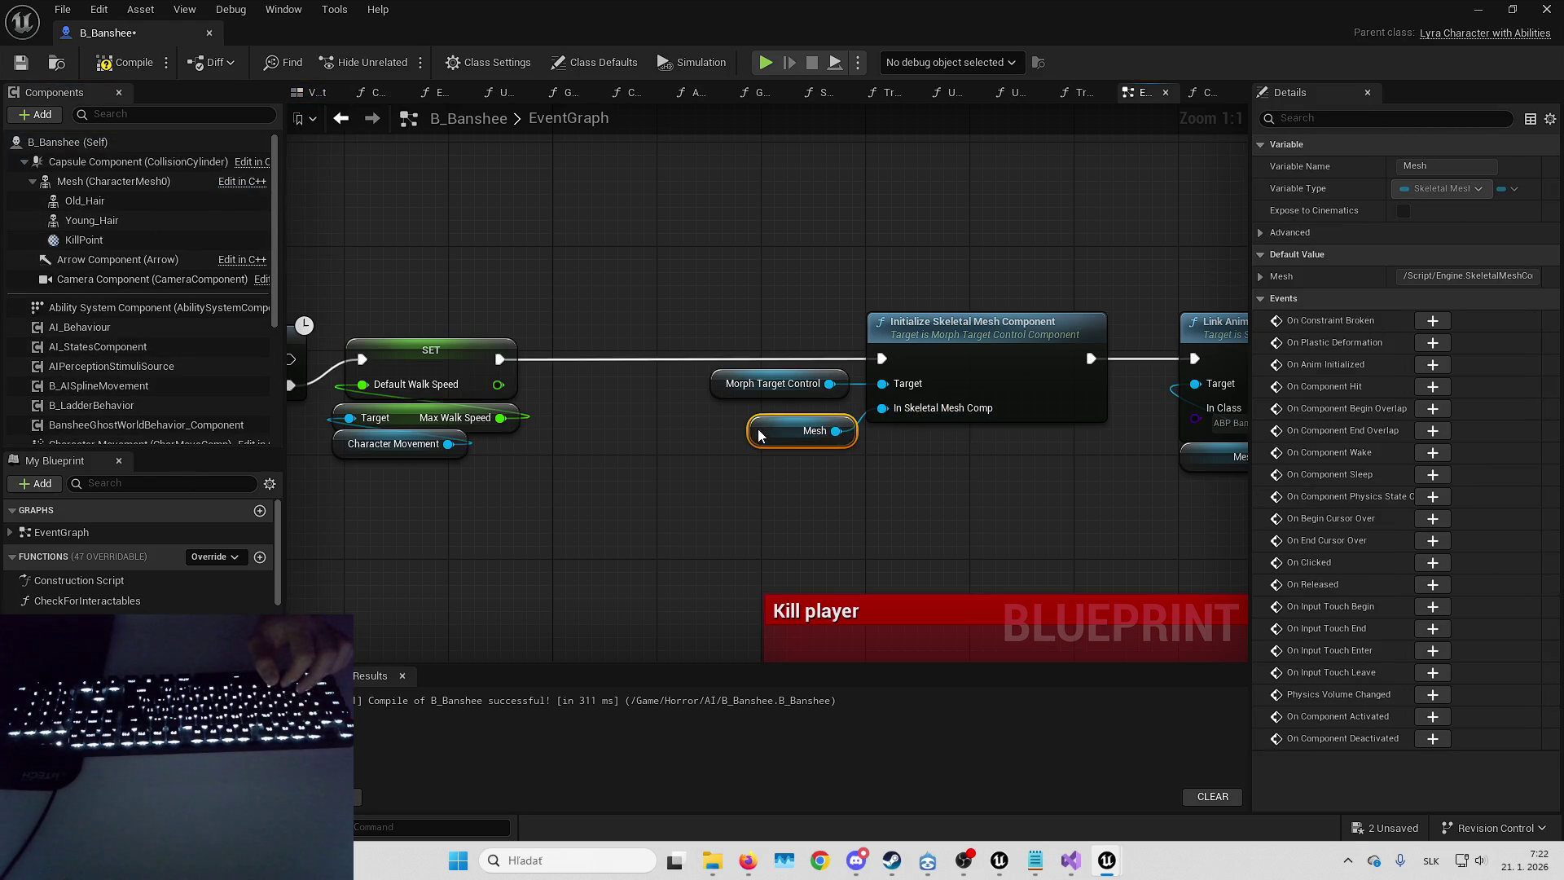
left_click(318, 93)
left_click(737, 320)
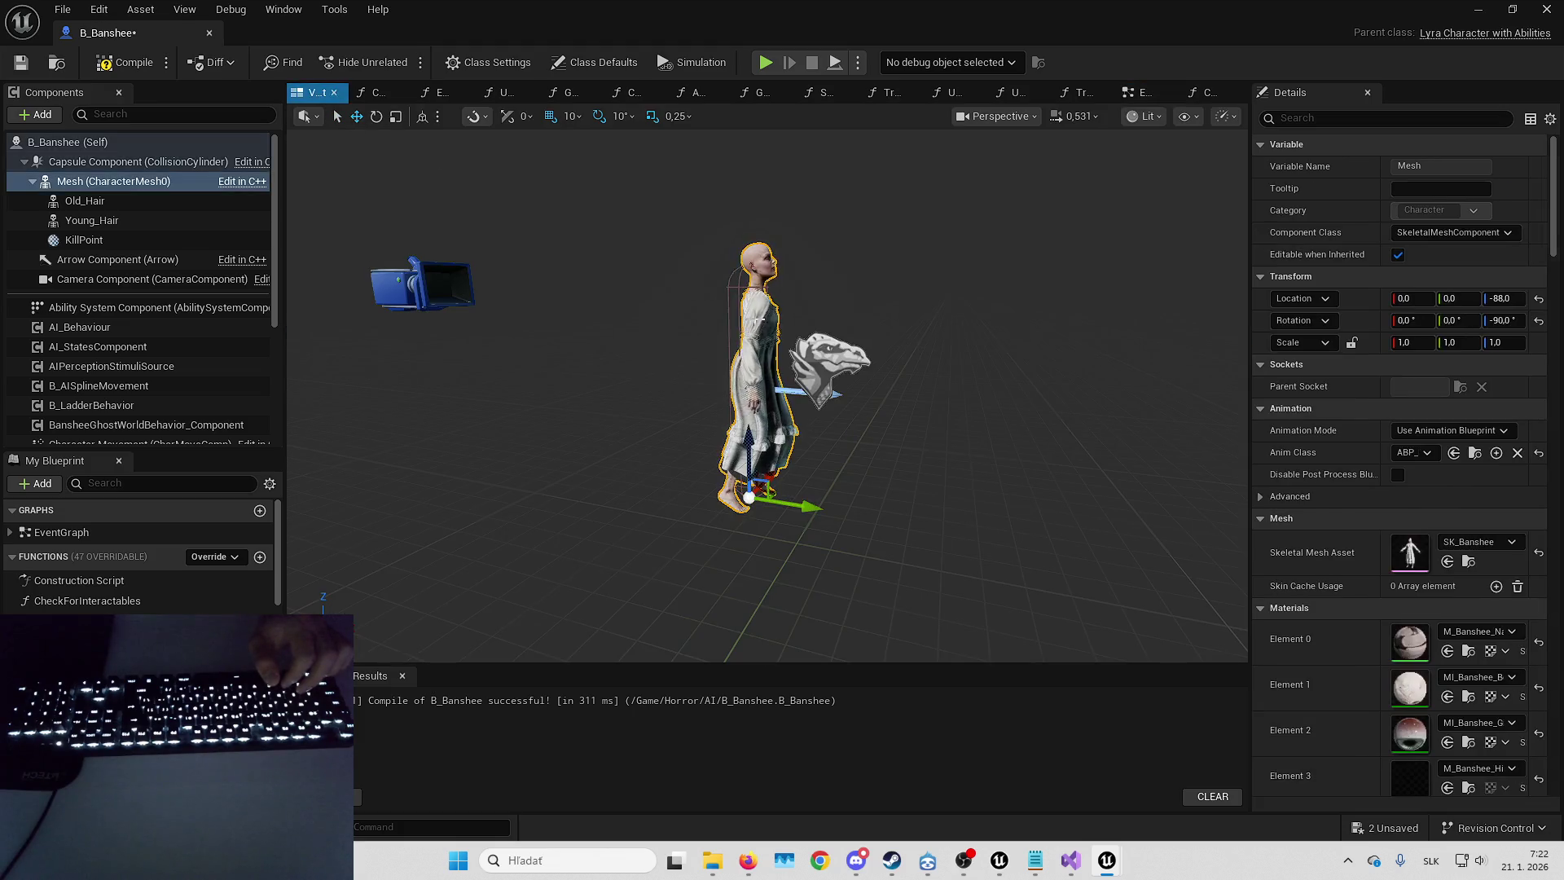
left_click(131, 63)
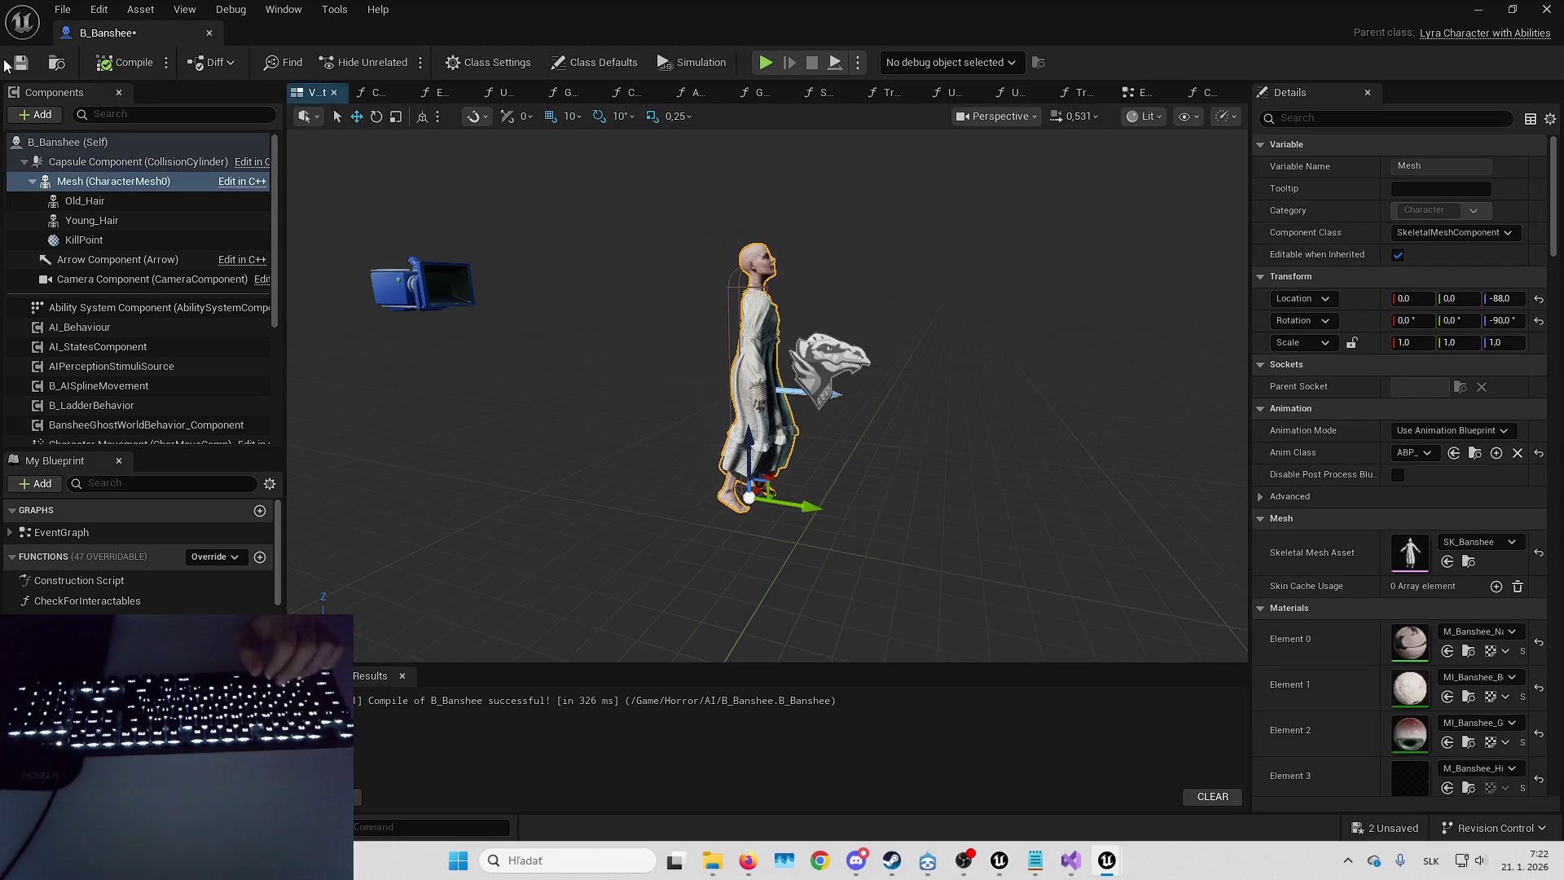
left_click(1481, 8)
- Play the level fullscreen, run STARTENEMYLOGIC, resume past the breakpoint, then stop
scroll(838, 301, "up", 2)
left_click_drag(605, 313, 838, 301)
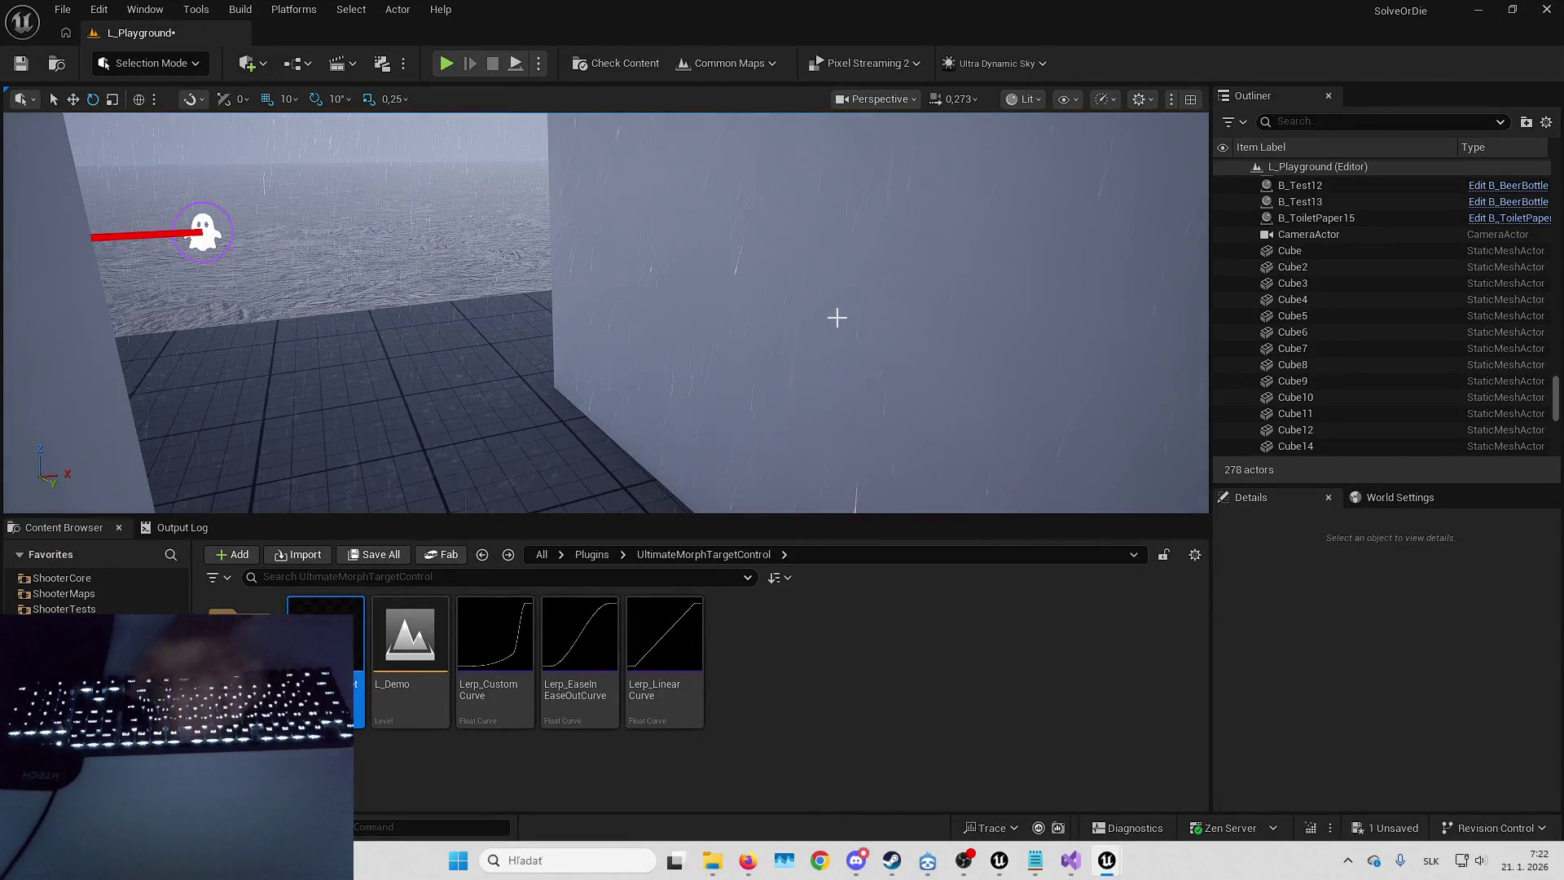
key("alt+p")
key("F11")
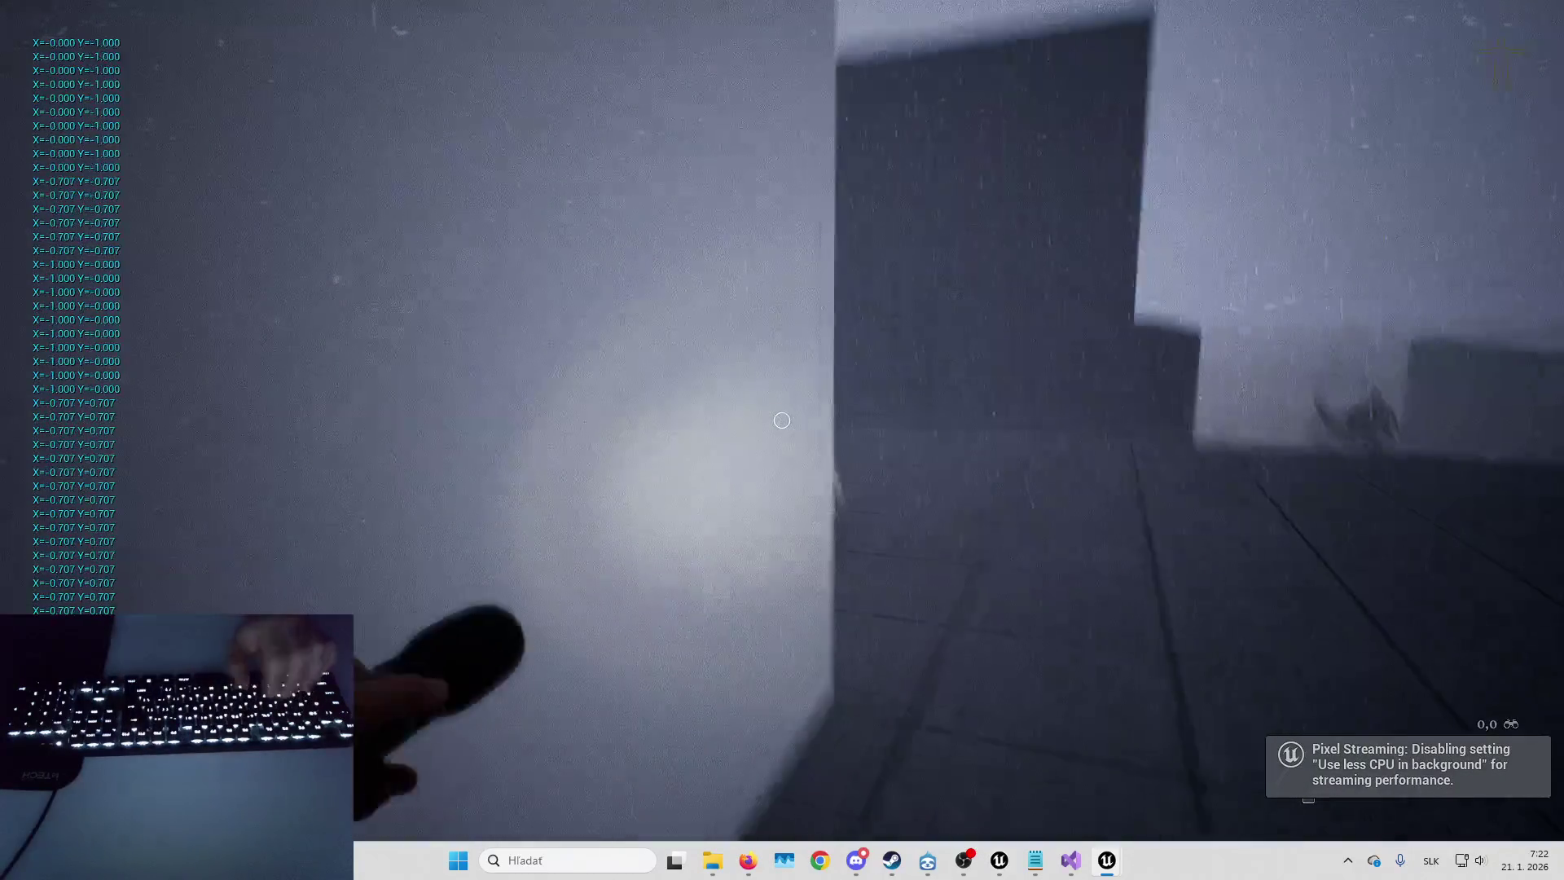
key("Tab")
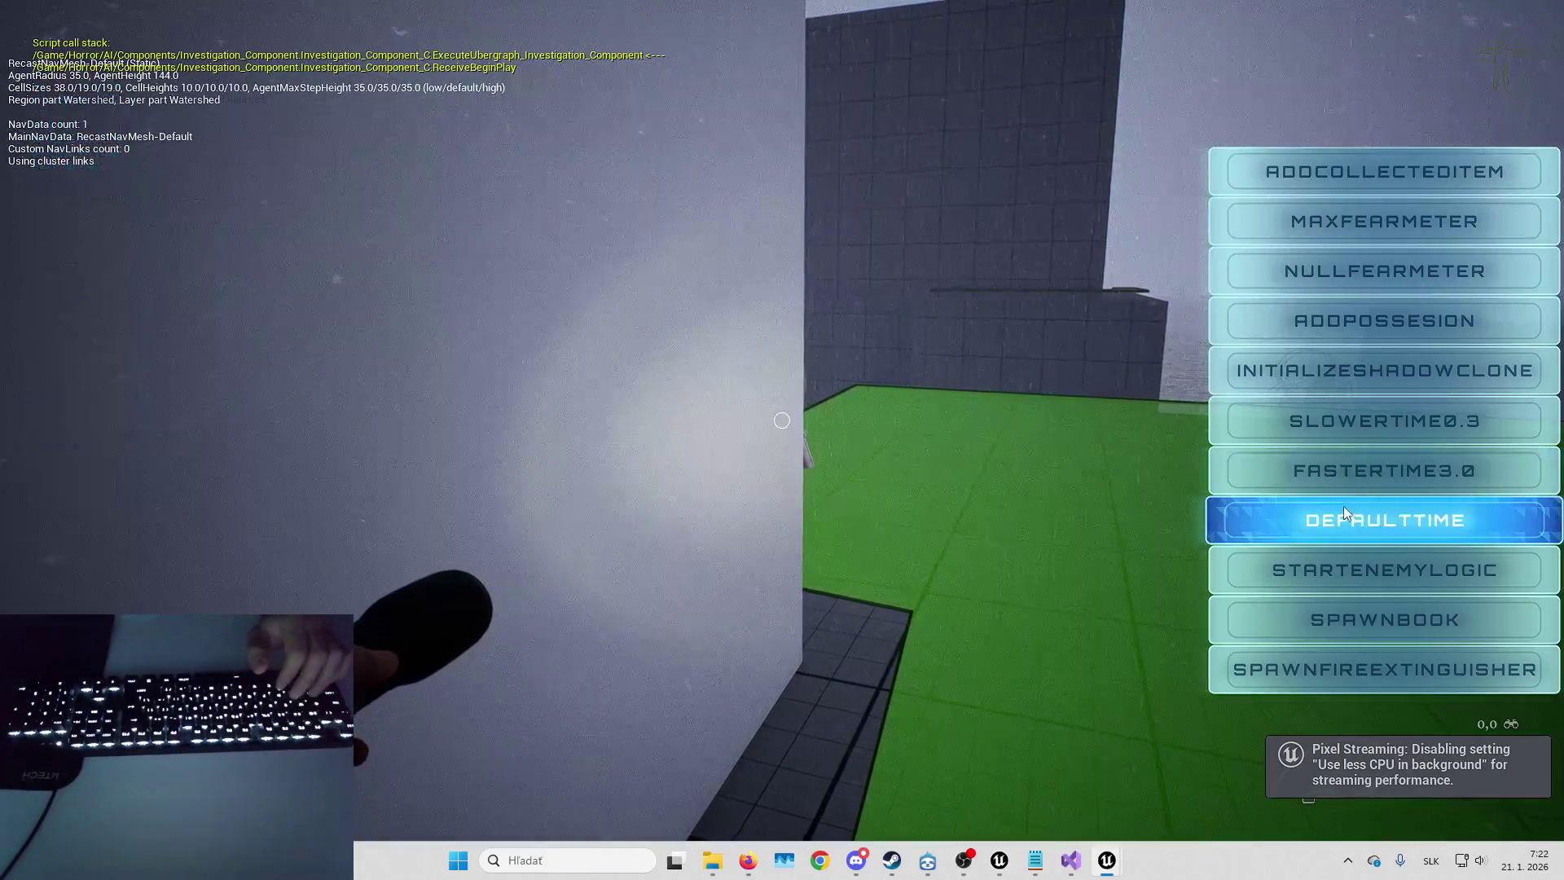
left_click(1347, 565)
key("Tab")
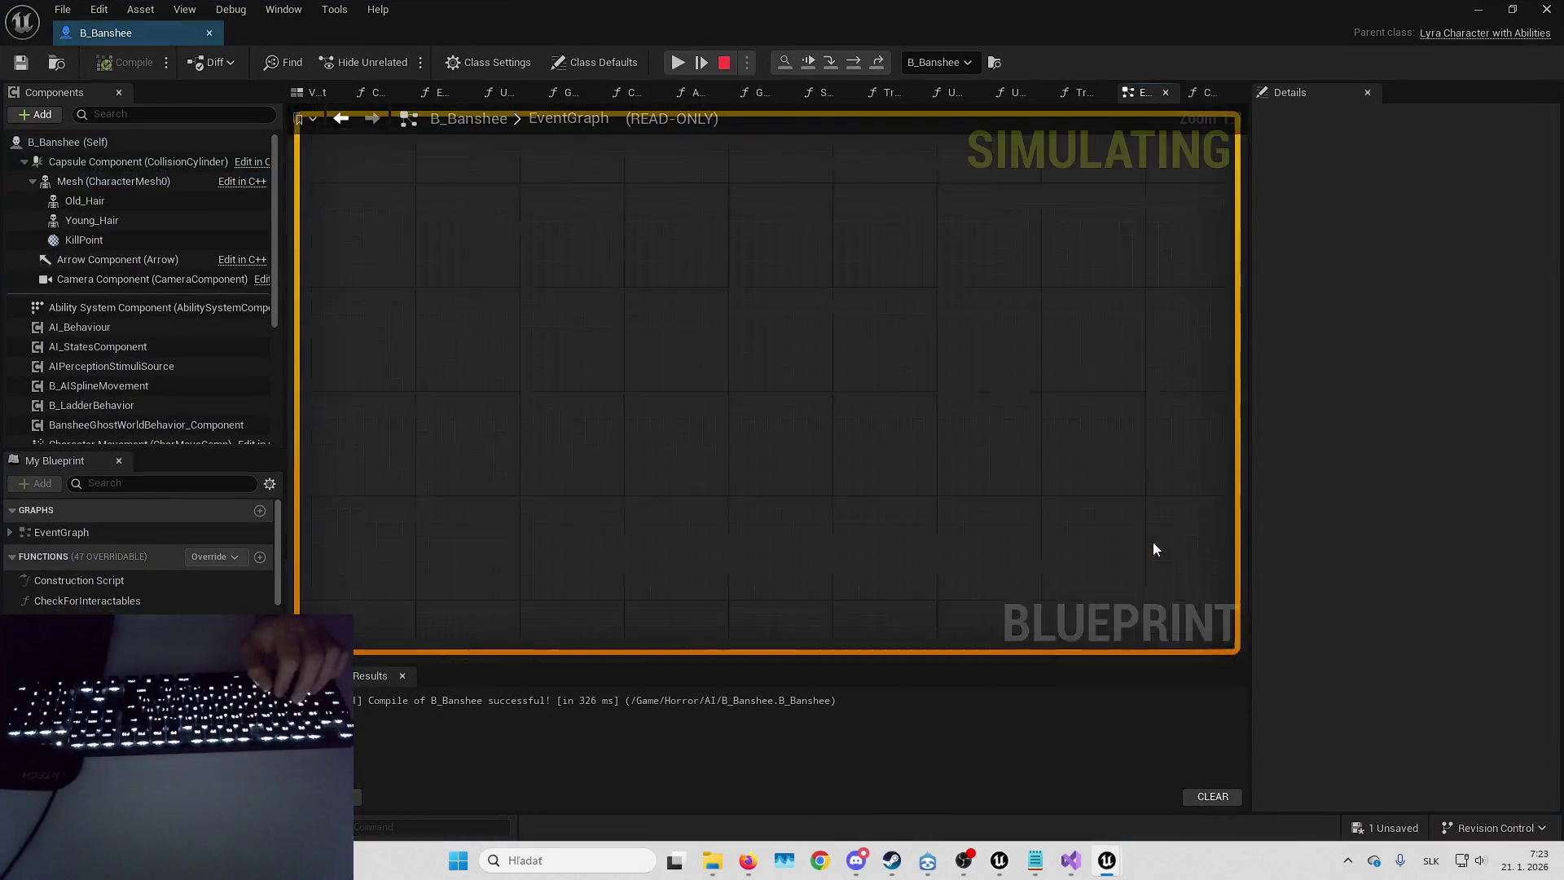
key("F5")
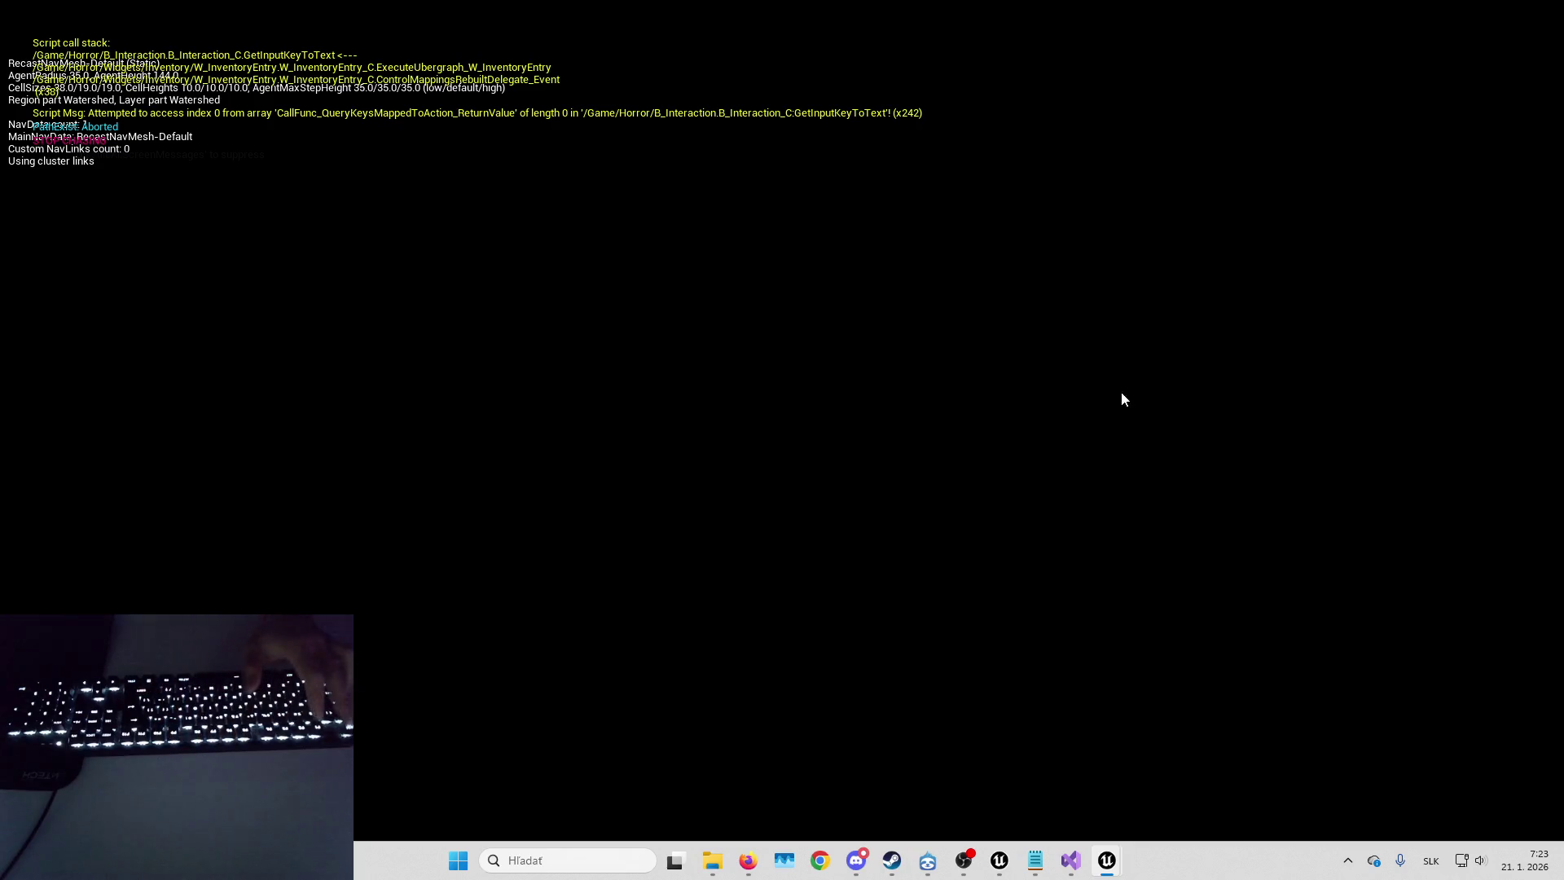
key("Escape")
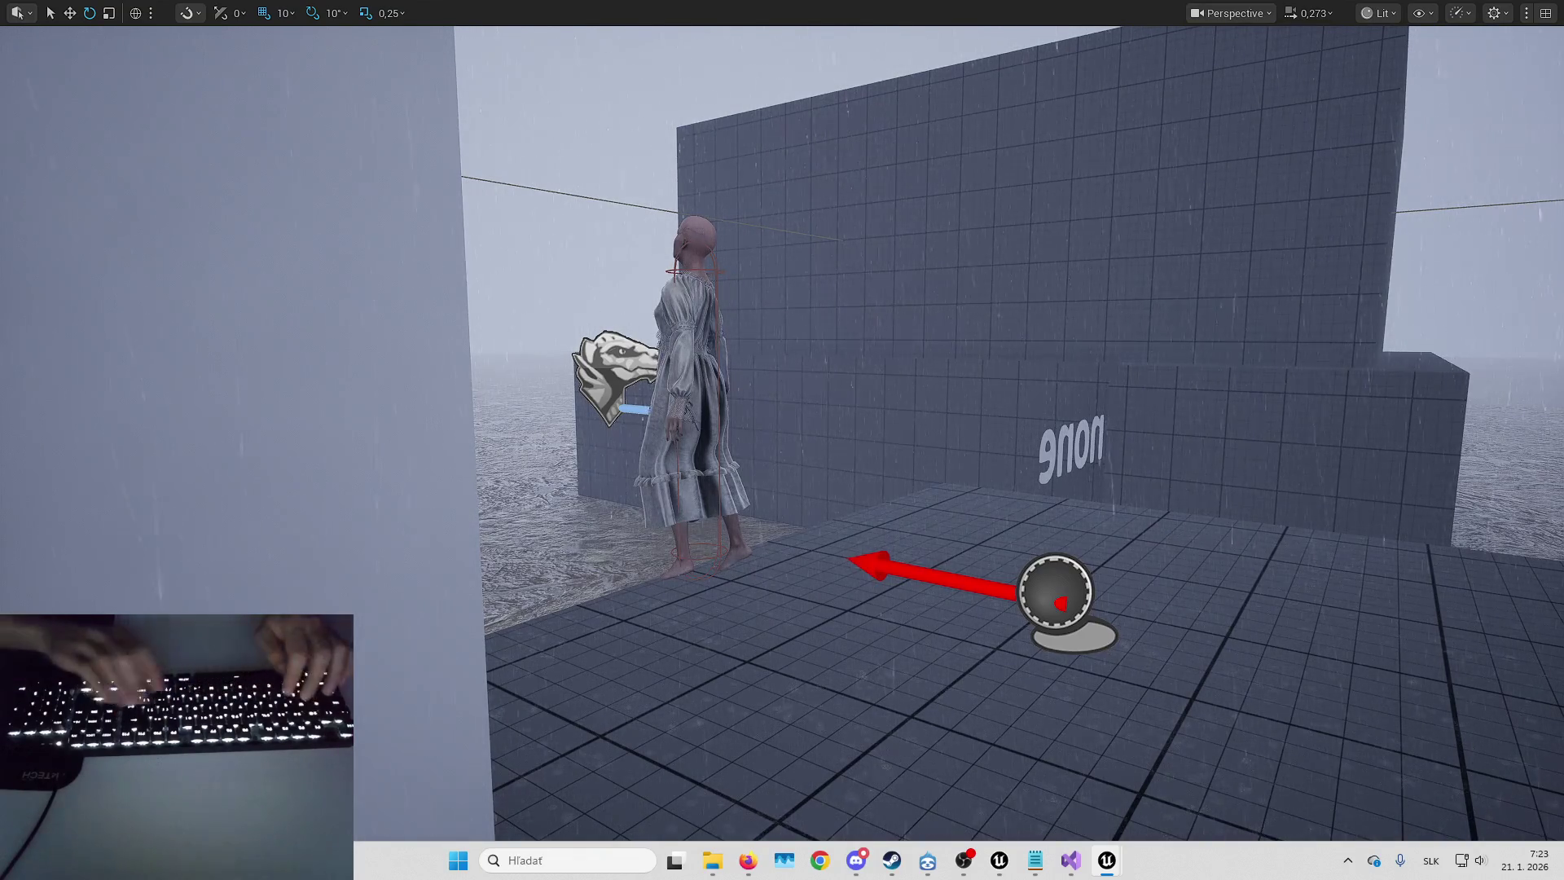
- Play again, trigger STARTENEMYLOGIC to spawn the banshee, and stop the session
key("alt+p")
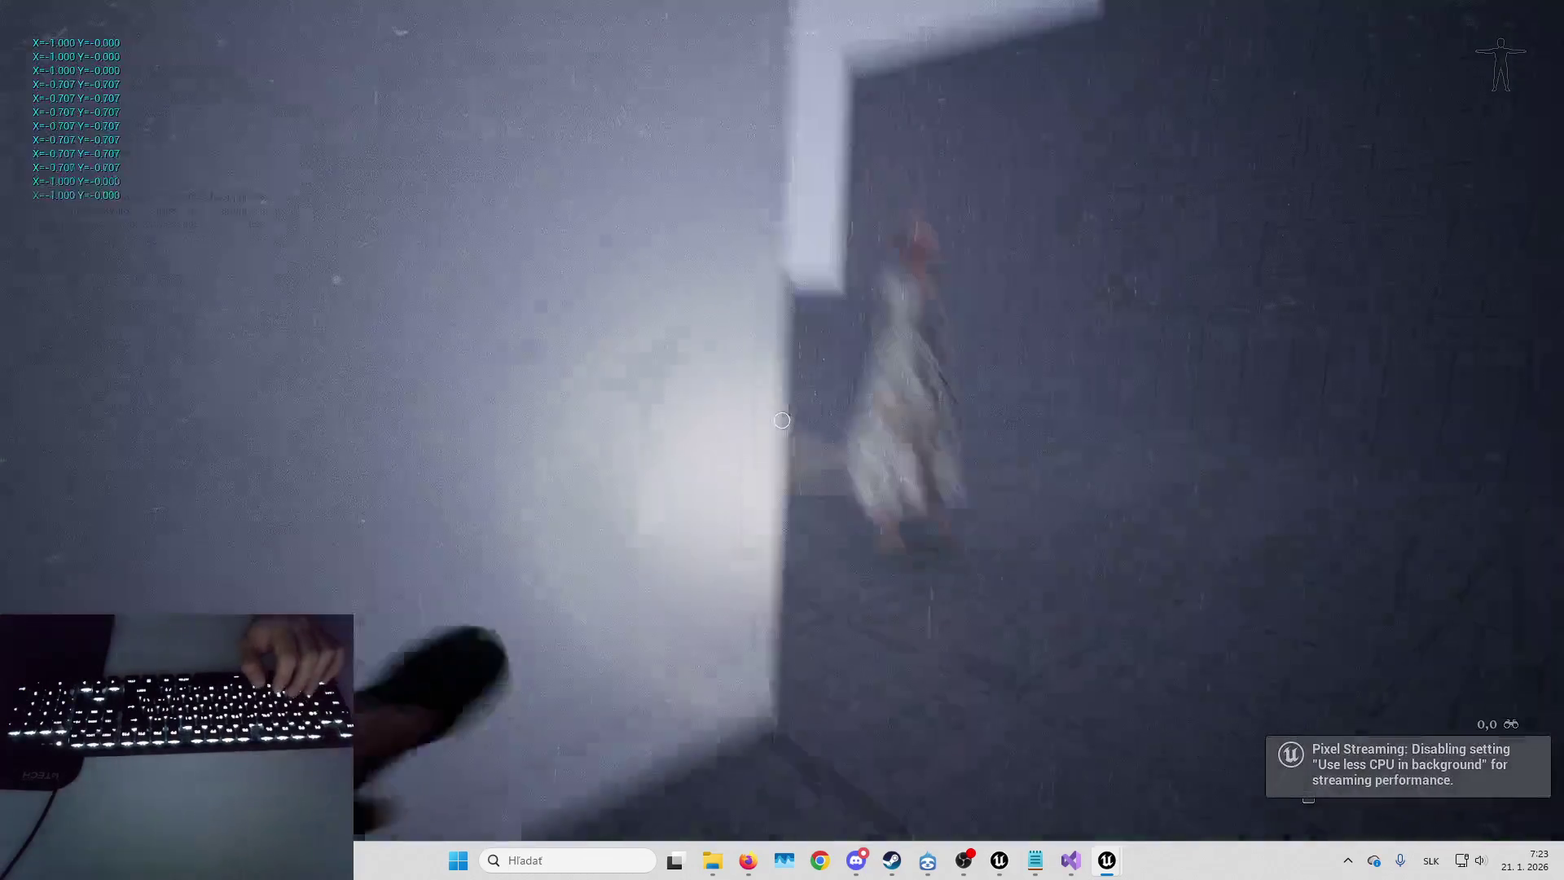
key("Tab")
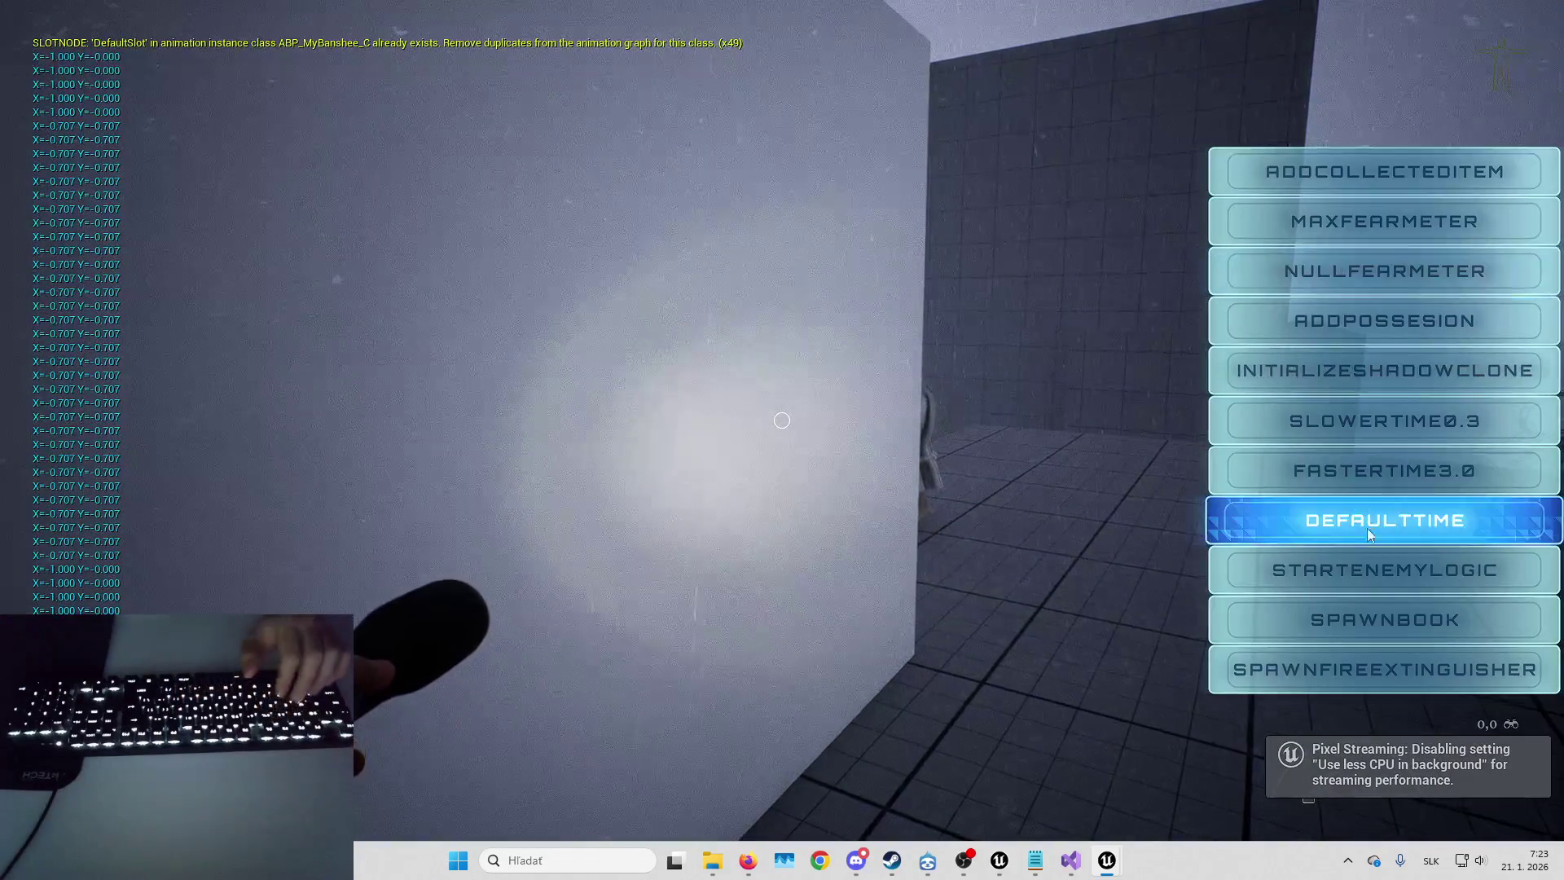
left_click(1375, 568)
key("Tab")
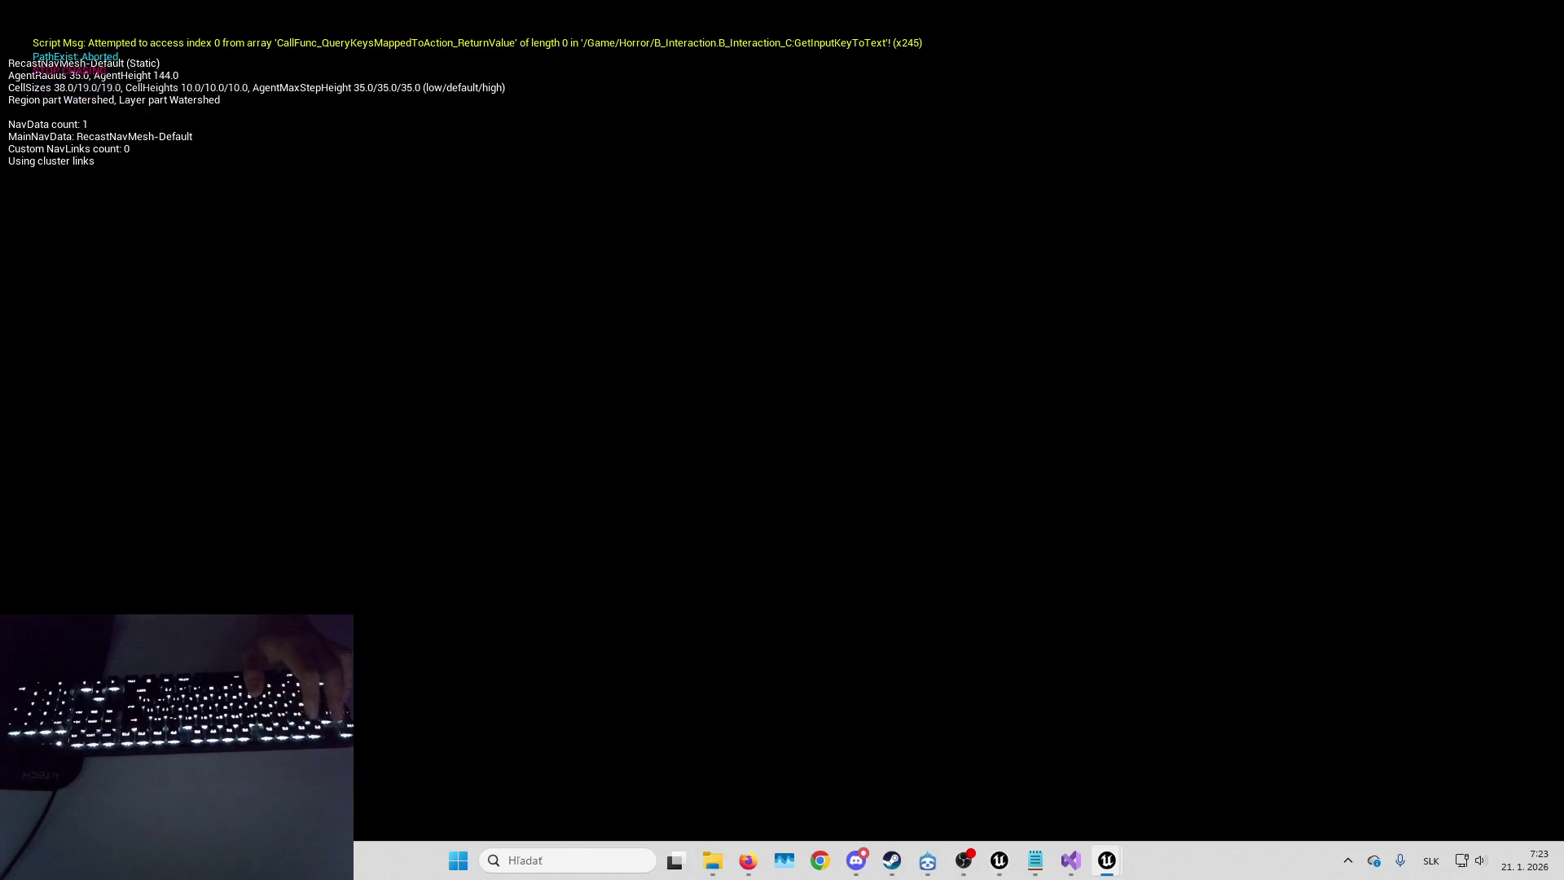
key("Escape")
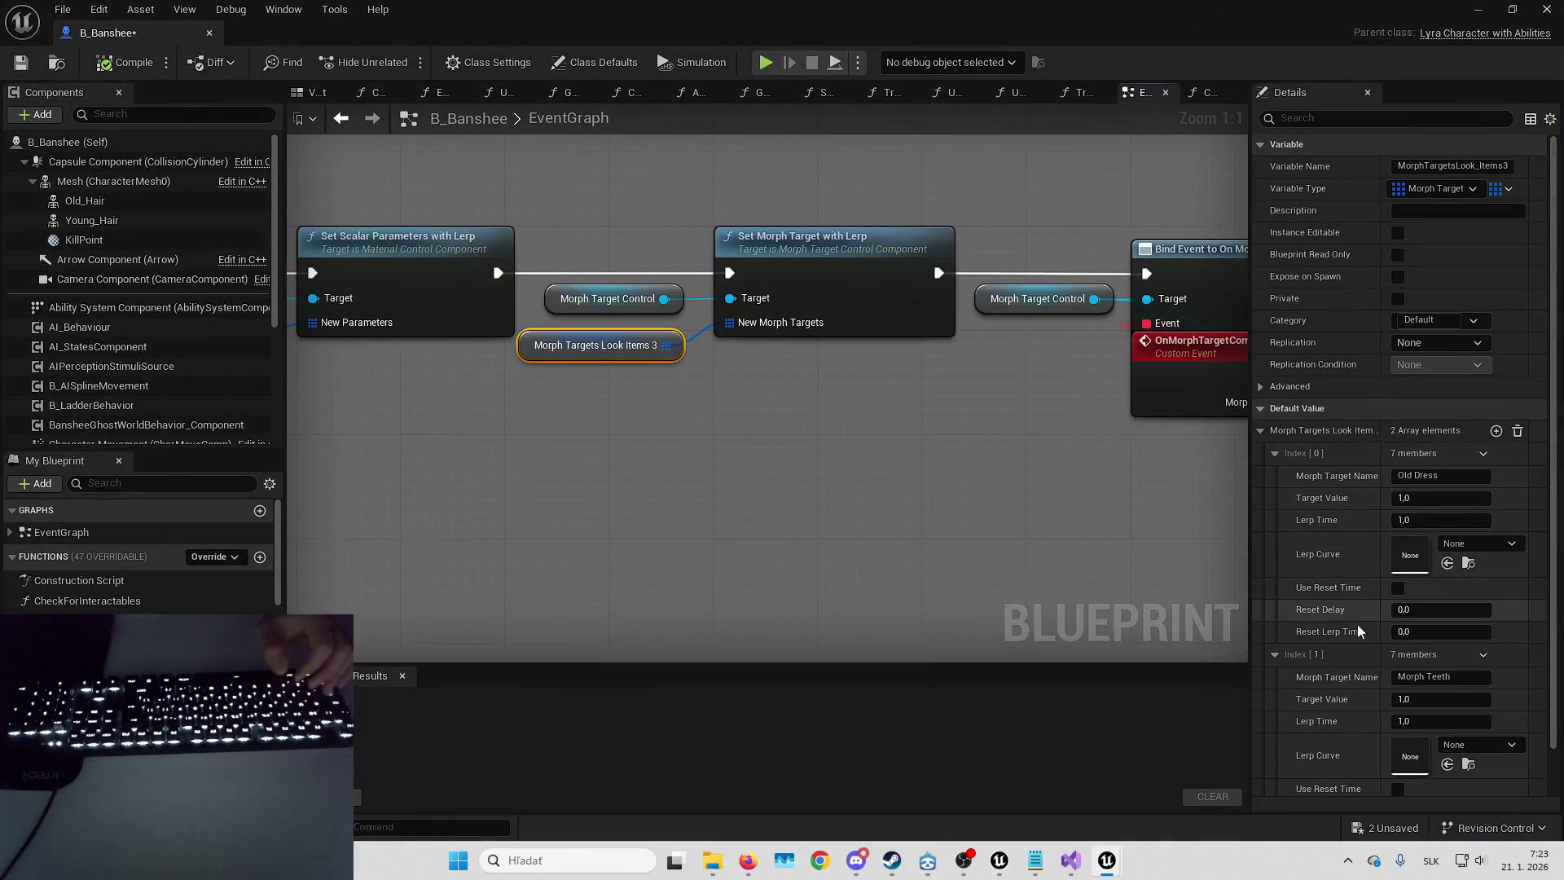
- Review Material Morph Look Items 3 (Index 3, 4) and Morph Targets Look Items 3 (Index 0, 1) defaults
left_click_drag(1053, 524, 1165, 480)
left_click_drag(428, 422, 920, 438)
left_click_drag(1032, 352, 743, 368)
left_click(1261, 432)
left_click(1275, 546)
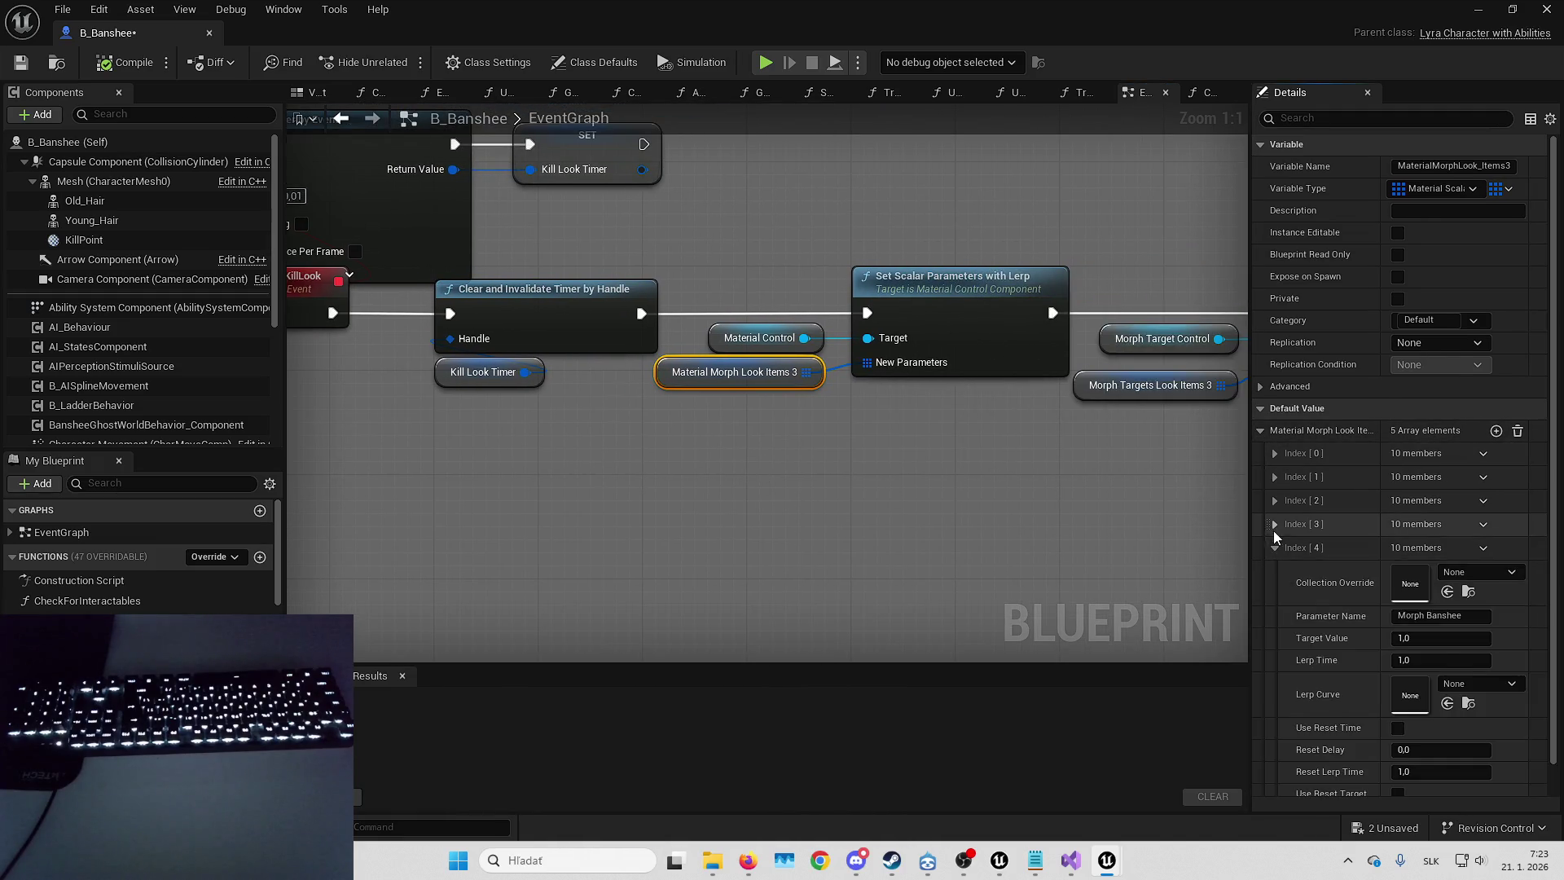
left_click(1274, 525)
left_click_drag(1090, 492, 761, 513)
left_click(825, 407)
left_click(1275, 476)
left_click(1272, 453)
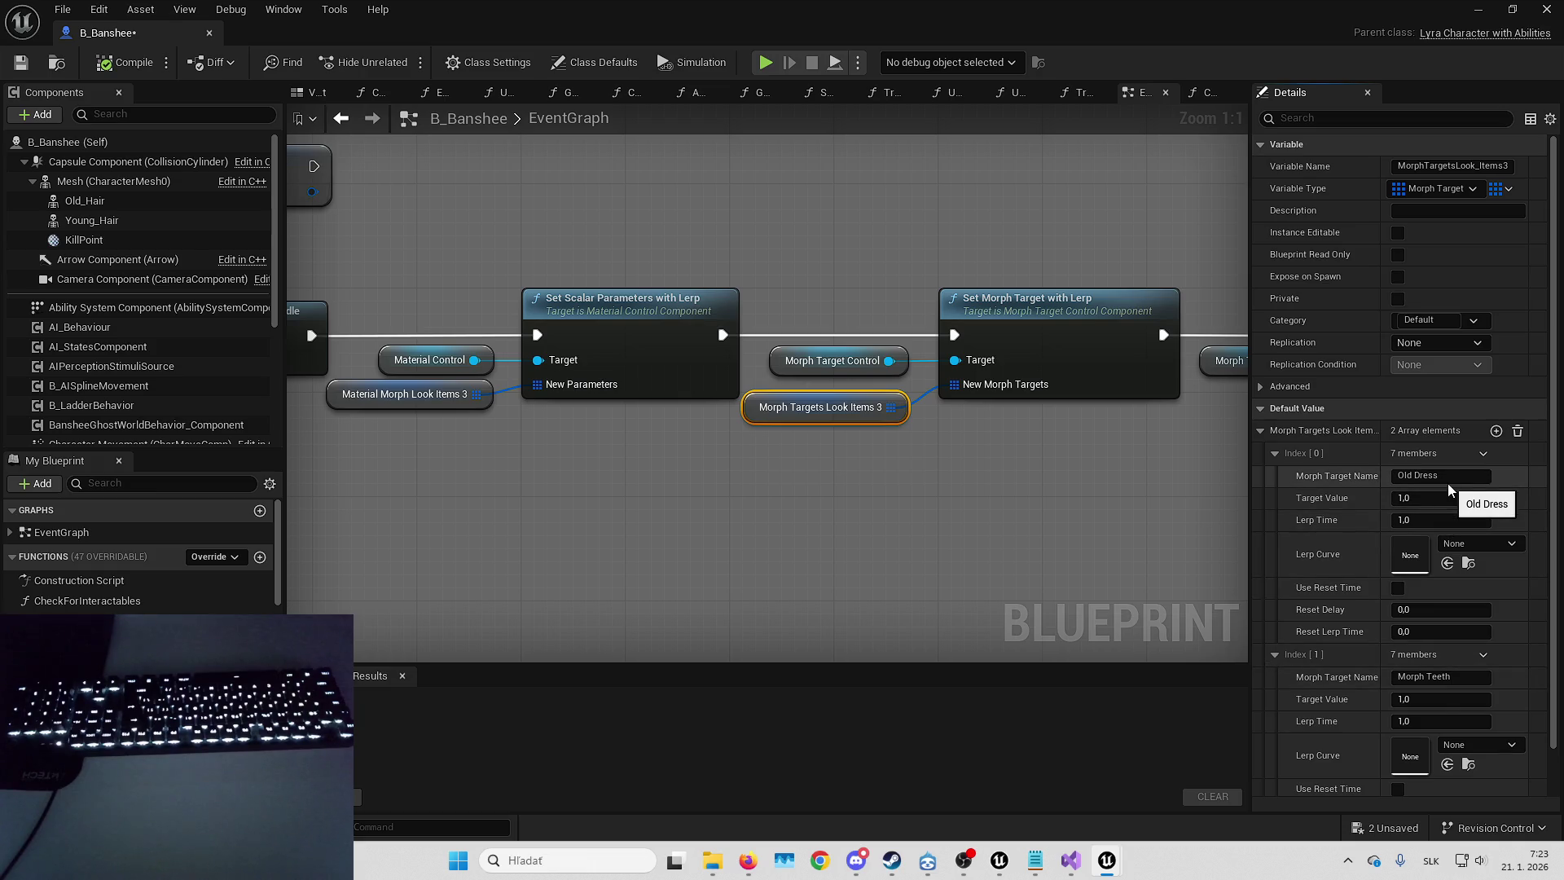
- Play the level, activate the enemy logic, let the banshee catch you, then stop
key("alt+Tab")
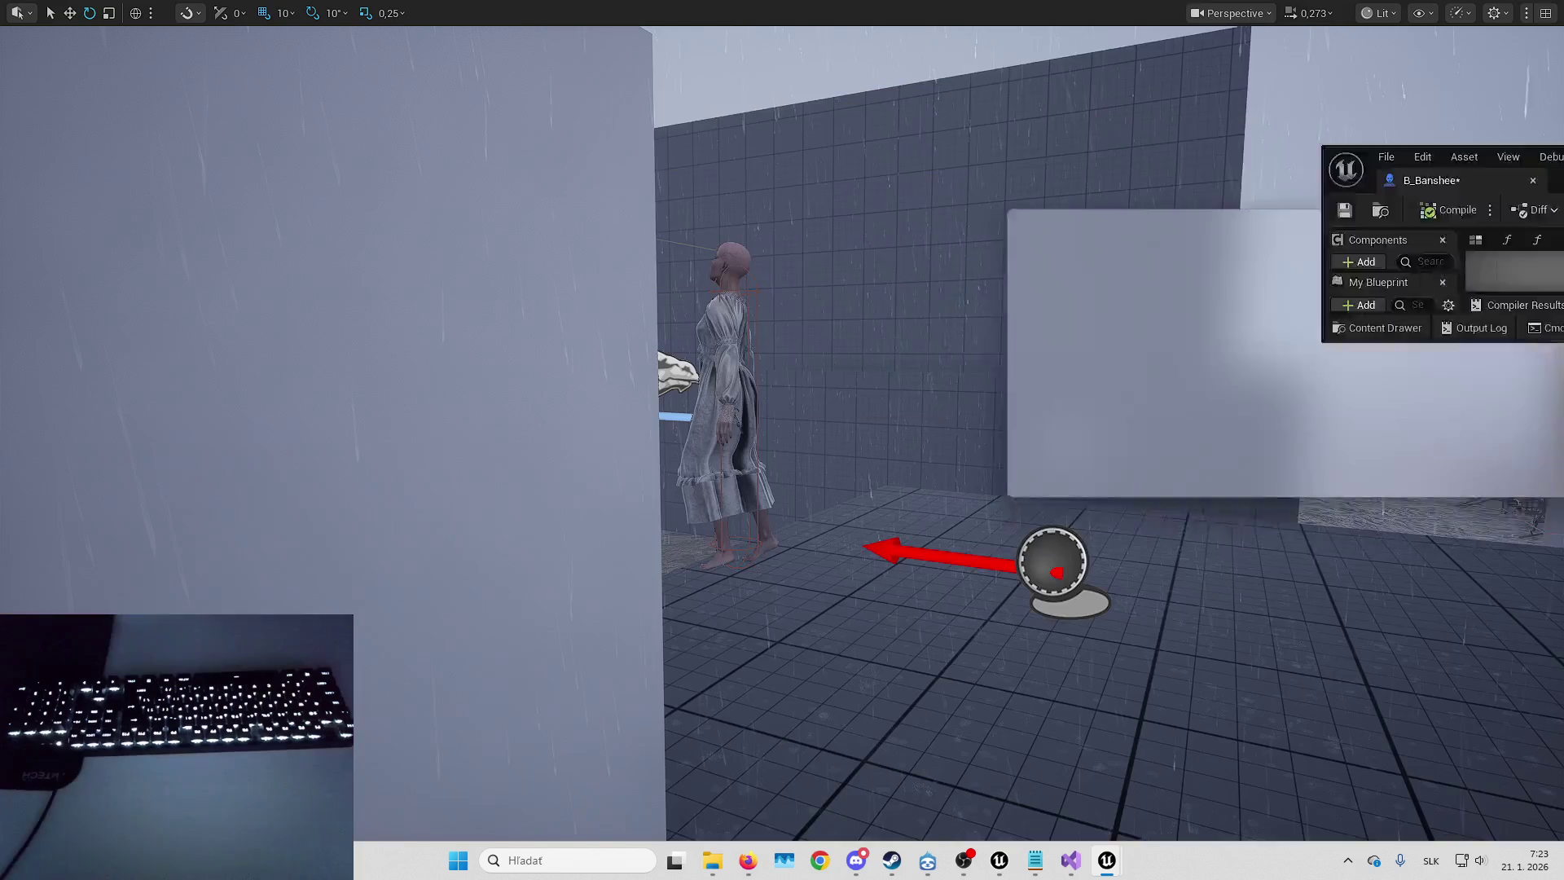
key("alt+p")
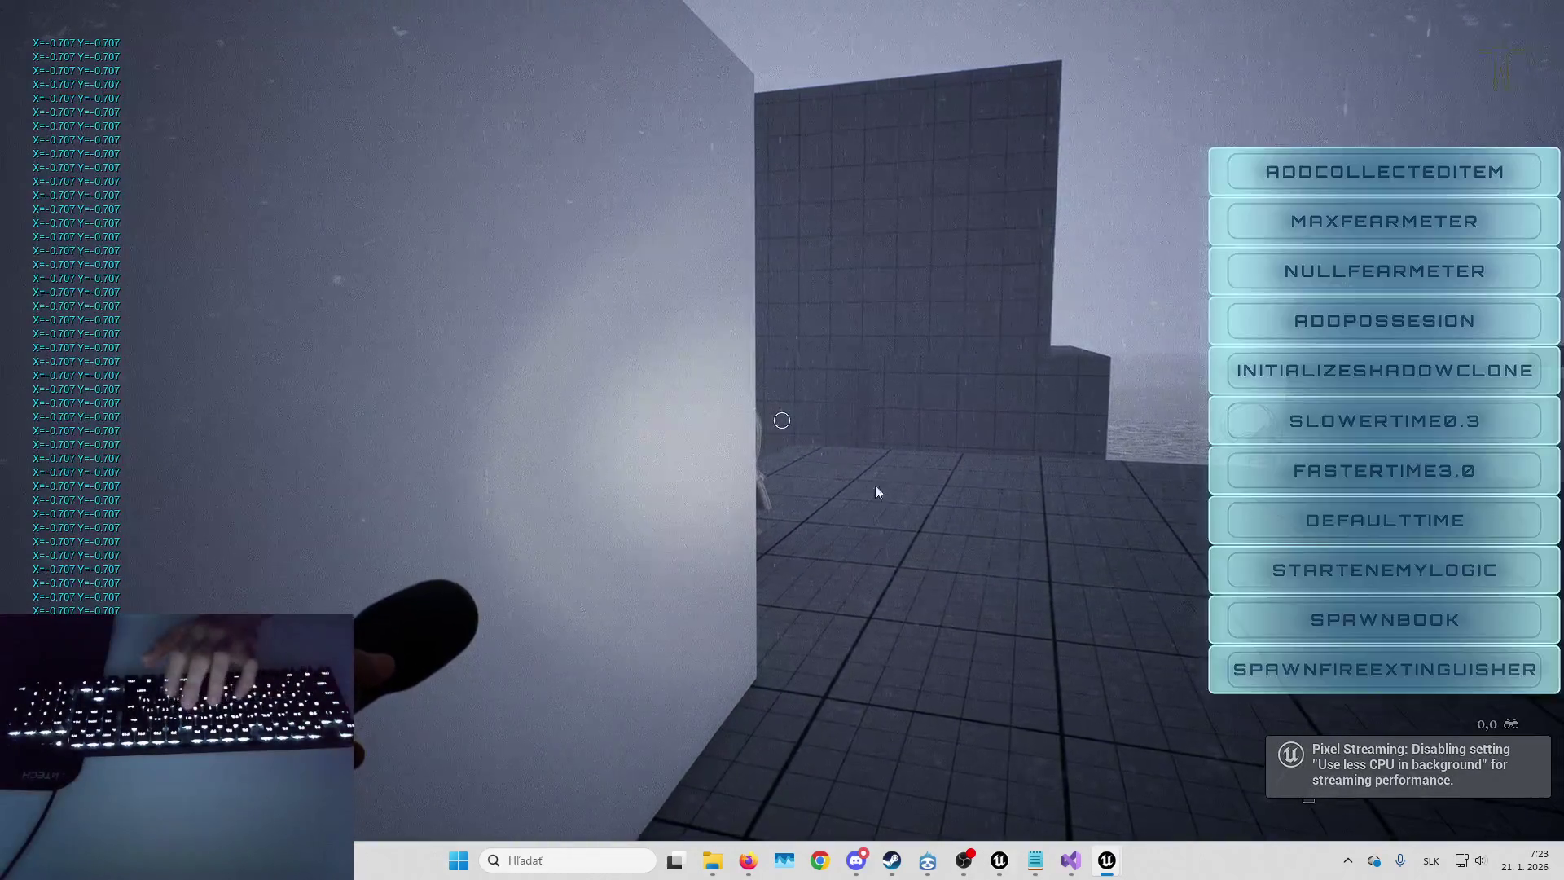
left_click(1366, 569)
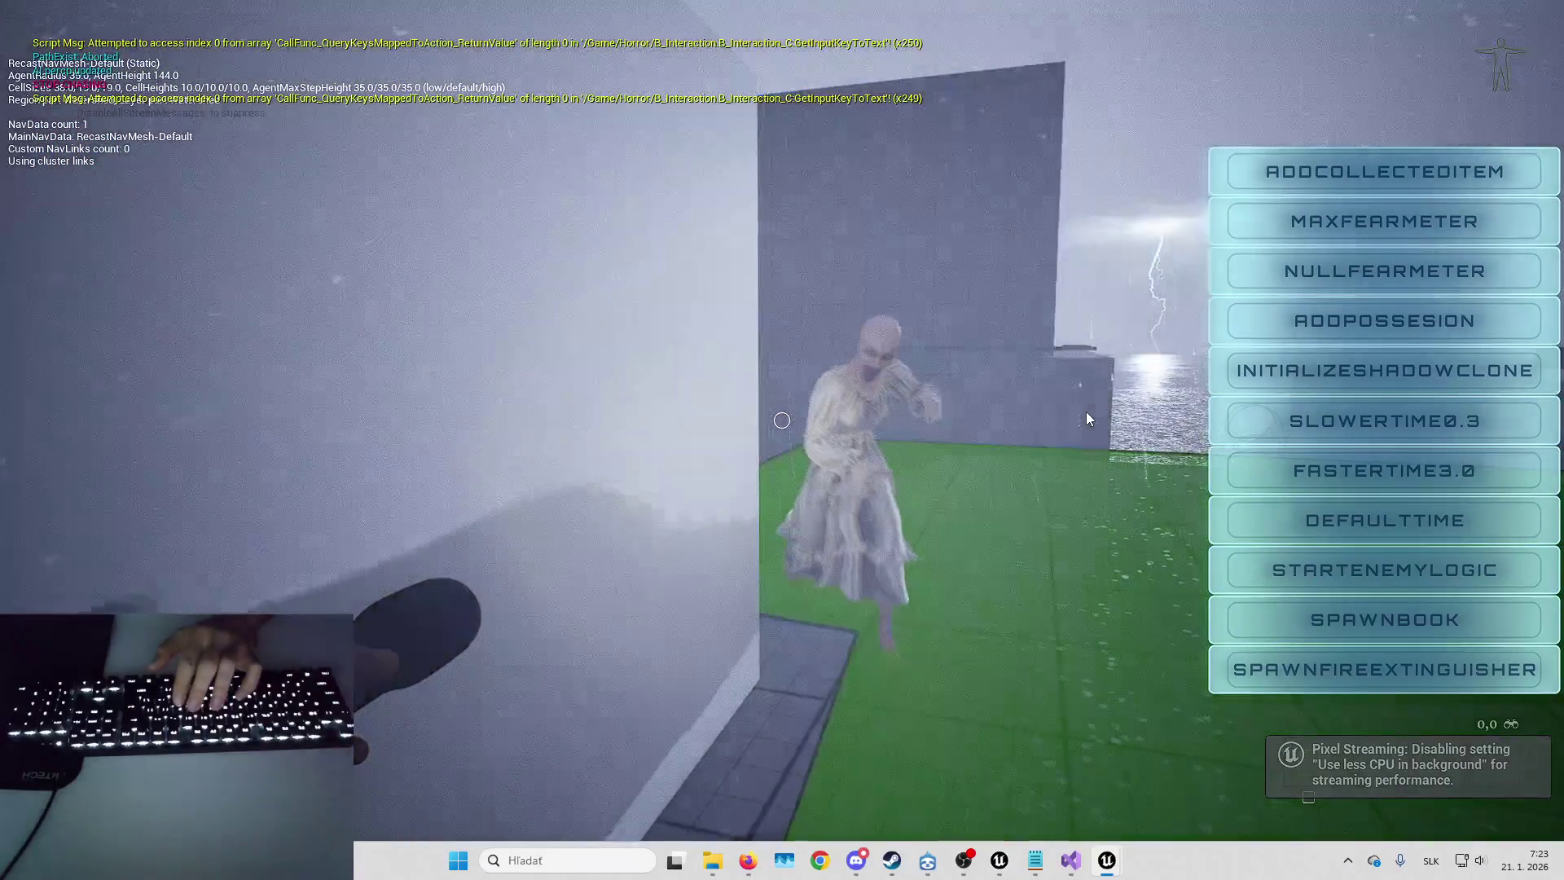
key("Tab")
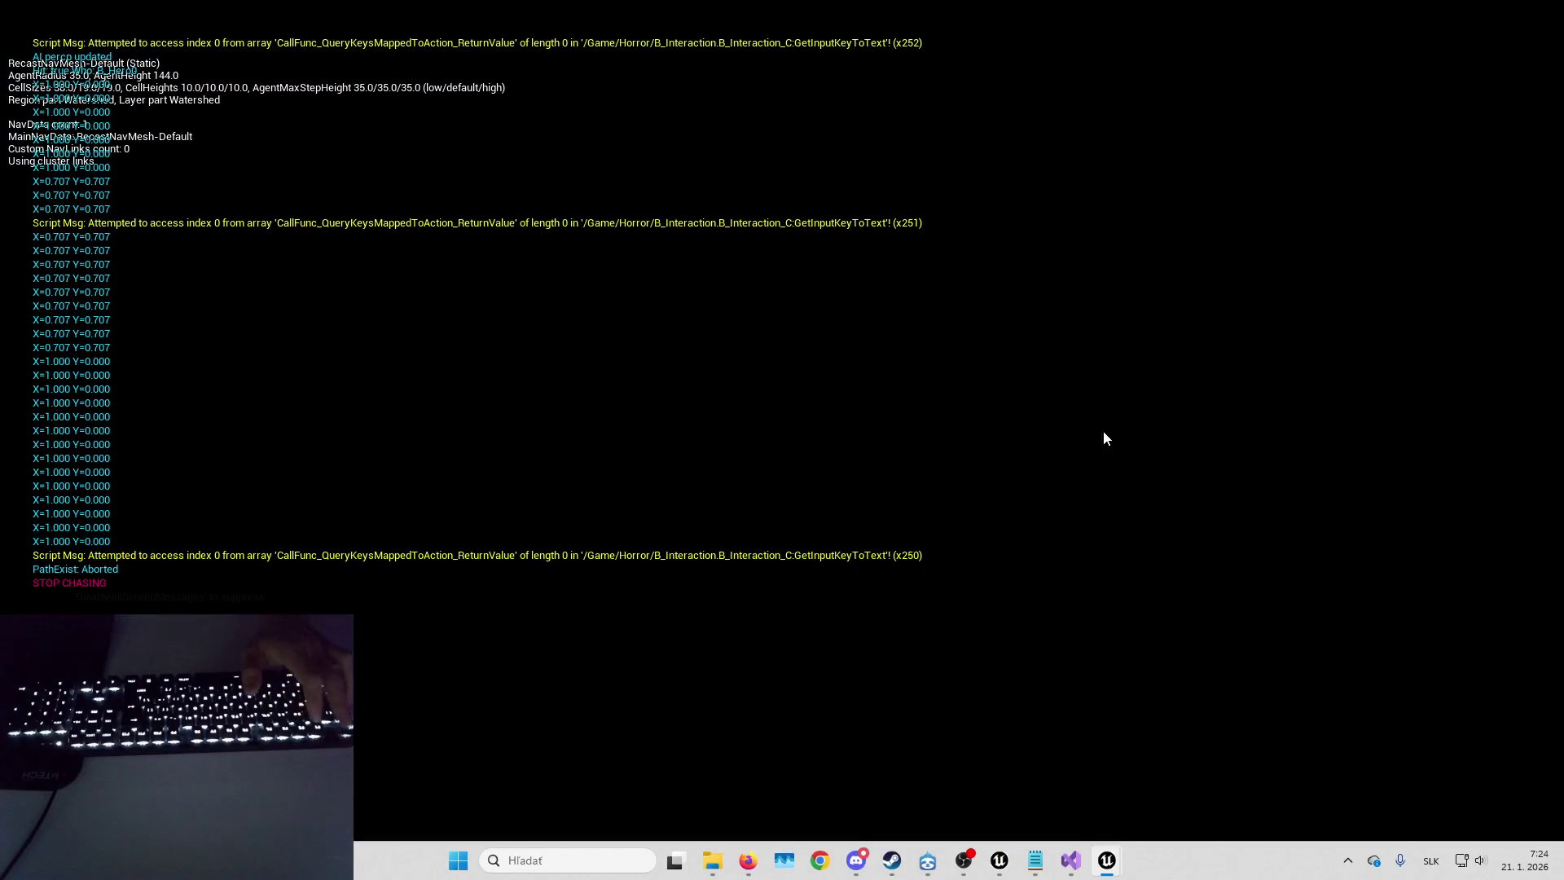
key("Escape")
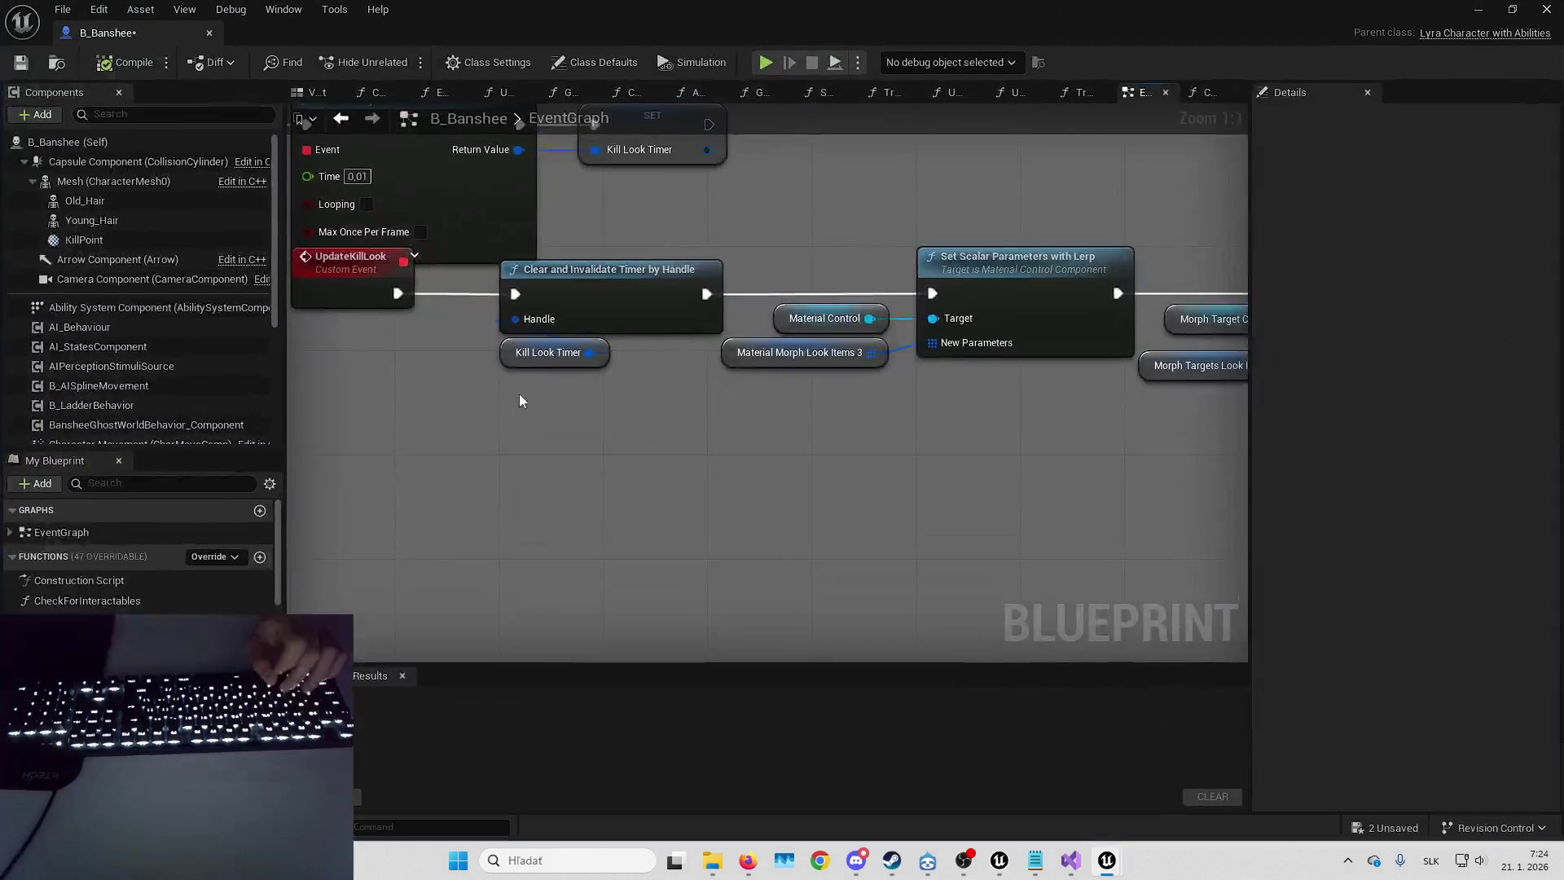
- Inspect Material Morph Look Items 3 and the MaterialControl component, then open its MC_Banshee collection
left_click(704, 402)
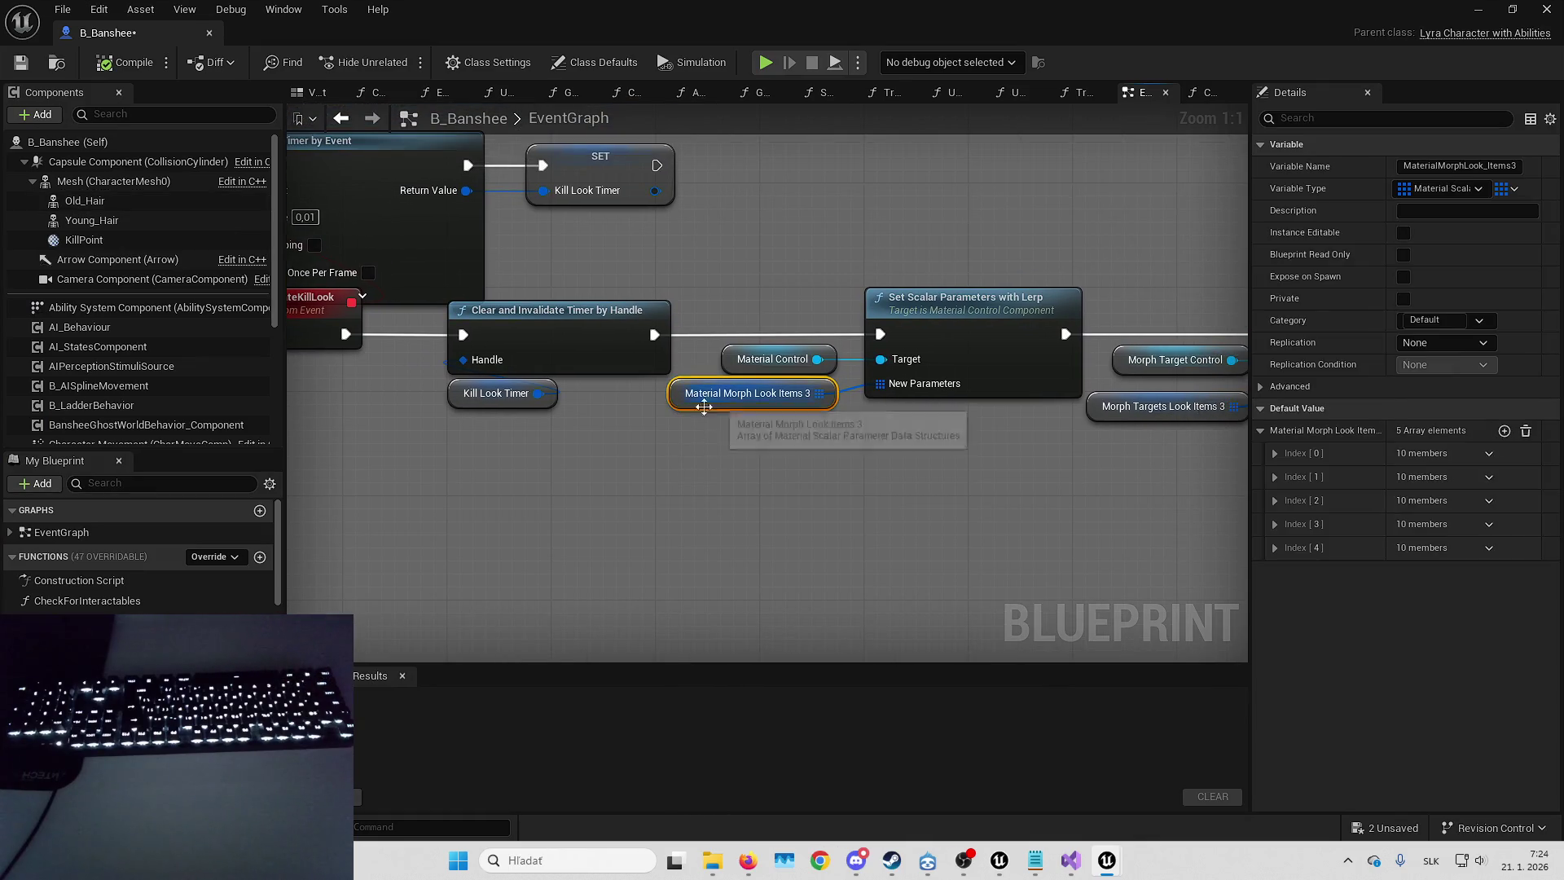
left_click(1275, 548)
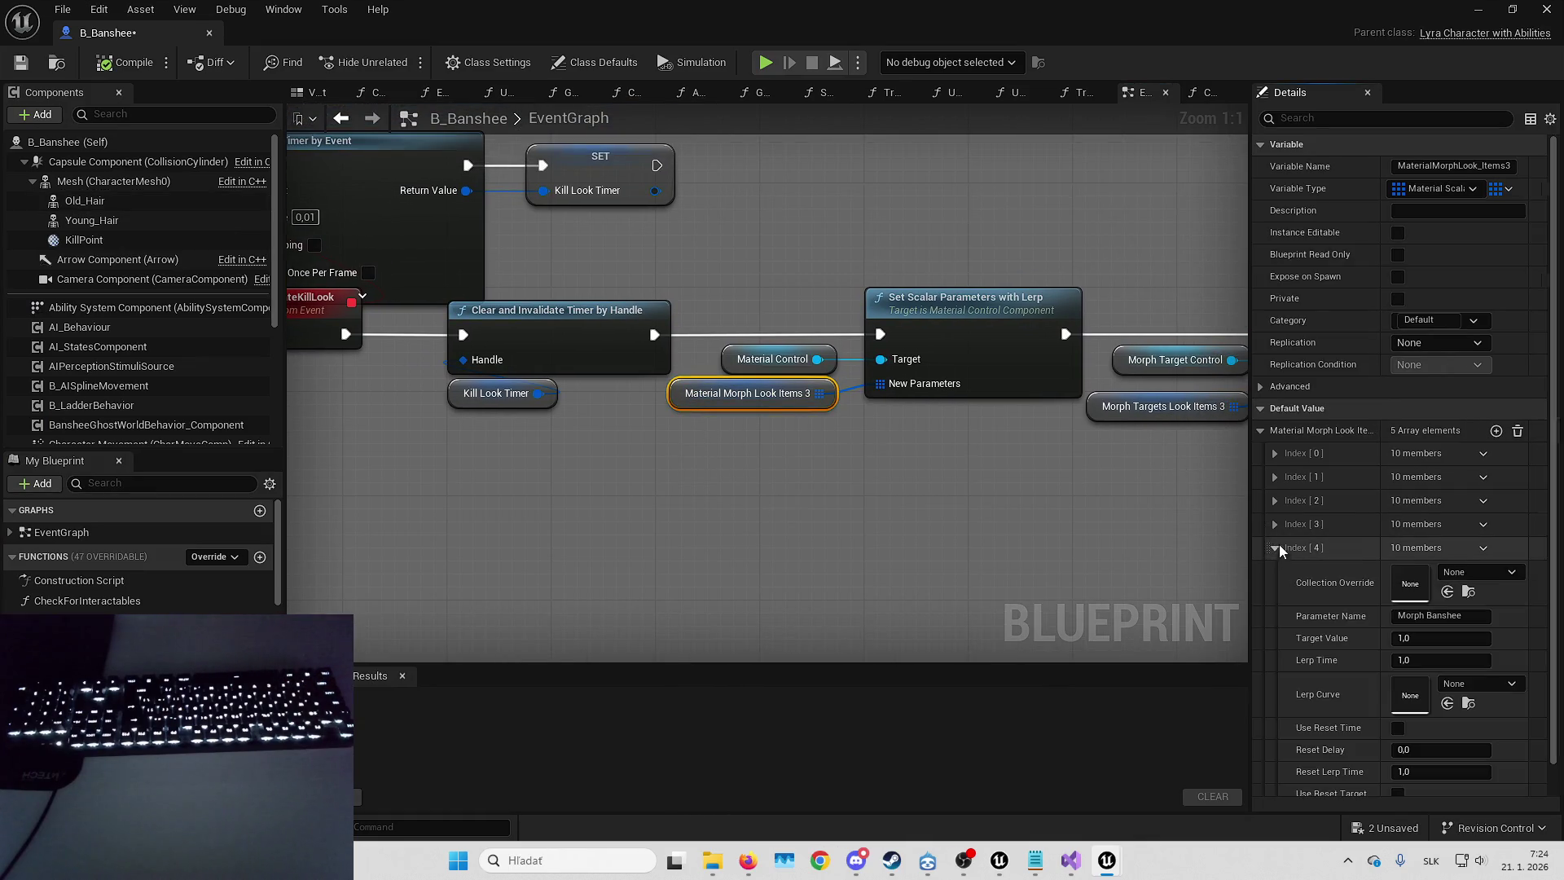
left_click(1275, 501, "shift")
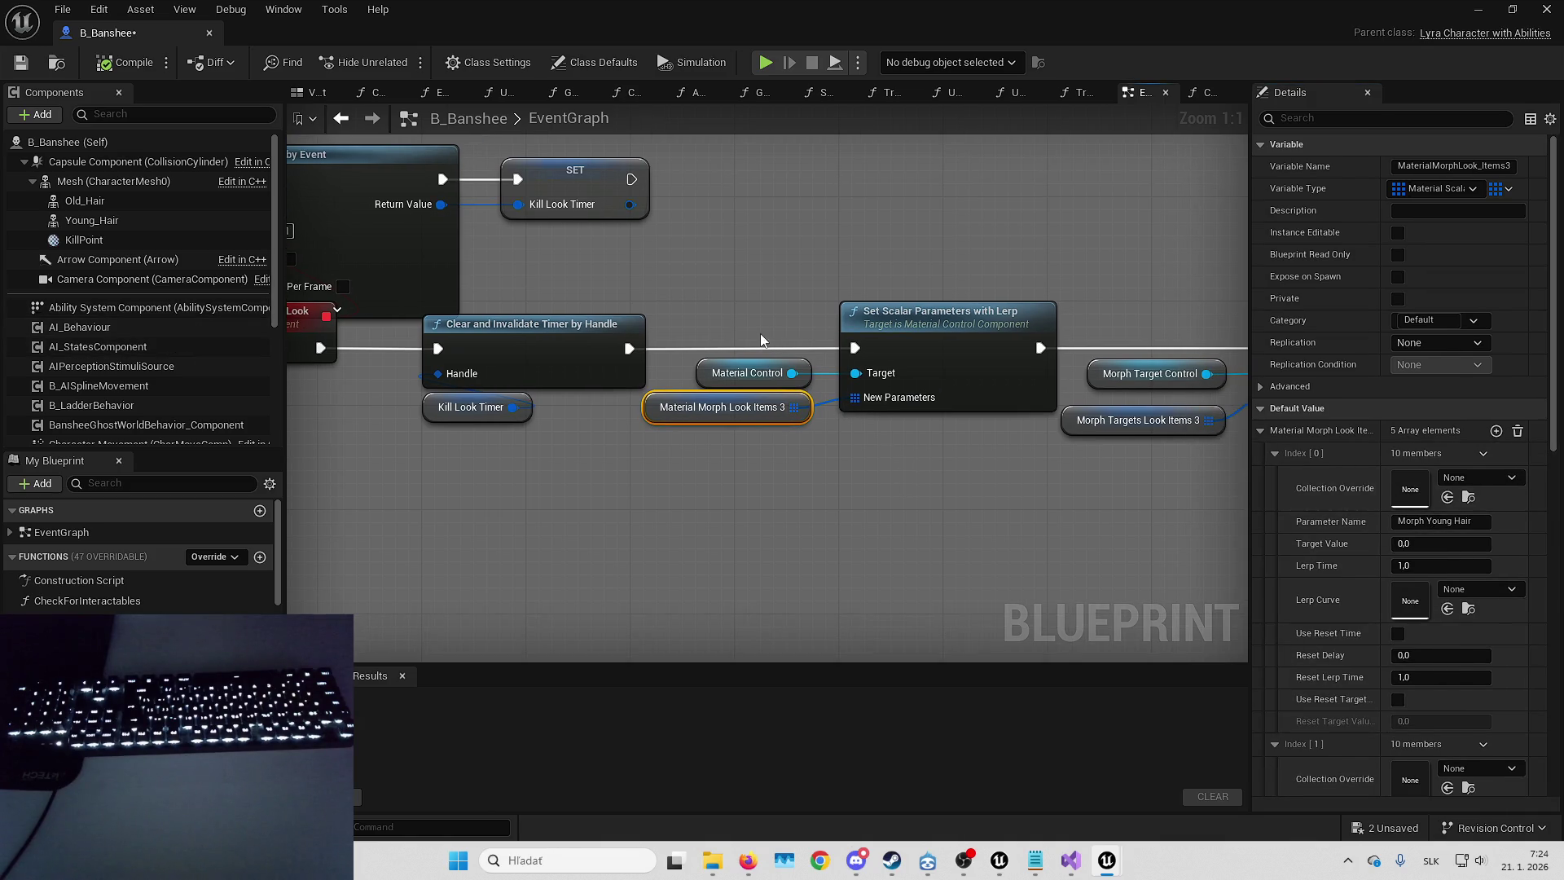
left_click(753, 372)
scroll(138, 261, "down", 5)
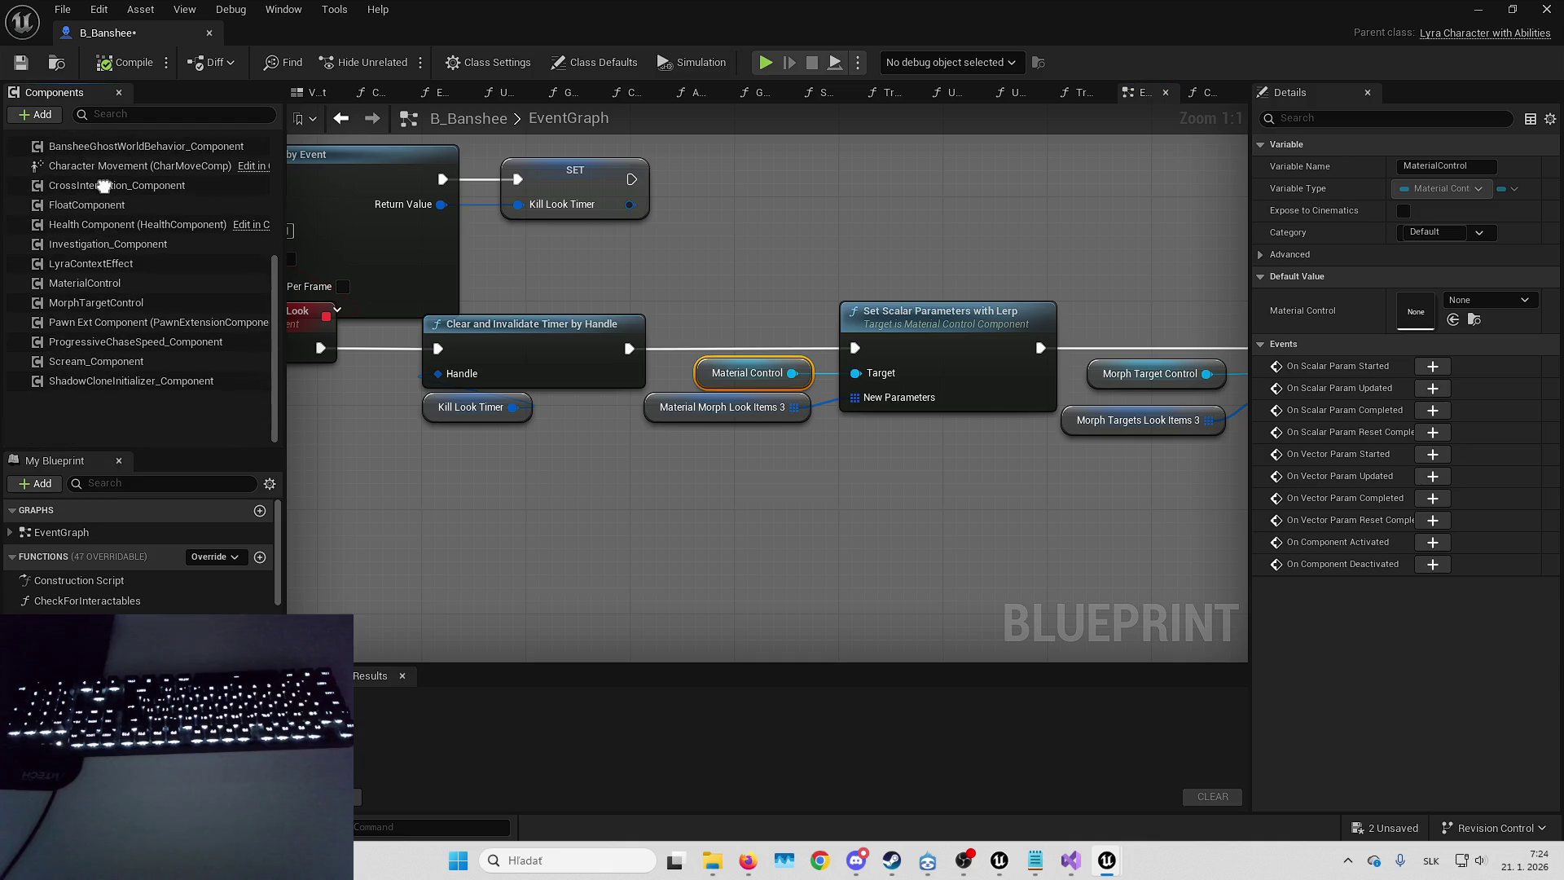
left_click(85, 336)
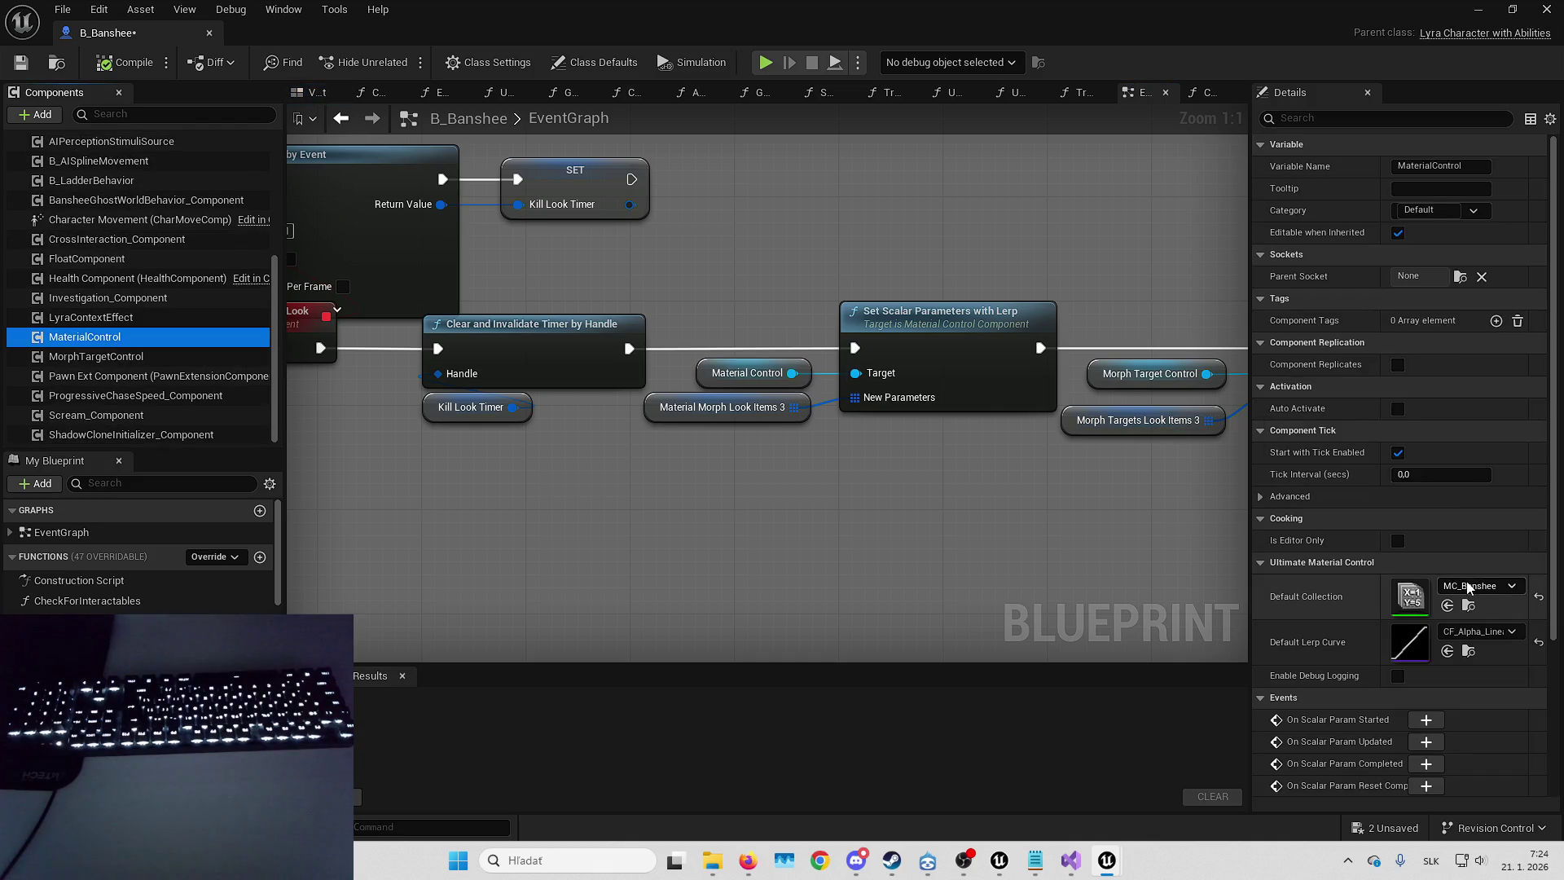
double_click(1411, 592)
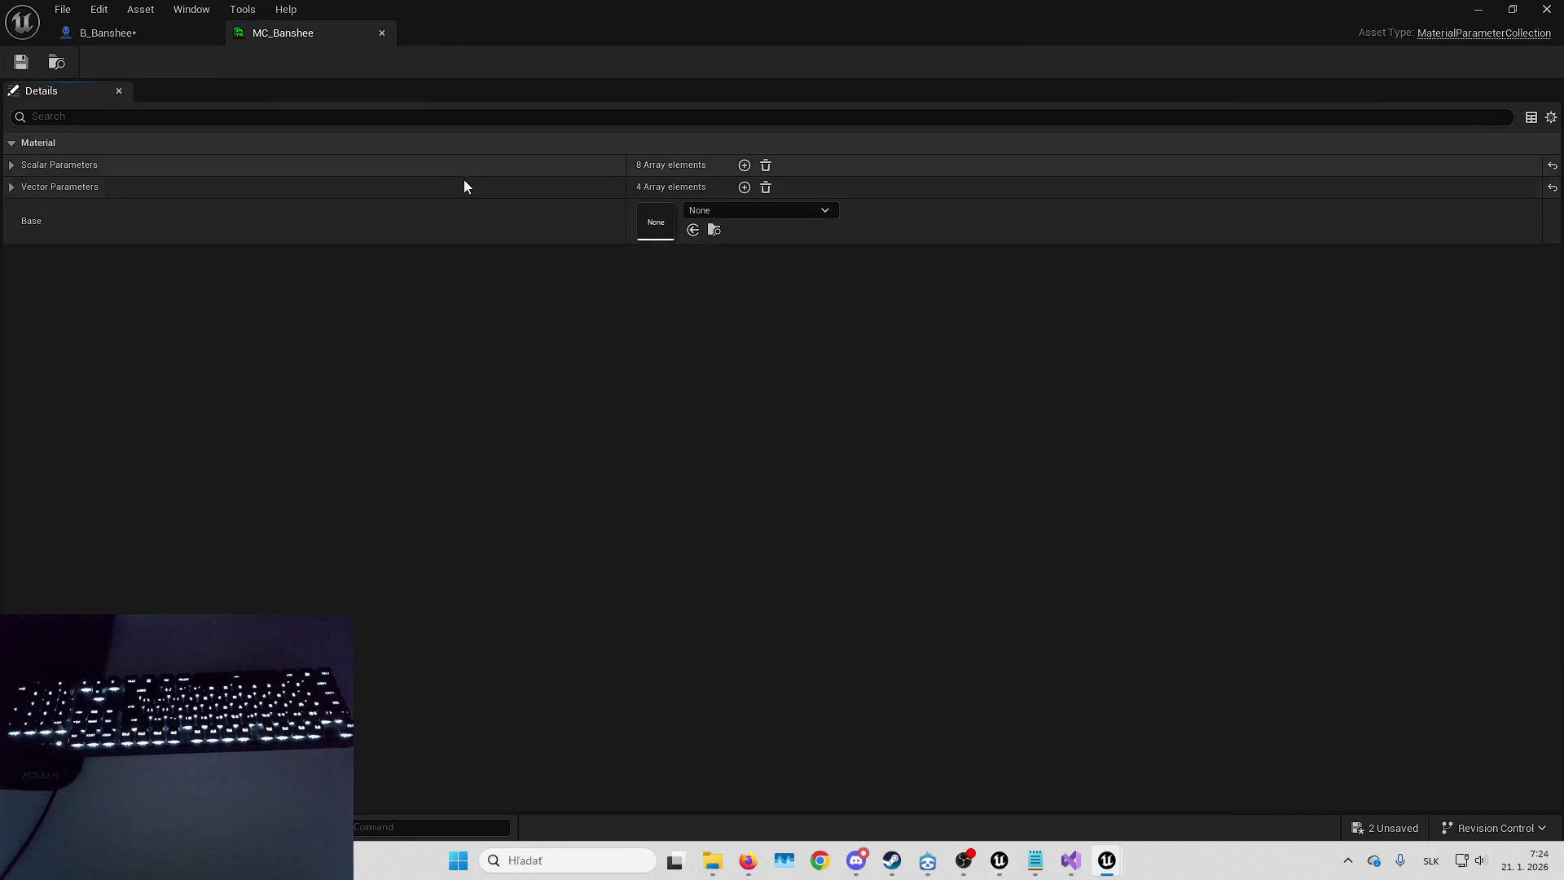
- Expand MC_Banshee's scalar and vector parameters, then return to B_Banshee near Set Timer by Event
left_click(463, 181)
left_click(471, 166)
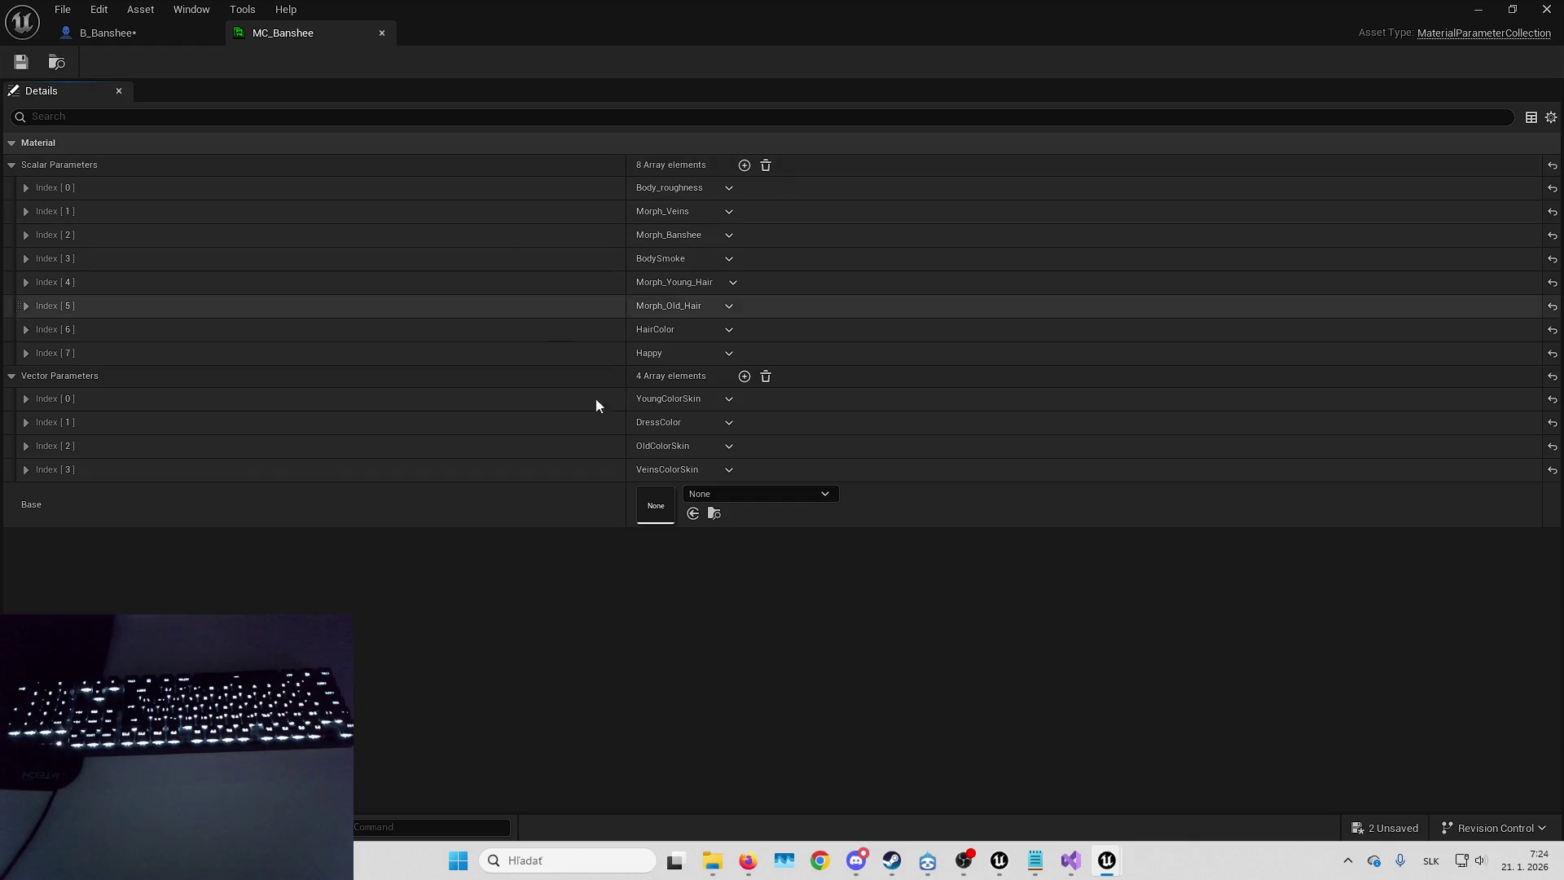
left_click(728, 496)
left_click(101, 484)
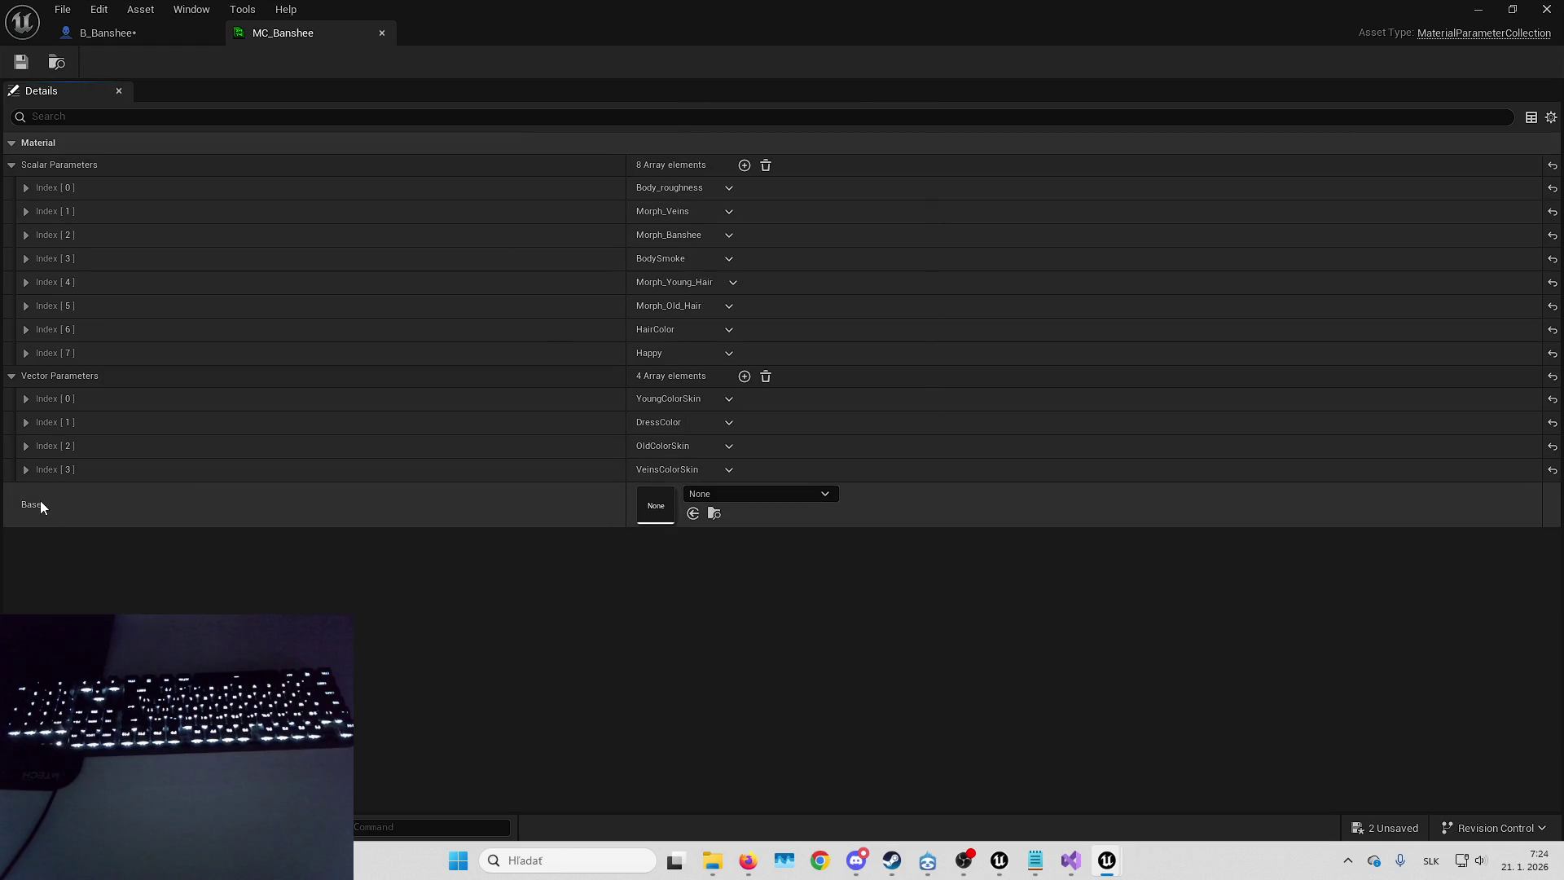
left_click(559, 188)
left_click(559, 188)
left_click(191, 32)
left_click_drag(675, 428, 789, 419)
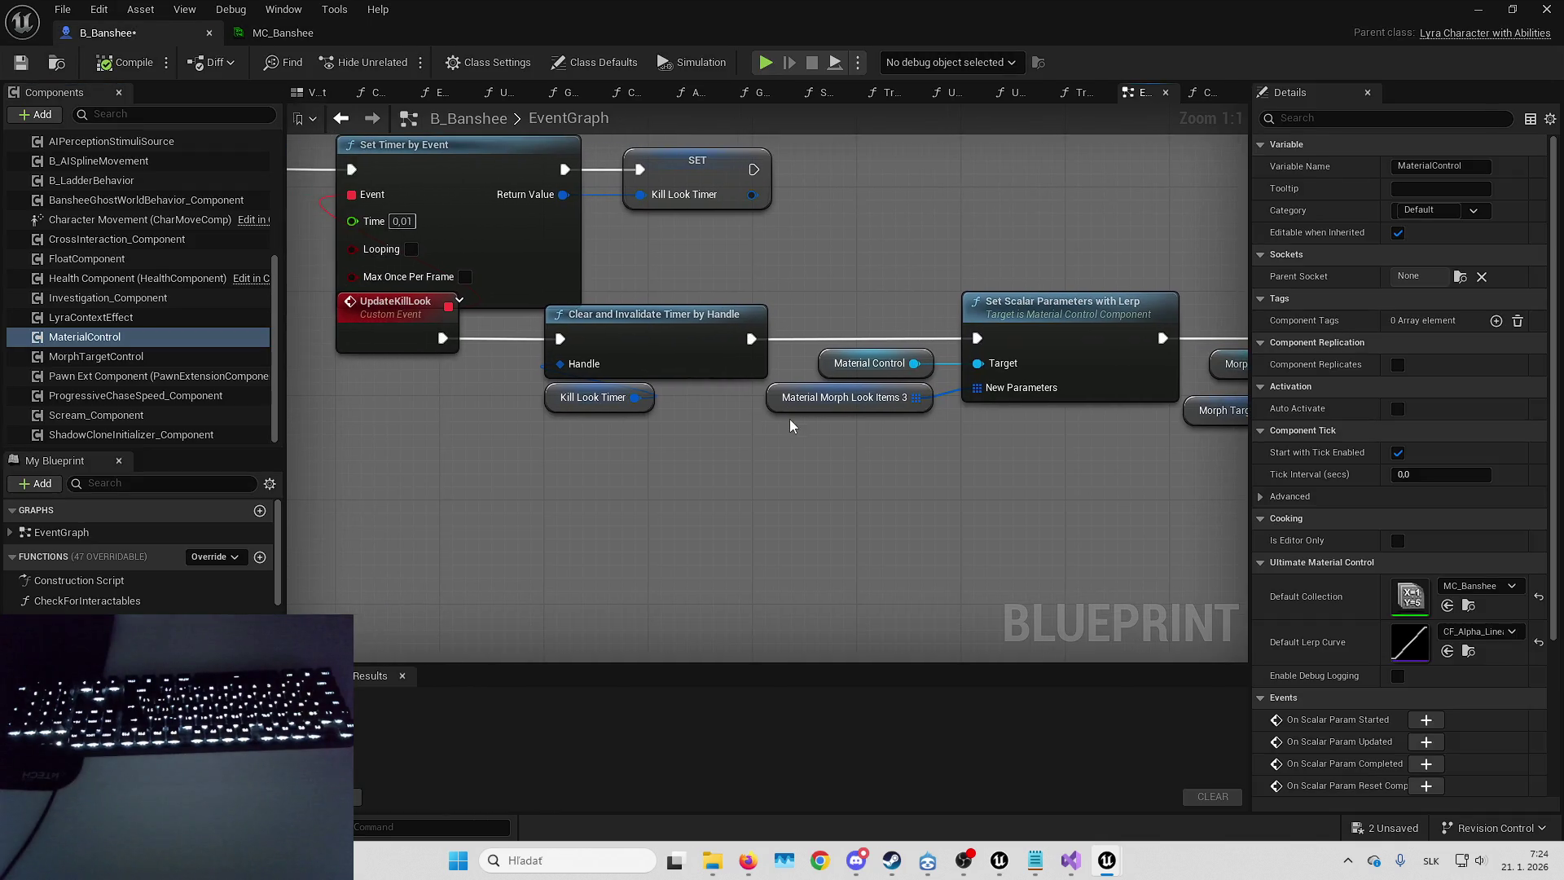
- Clear selections and frame the BeginPlay chain in B_Banshee's Event Graph
left_click(1118, 487)
left_click_drag(820, 403, 750, 432)
left_click(750, 432)
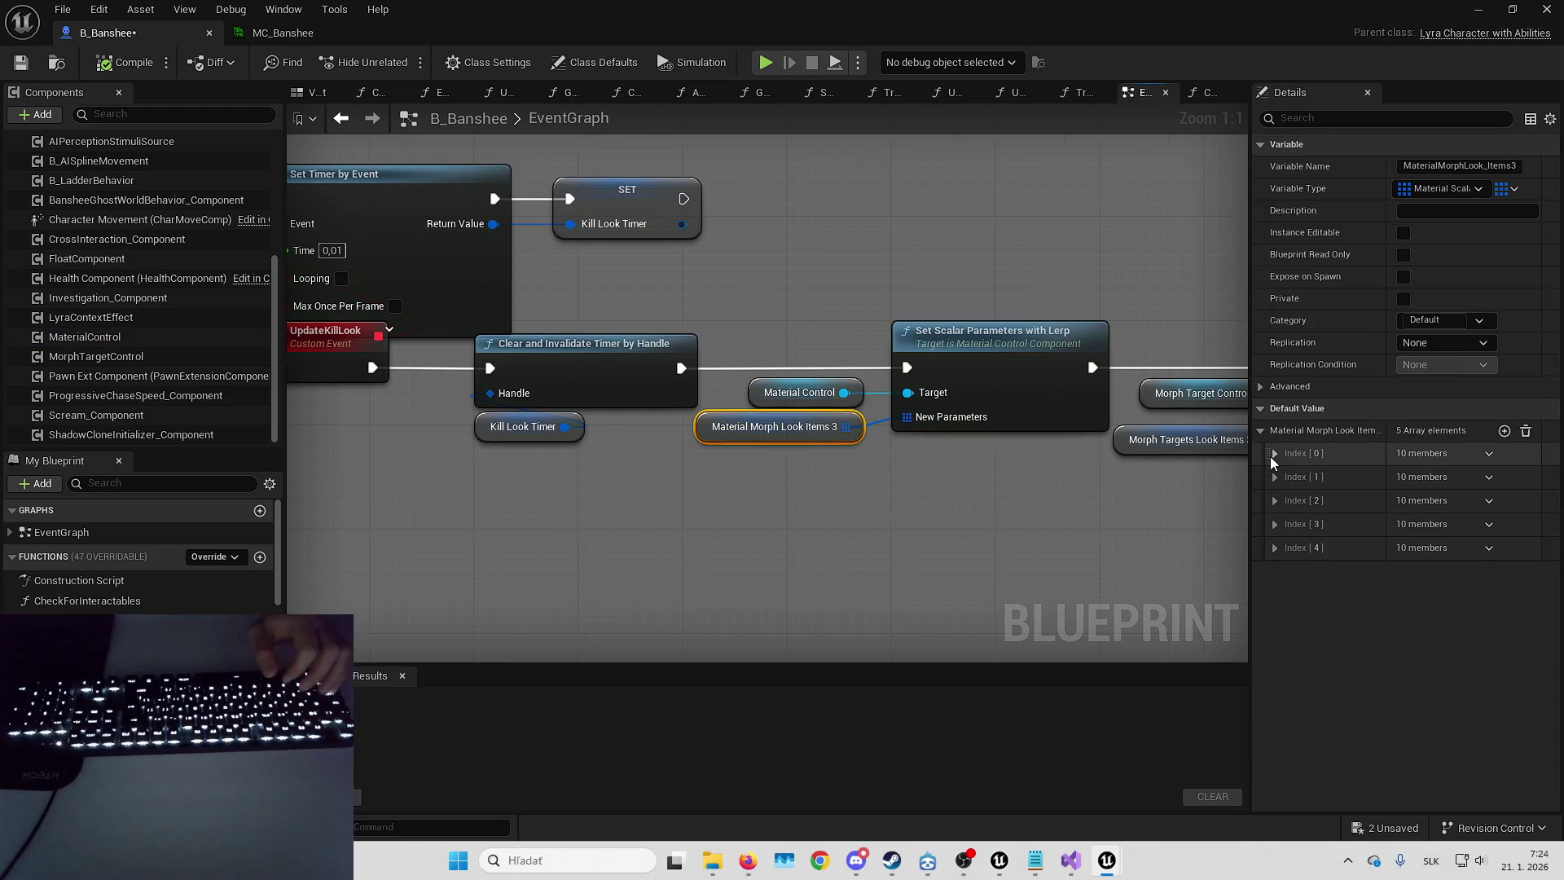
left_click(803, 491)
scroll(681, 499, "down", 7)
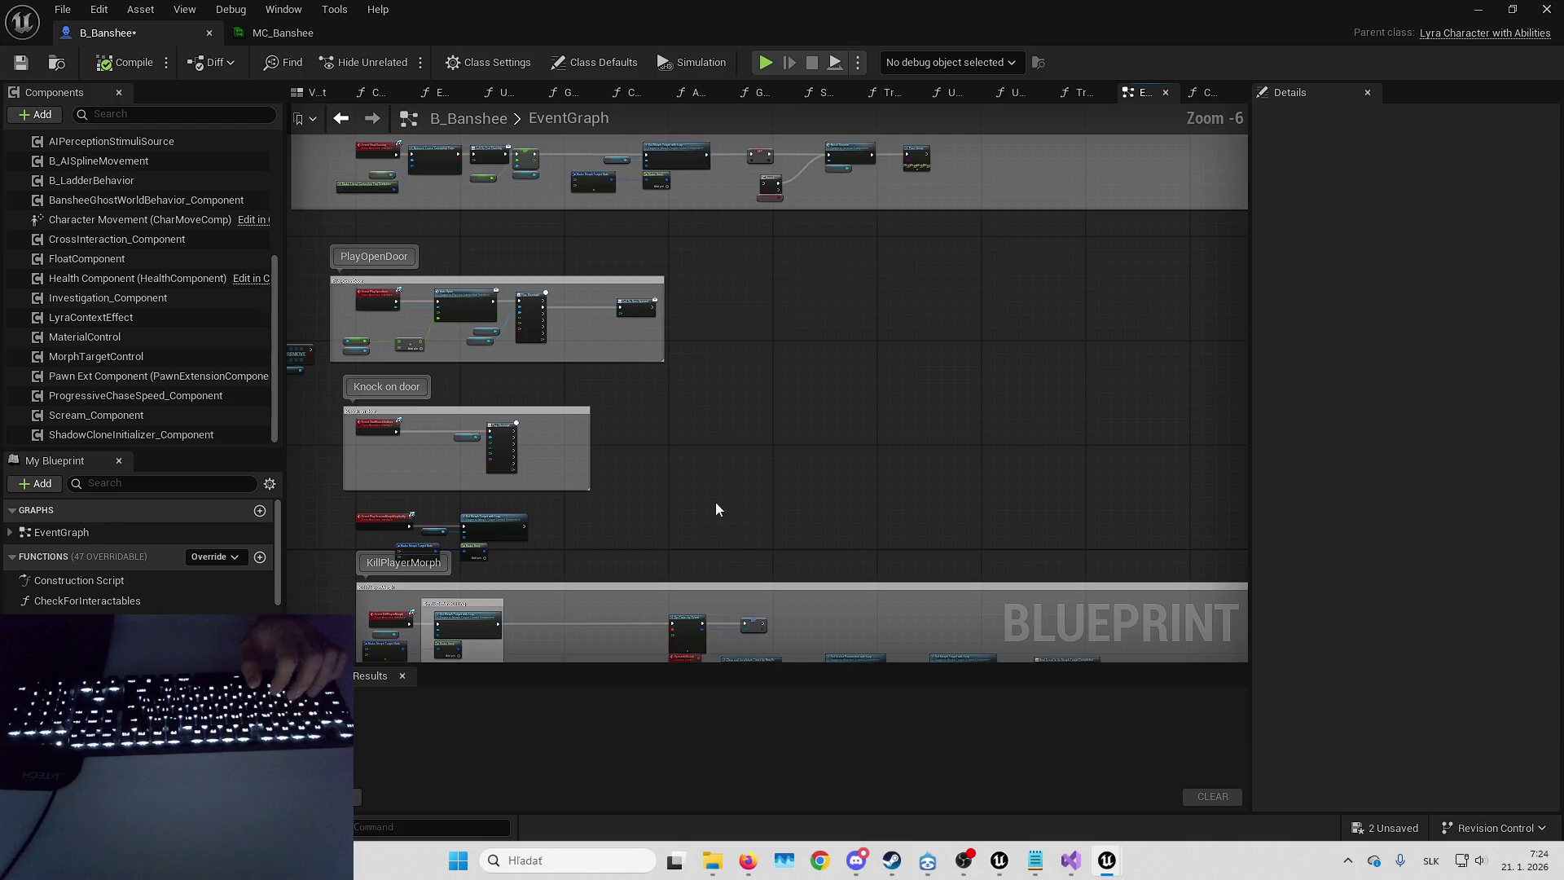
mouse_move(973, 601)
left_mouse_down()
mouse_move(842, 484)
mouse_move(864, 512)
mouse_move(851, 478)
mouse_move(737, 470)
left_mouse_up()
scroll(852, 478, "up", 2)
scroll(865, 441, "up", 2)
mouse_move(661, 593)
left_mouse_down()
mouse_move(673, 521)
mouse_move(549, 426)
mouse_move(525, 424)
left_mouse_up()
- Insert a Sequence after SET and route Then 1 through a 2.0-second Delay
left_click(673, 522)
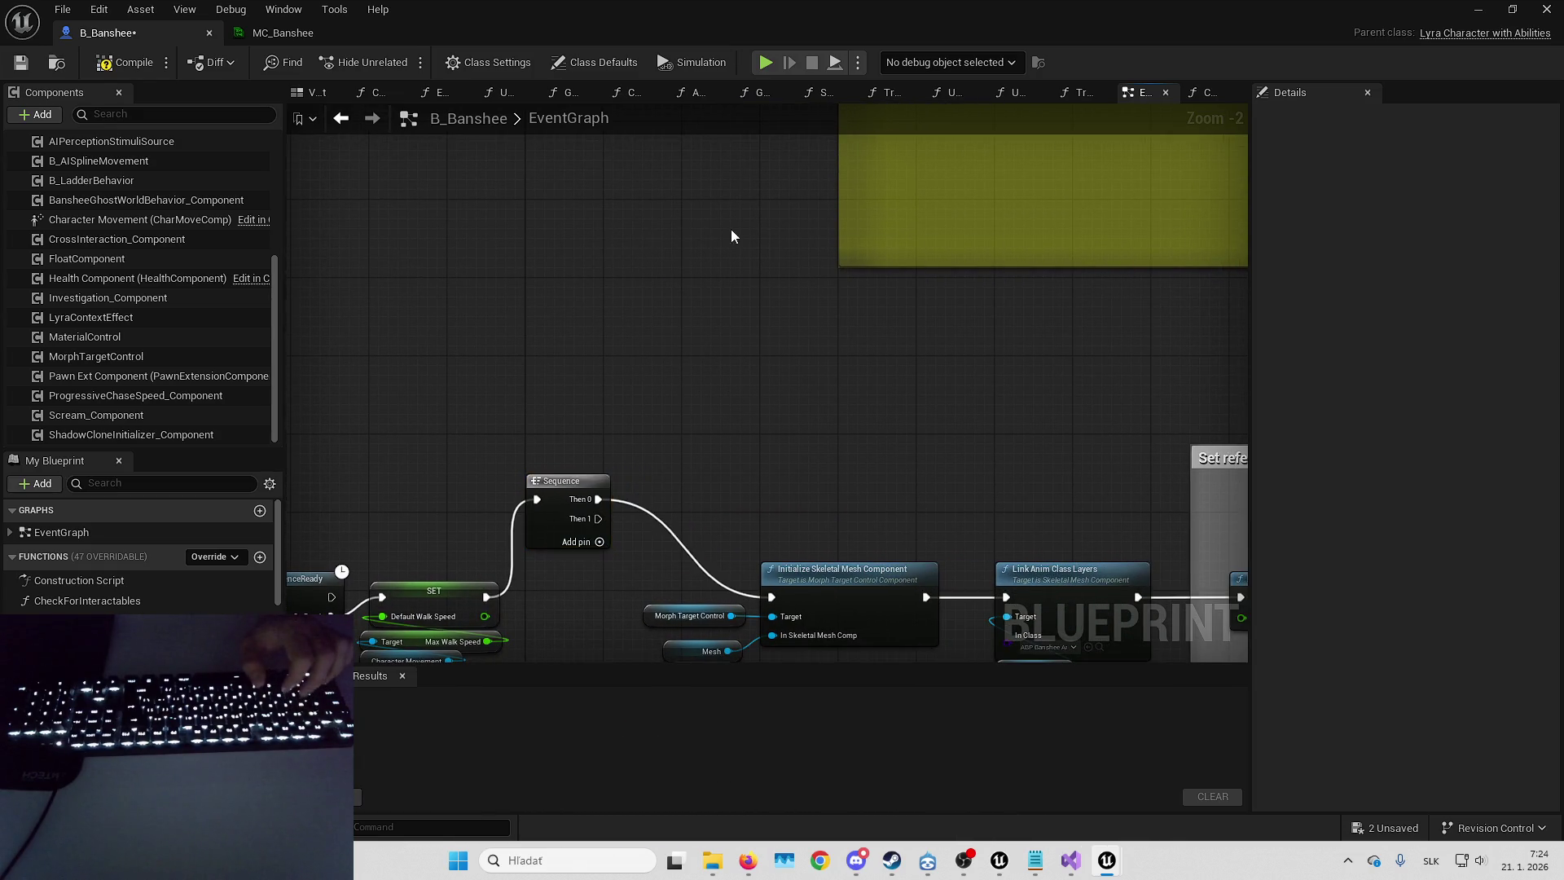
key("ctrl+z")
left_click_drag(584, 259, 584, 259)
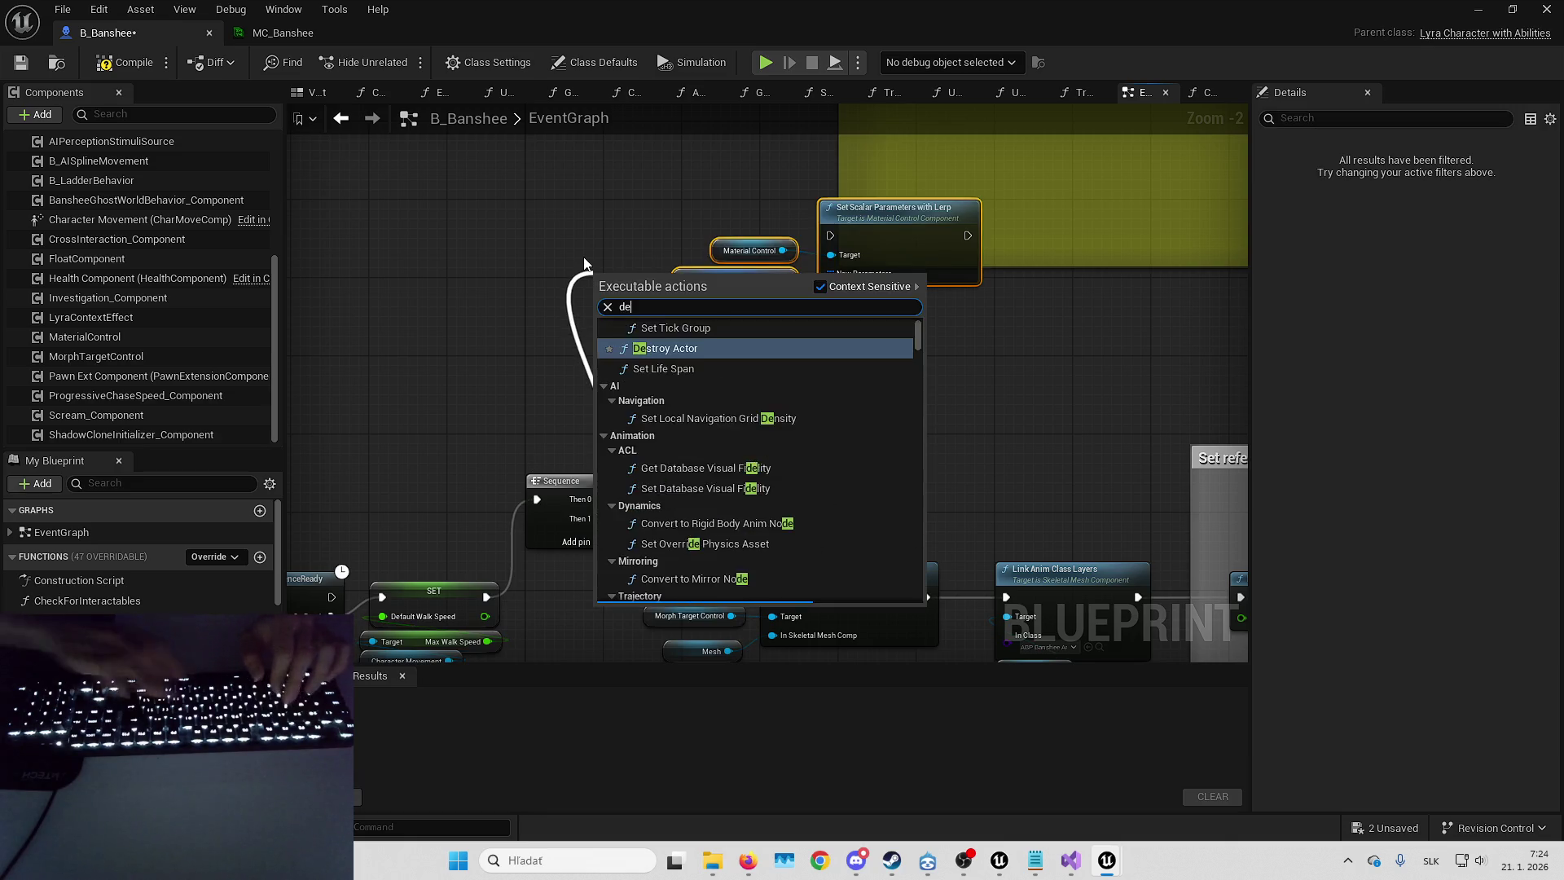
type("delay")
key("Return")
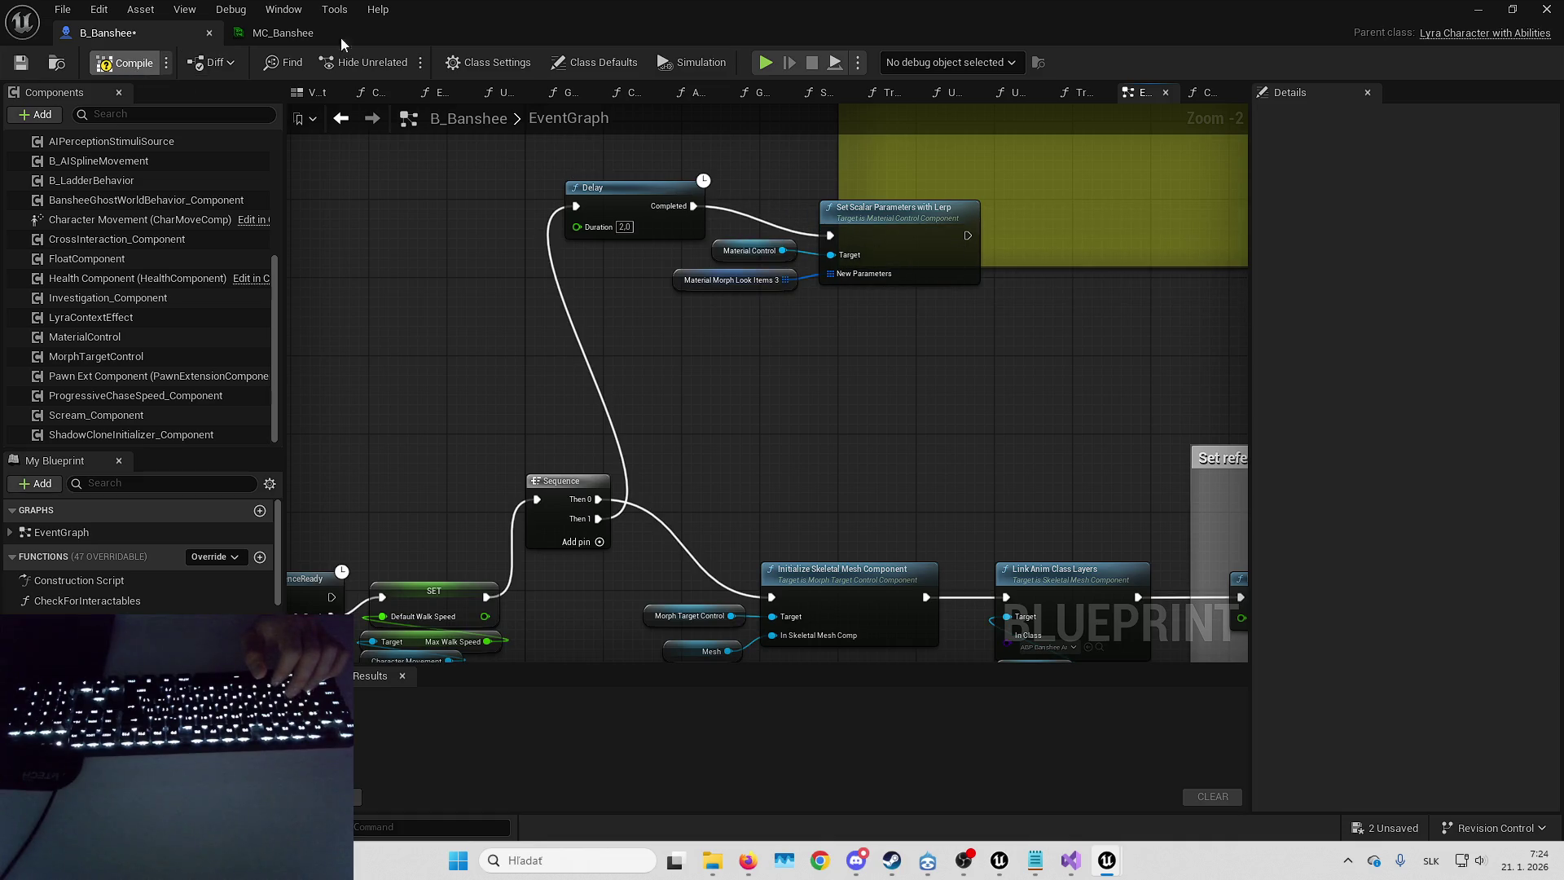
left_click(1510, 8)
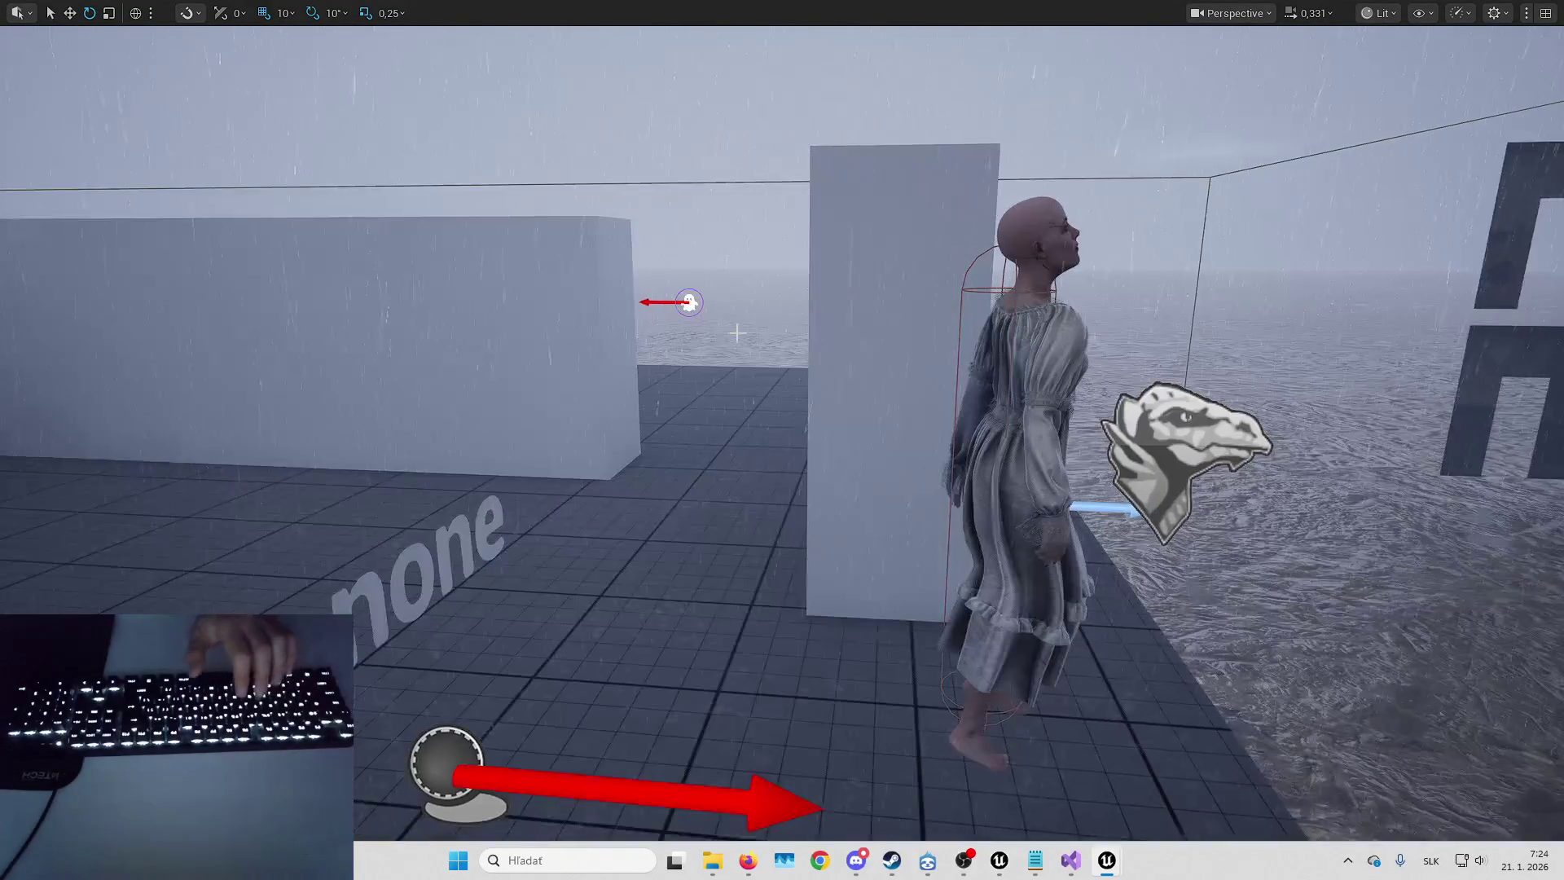
- Play the level and walk around the banshee to inspect her dress
key("alt+p")
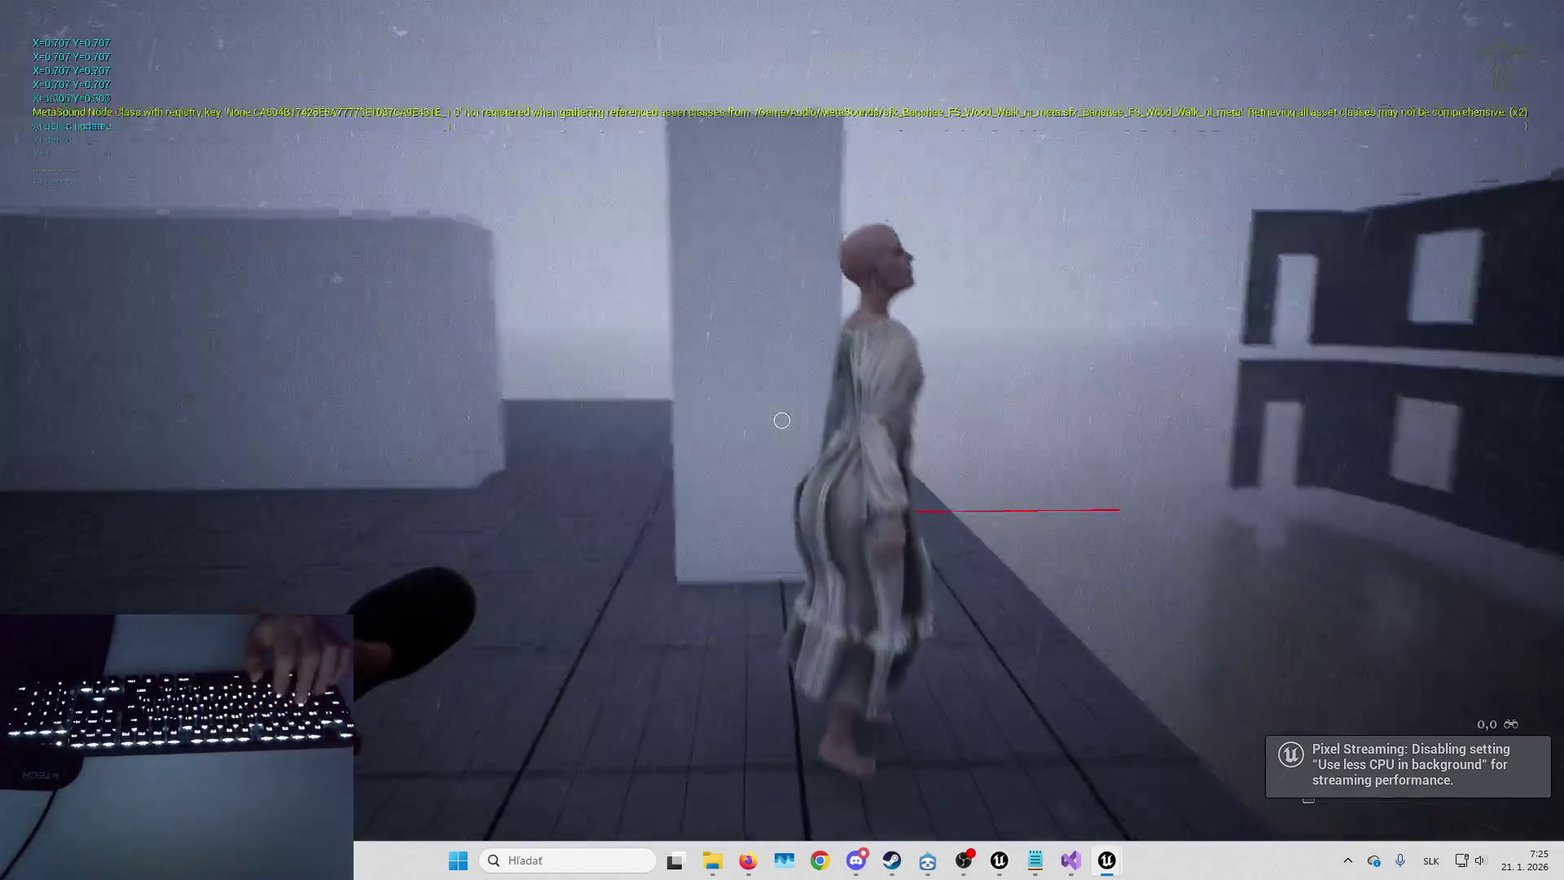
key("a")
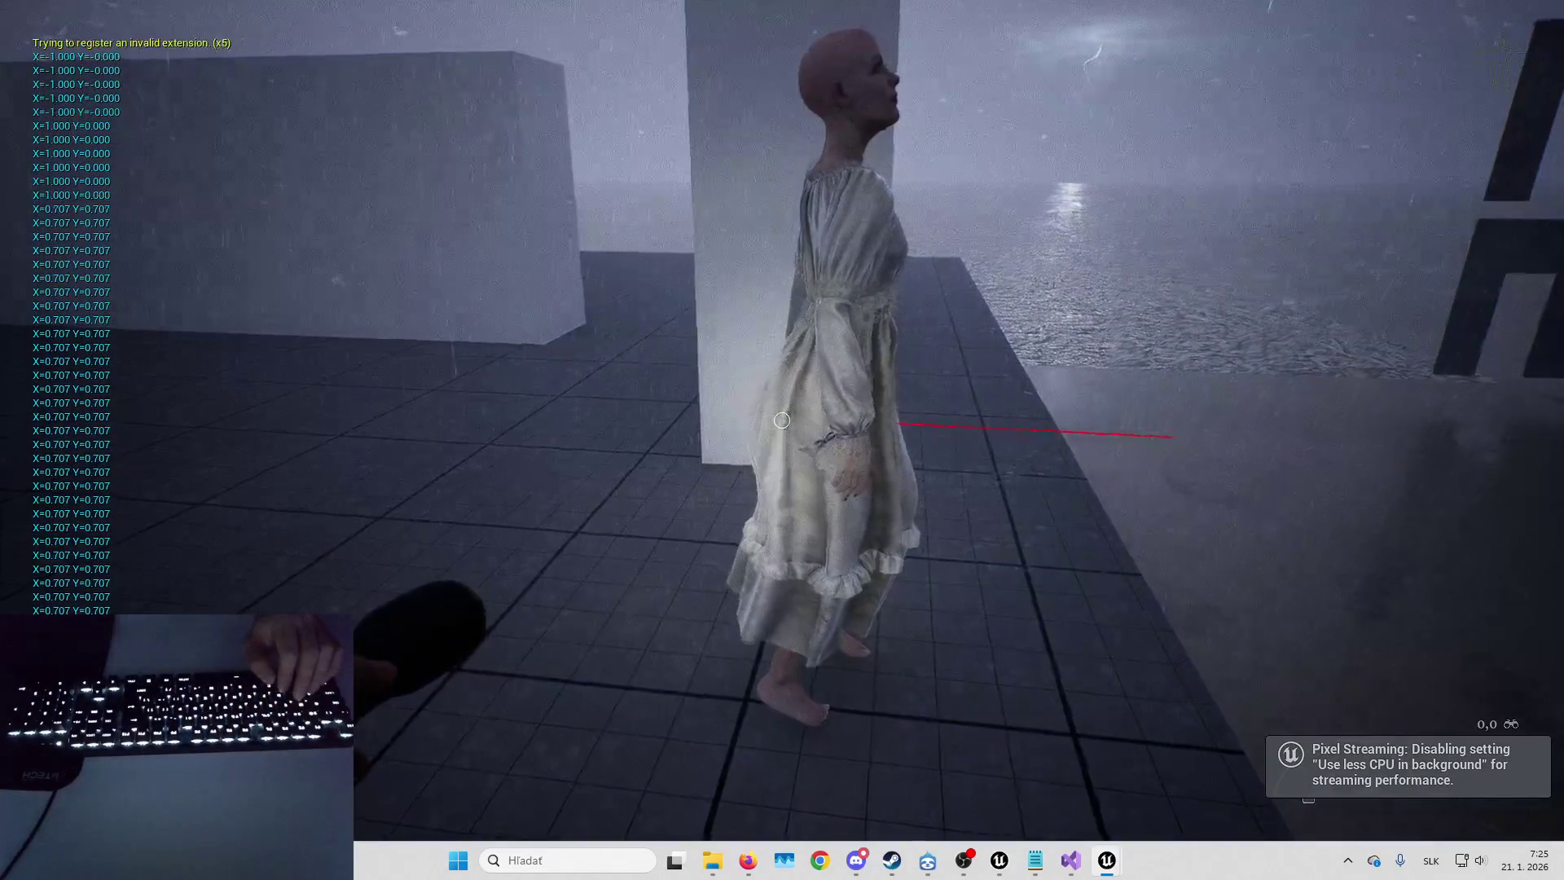
key("w")
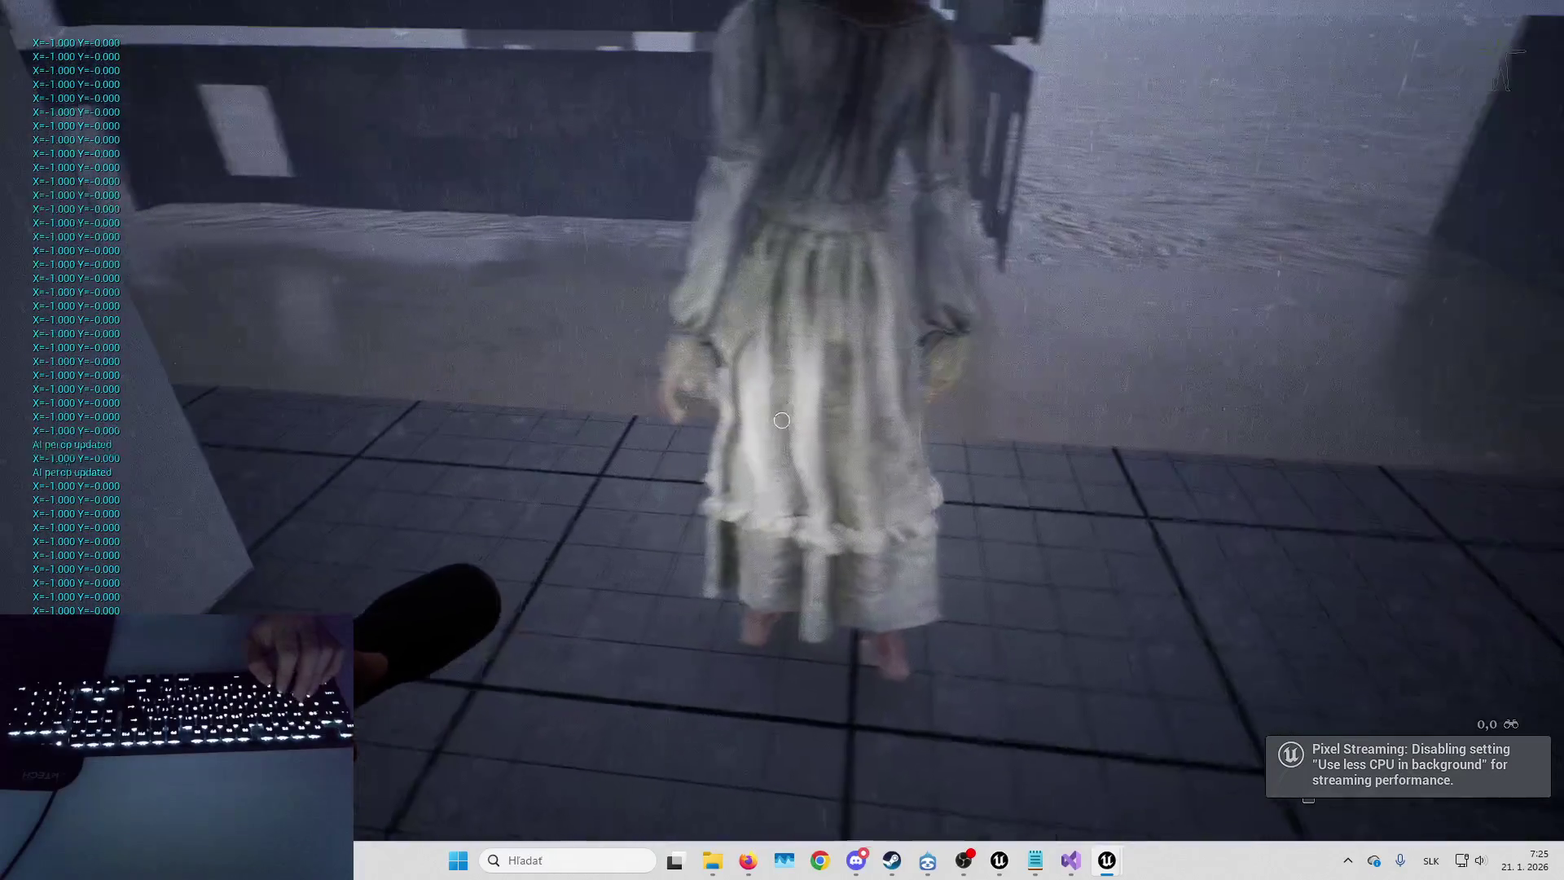
key("d")
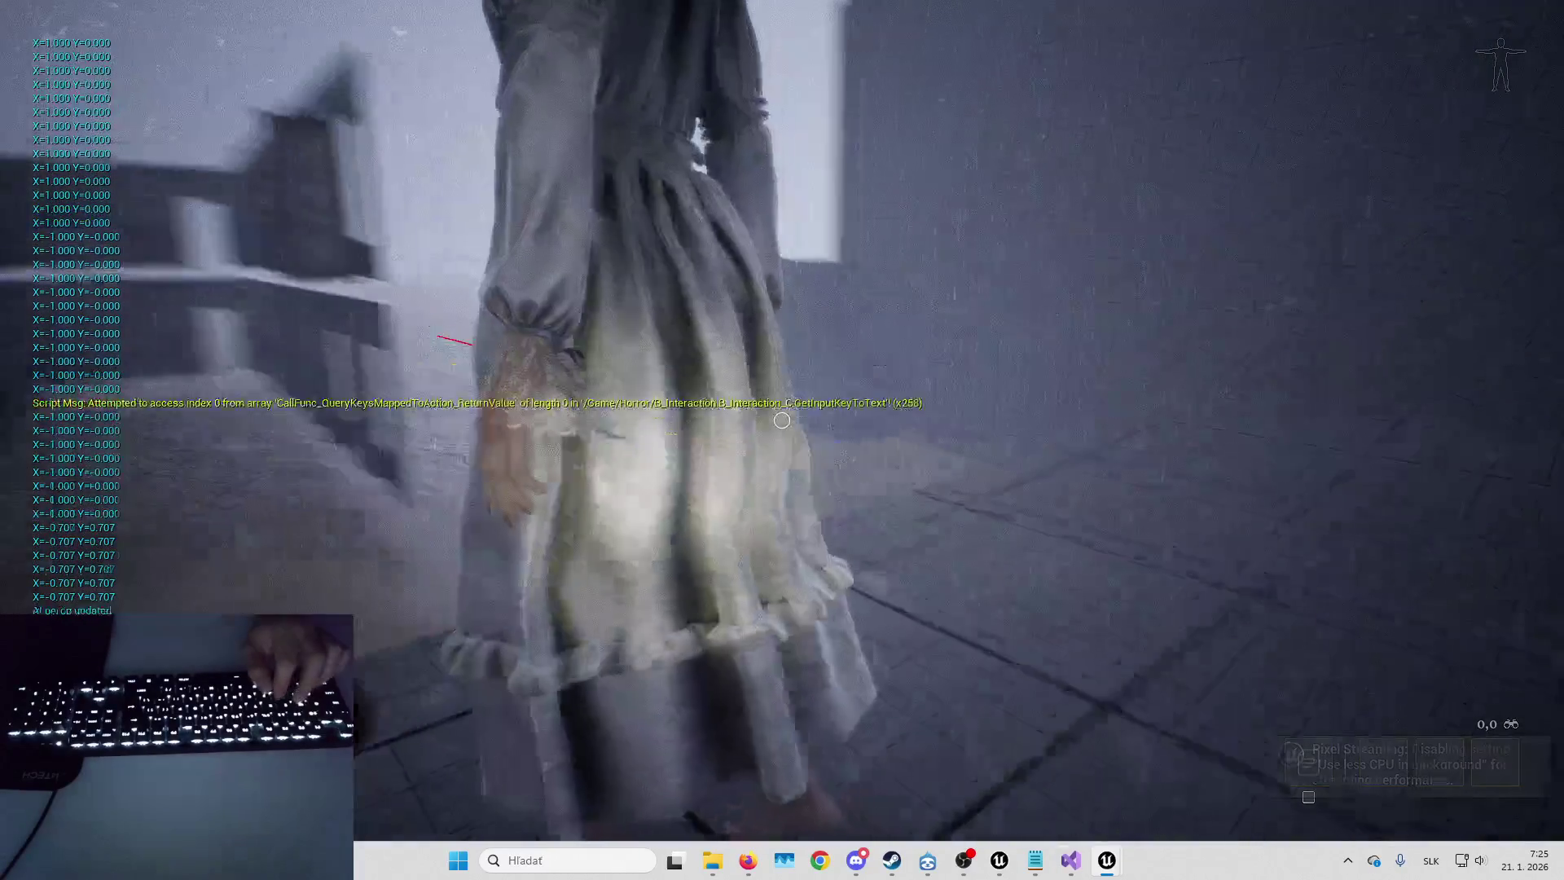
key("w")
key("s")
key("w")
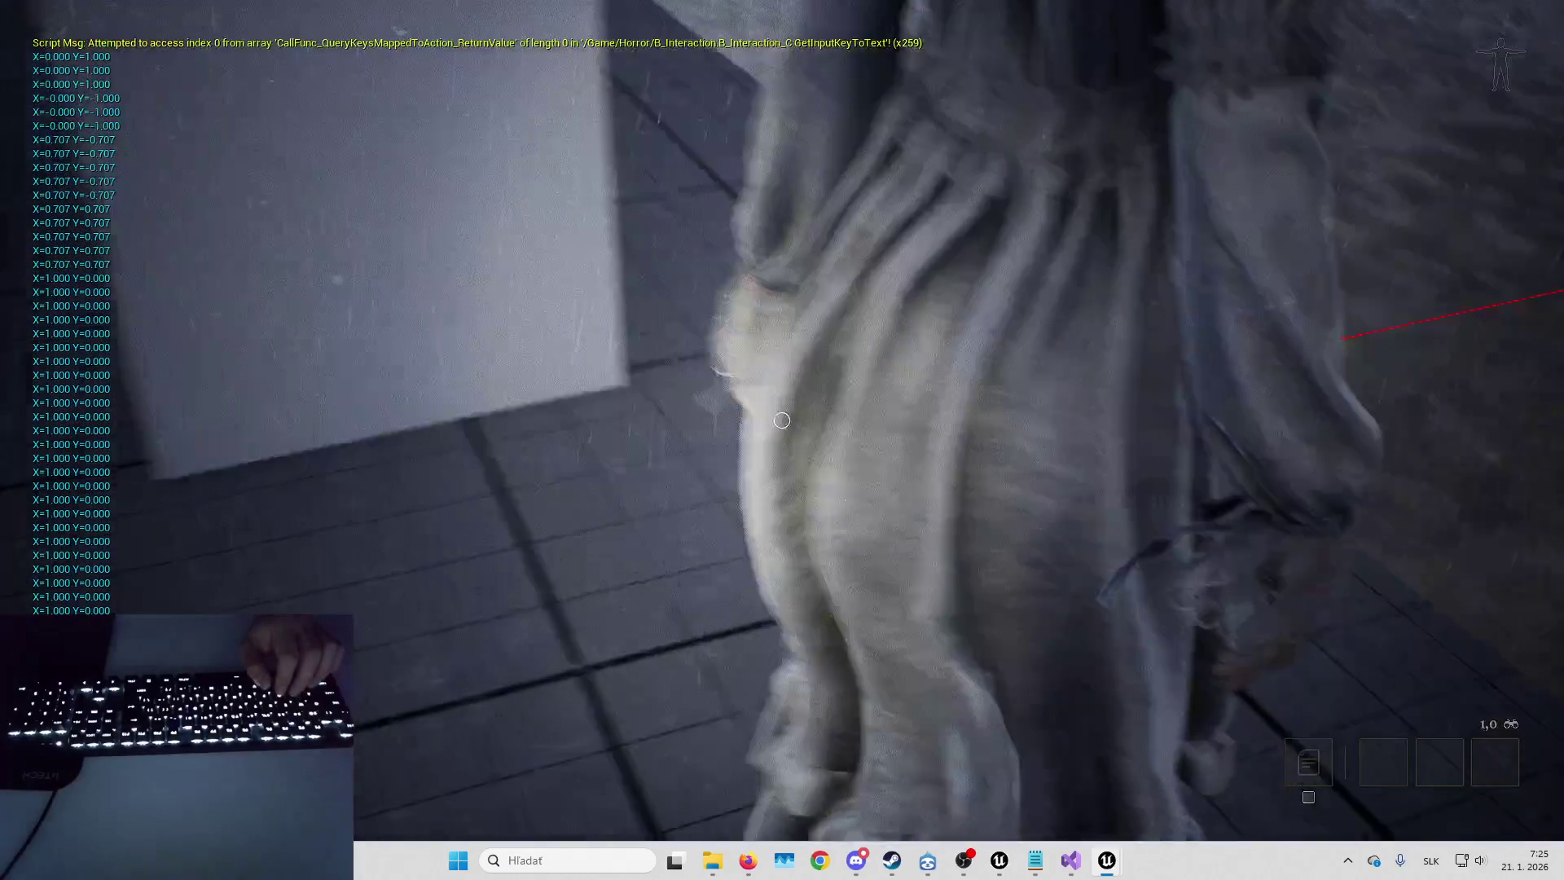
key("d")
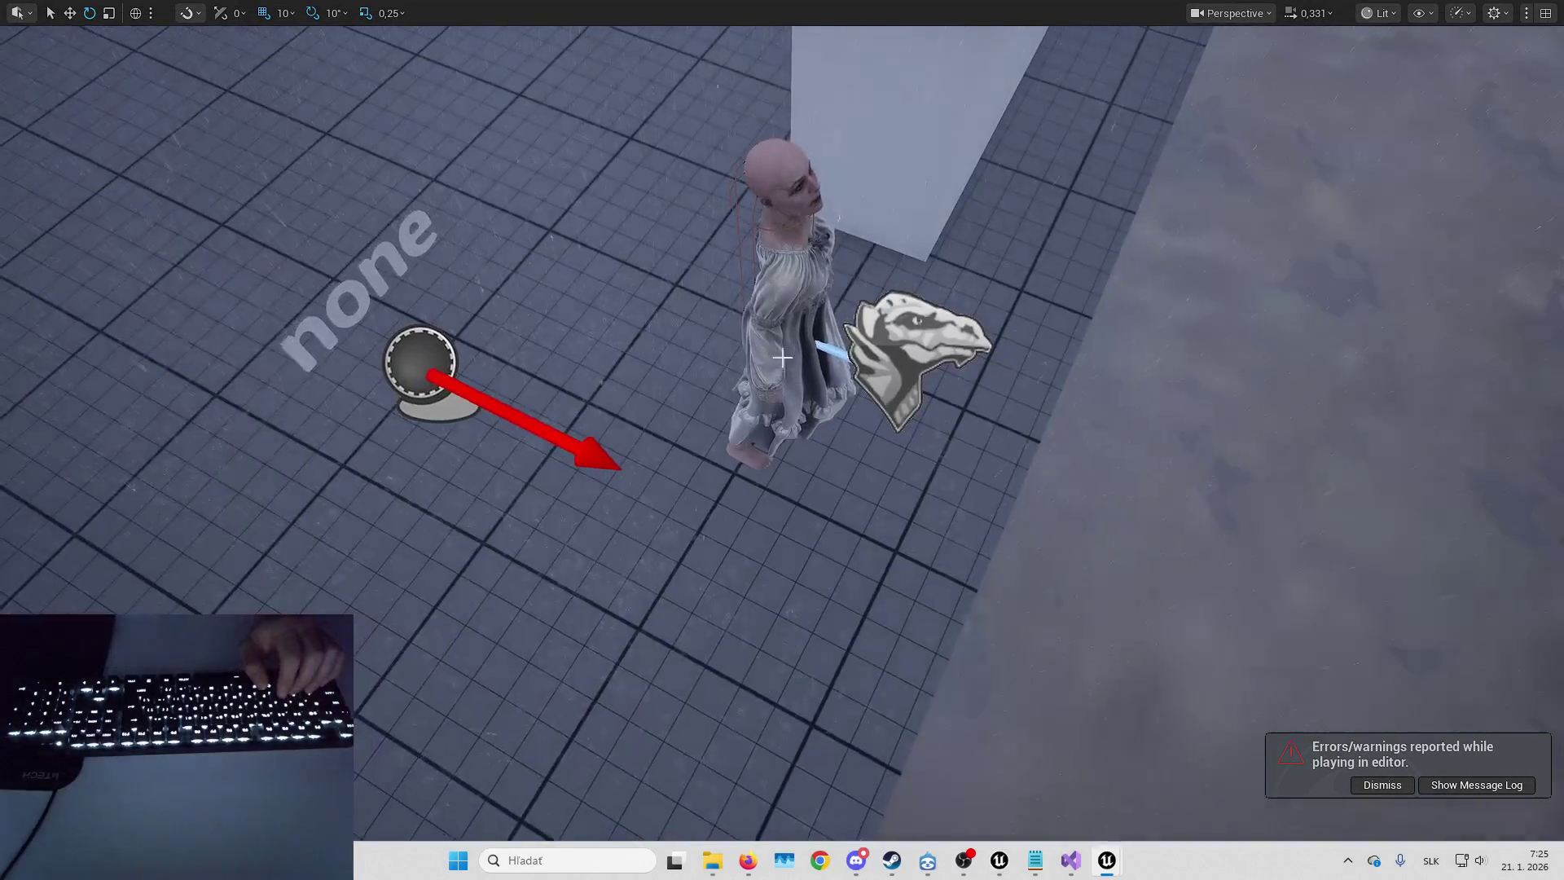
- Select the Banshee and the rooftop volume in the viewport, then dismiss the play errors notification
left_click(795, 383)
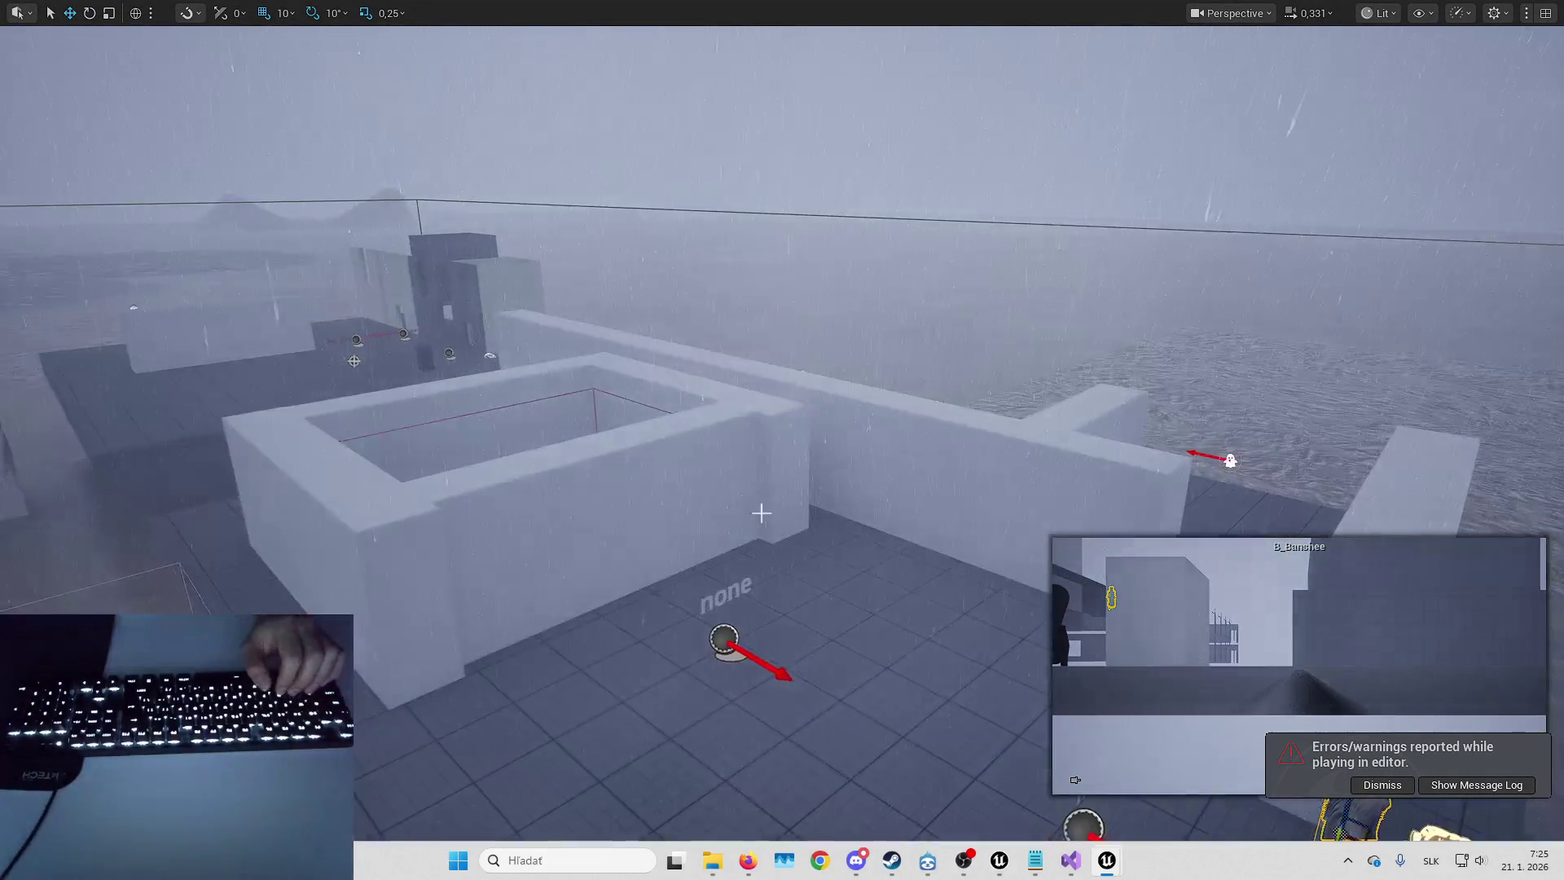
left_click_drag(761, 512, 757, 374)
left_click(758, 374)
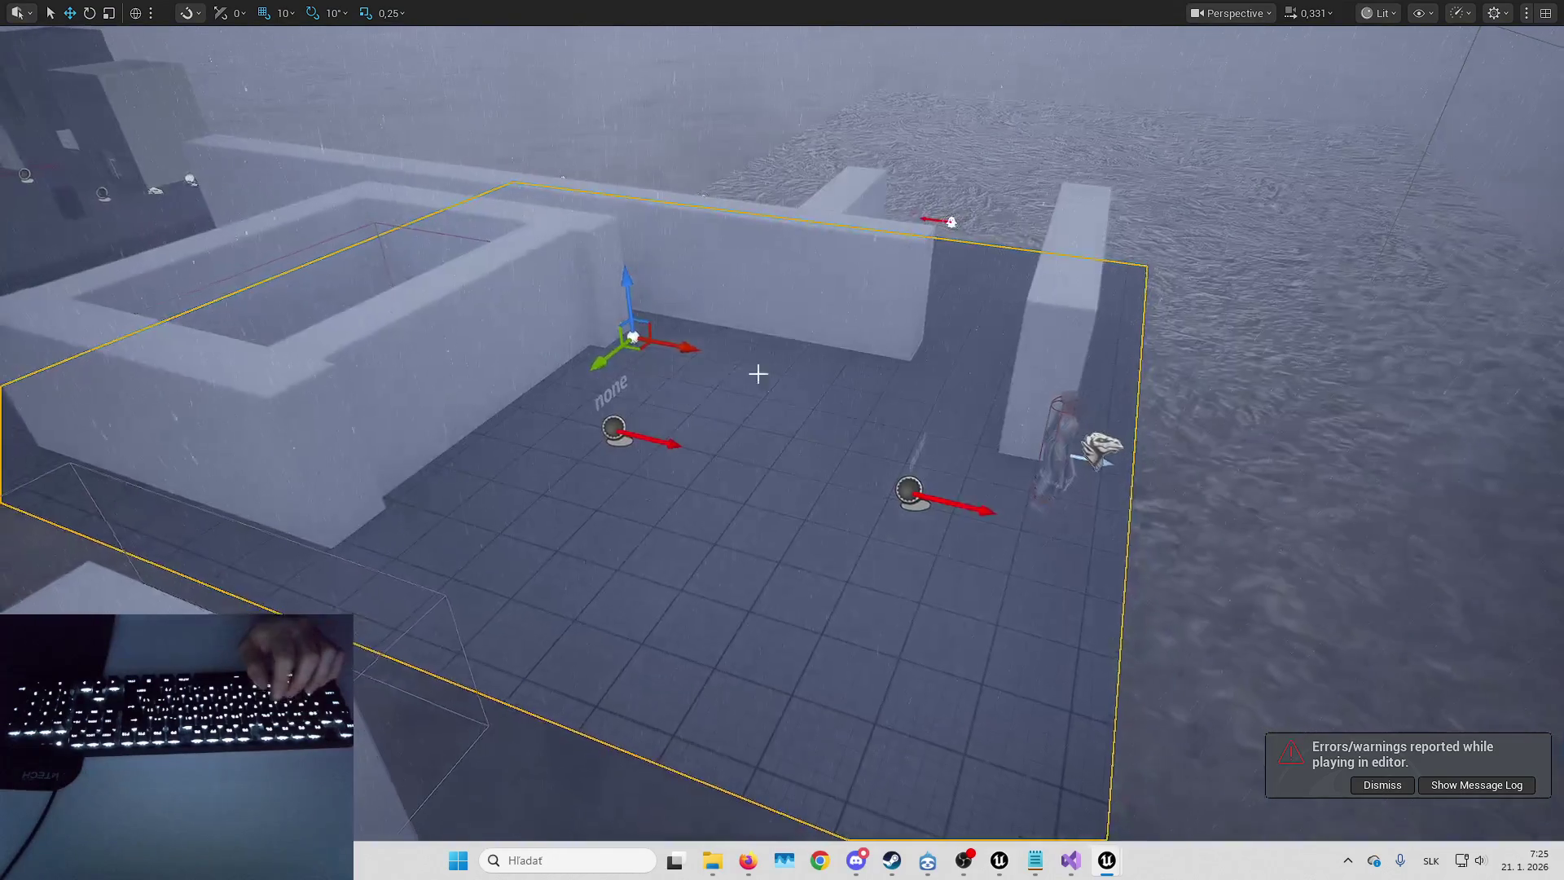
key("w")
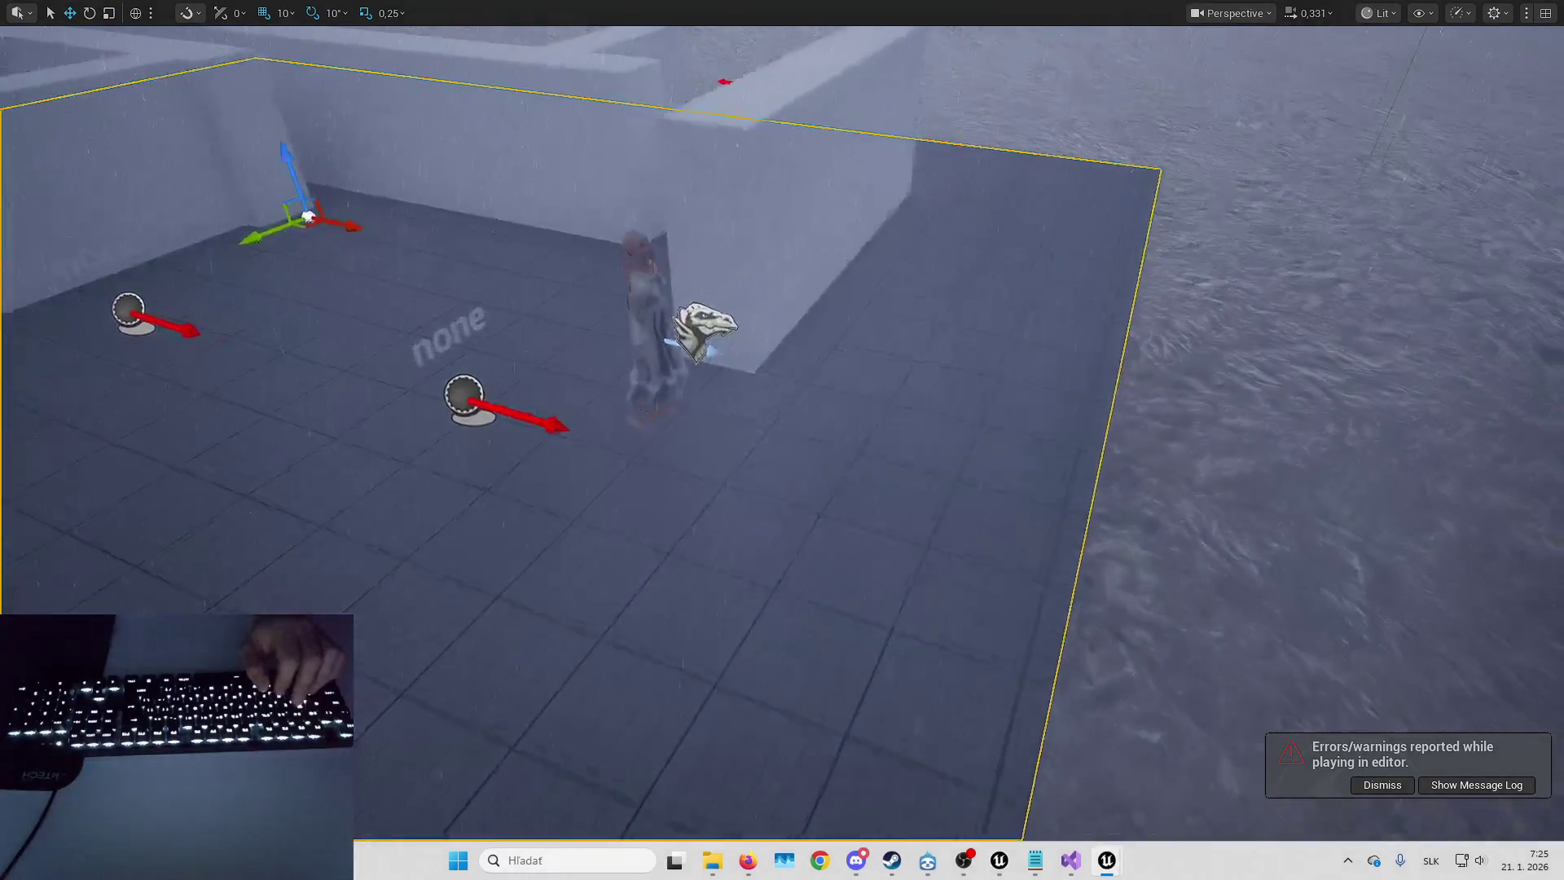
left_click_drag(1234, 732, 1235, 731)
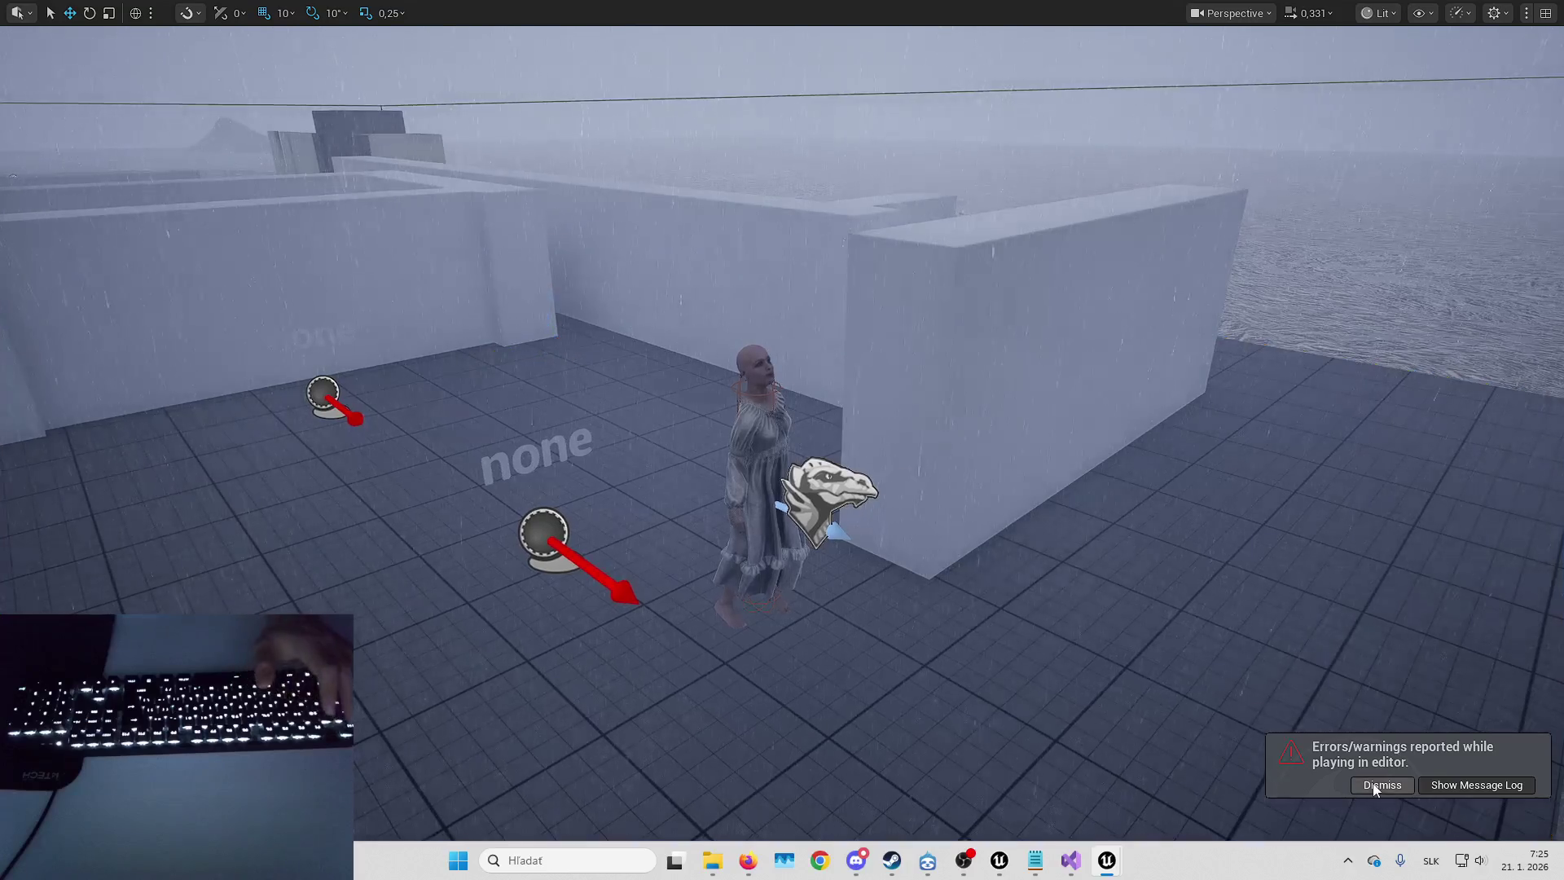
left_click(1375, 787)
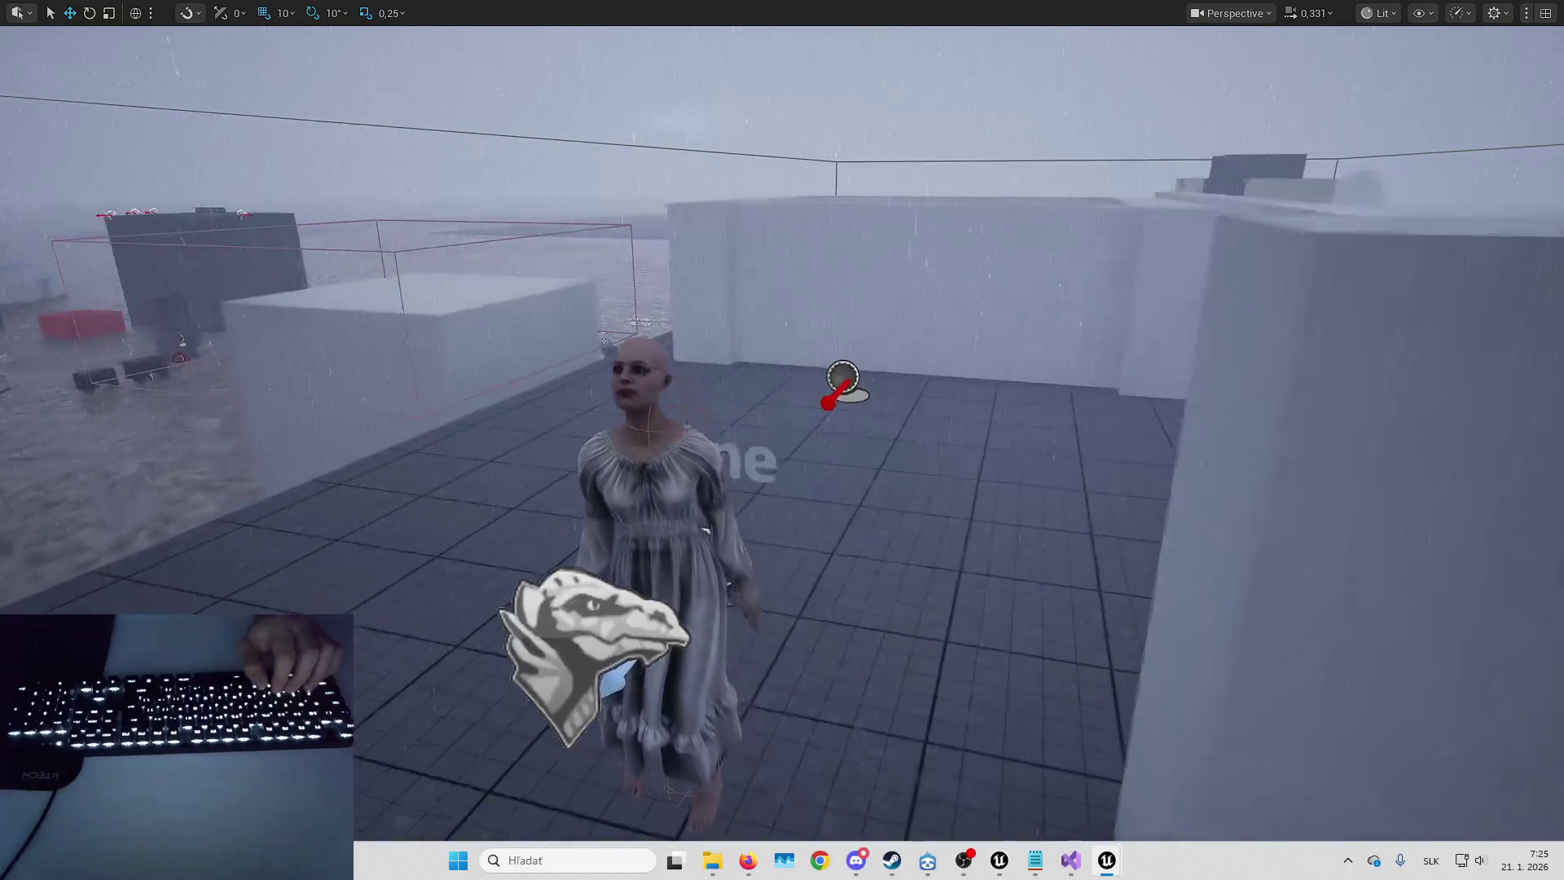
- Play again, walk toward the banshee, lower the viewpoint, then stop the session
key("alt+p")
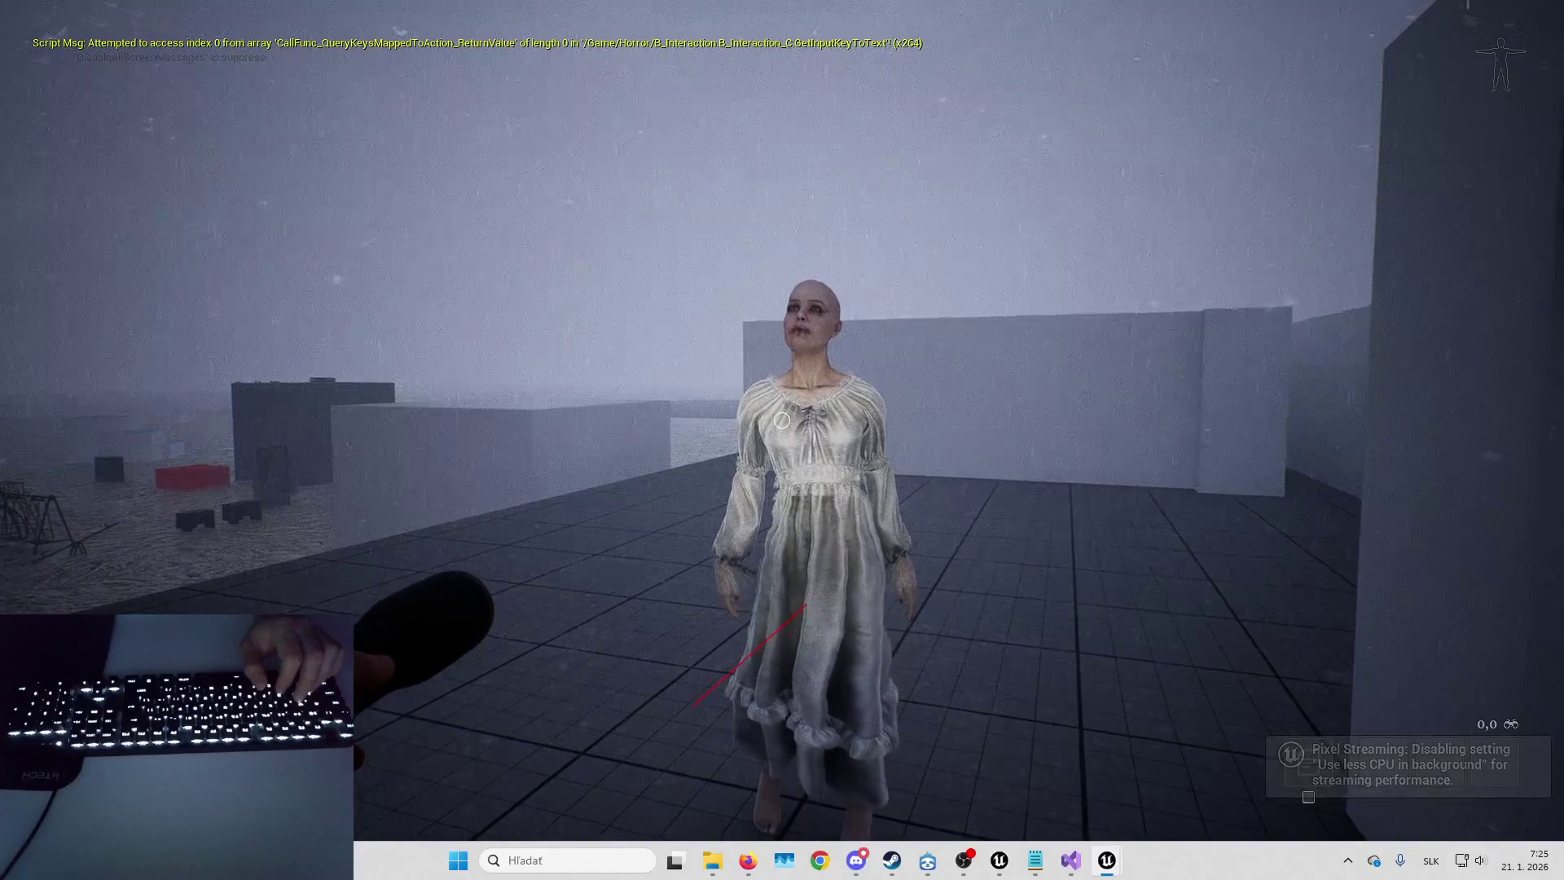
key("a")
key("d")
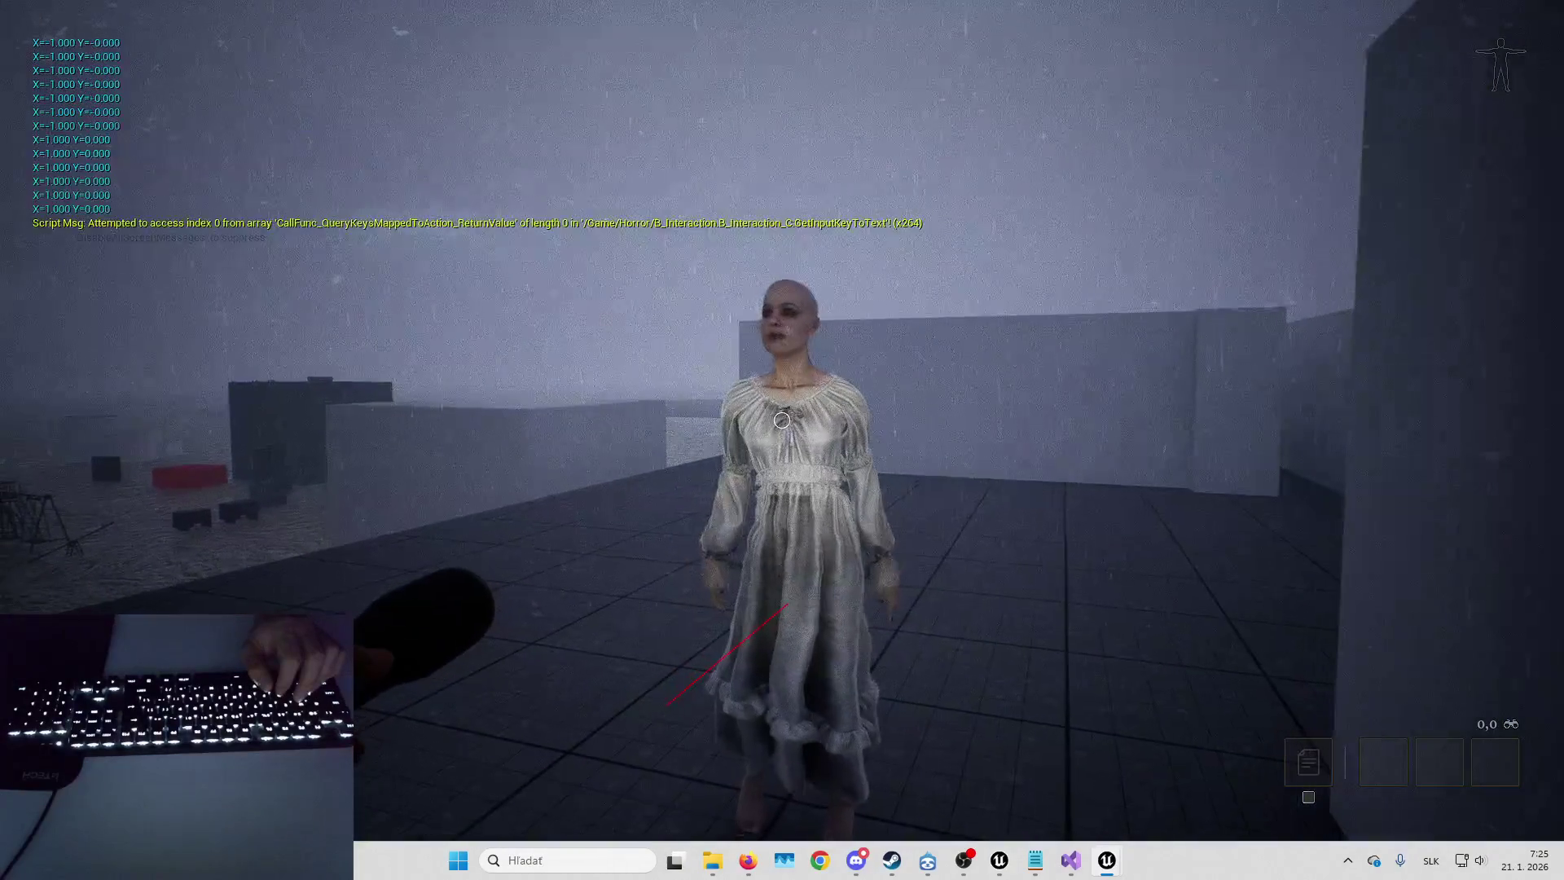
key("a")
key("w")
key("d")
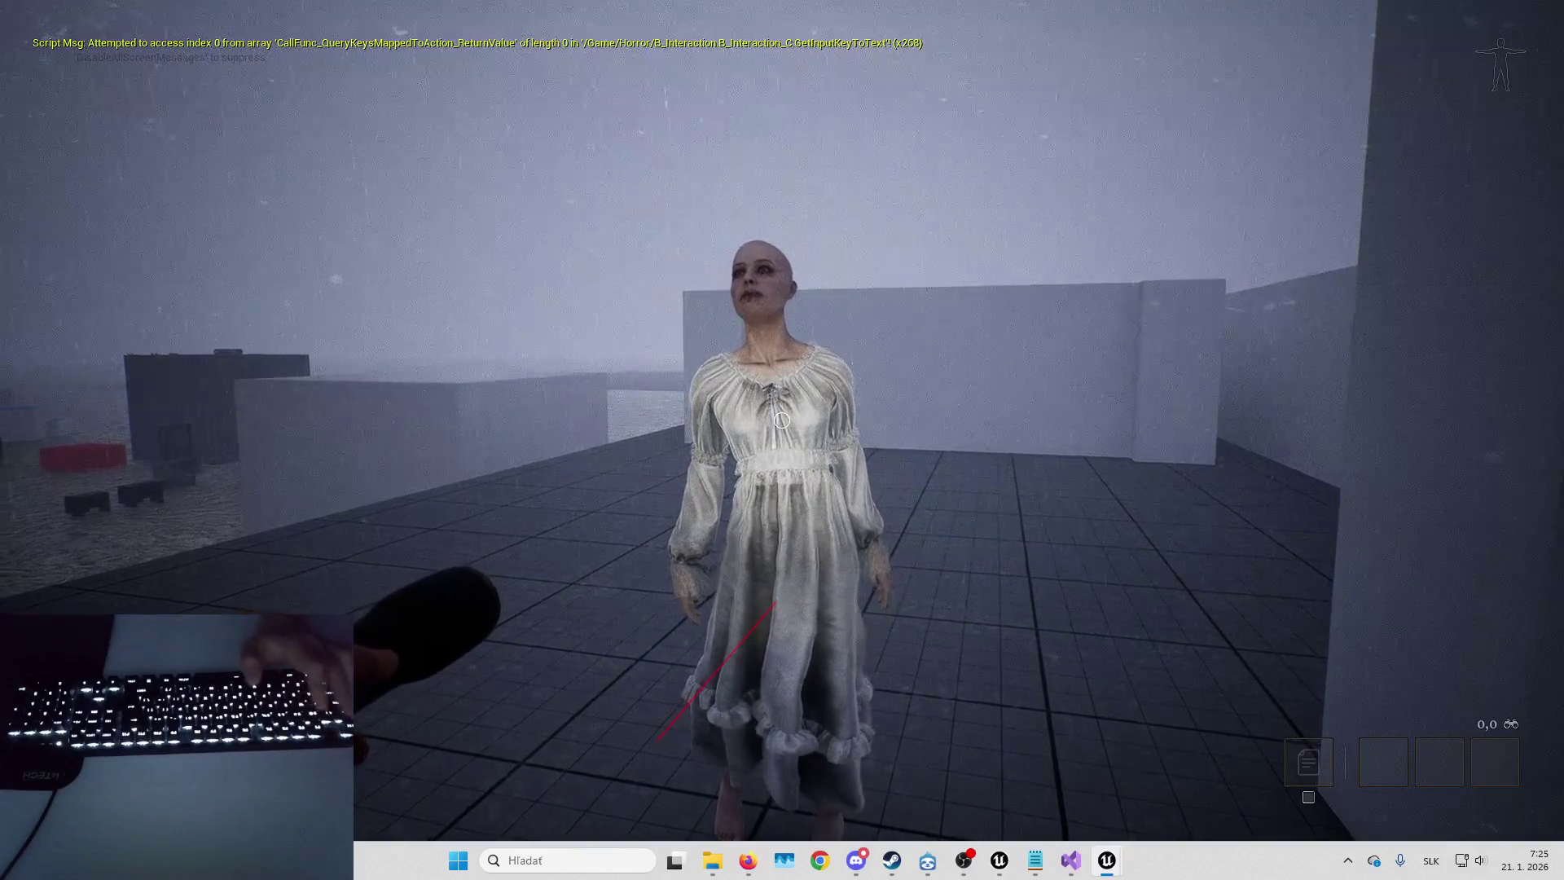
key("c")
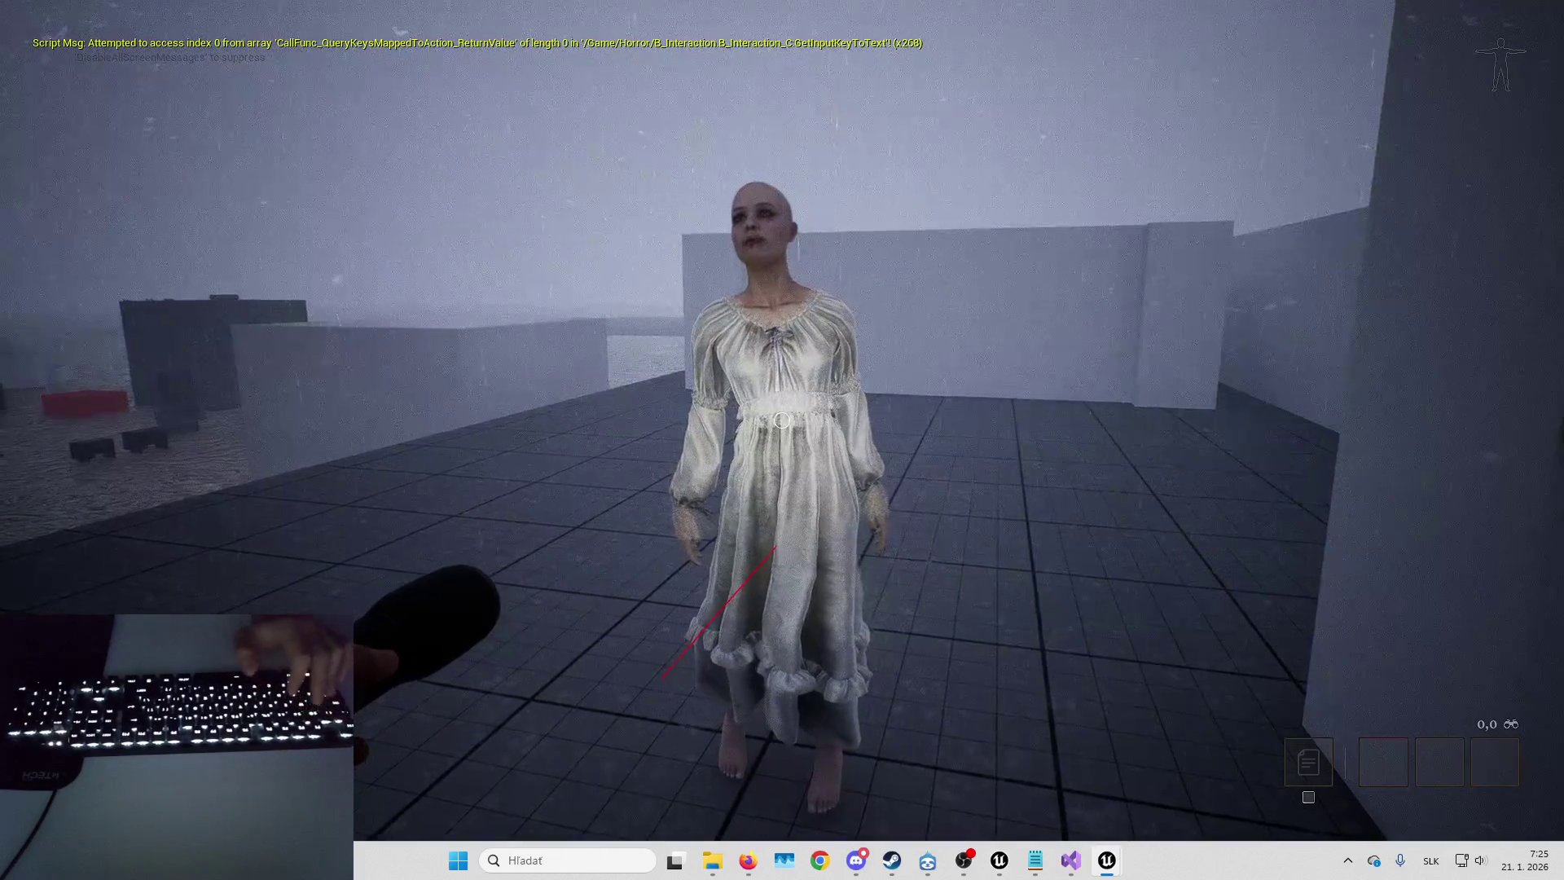
key("Escape")
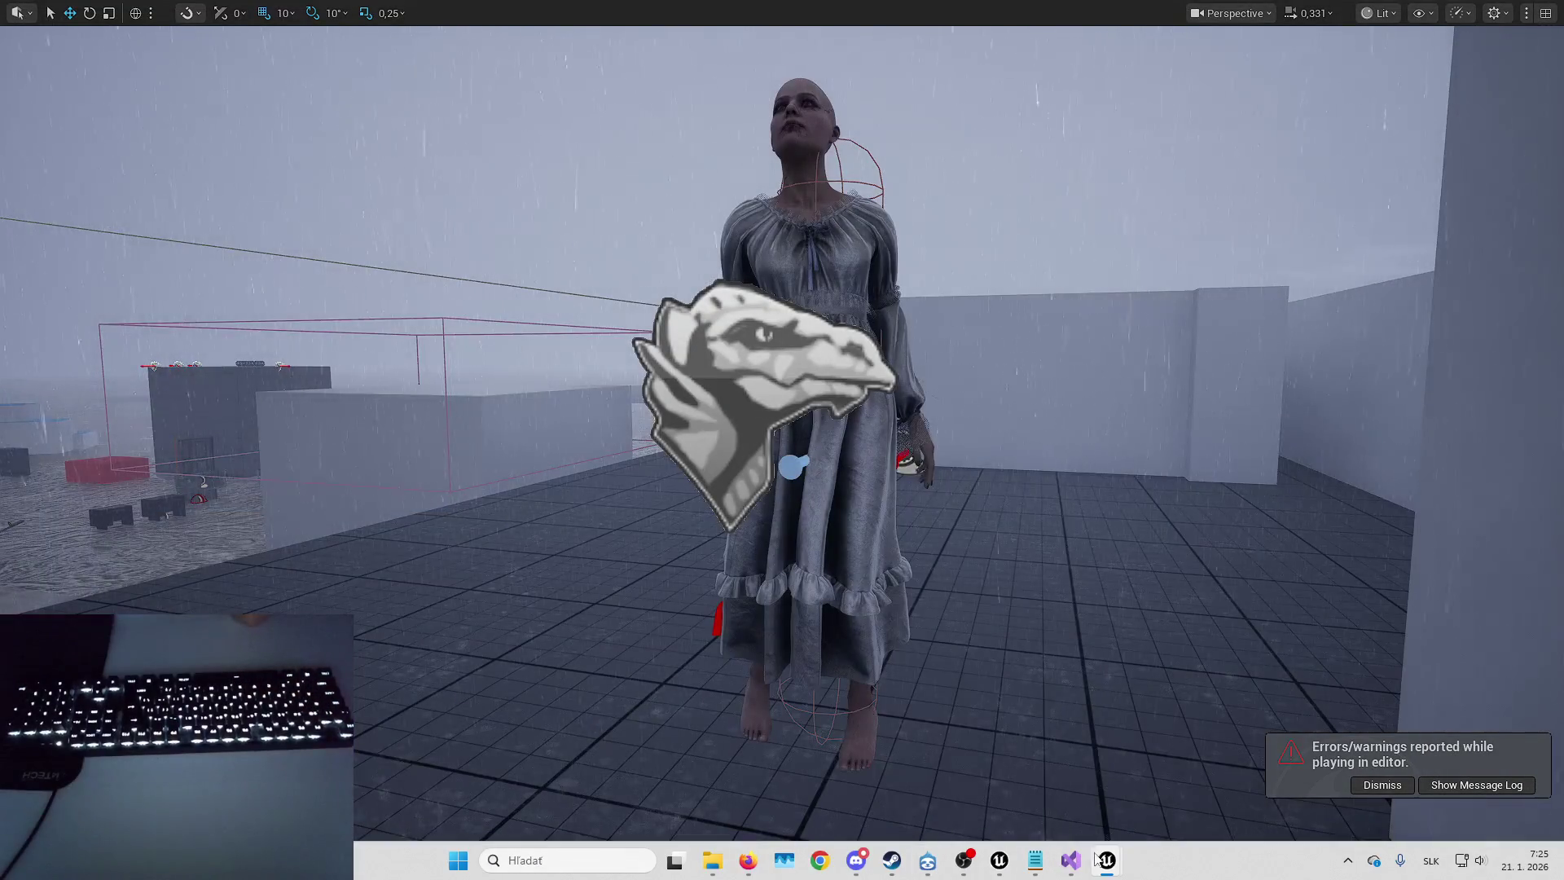
- Return to B_Banshee and inspect the Material Control and Set Scalar Parameters with Lerp nodes
mouse_move(1106, 860)
left_click(1127, 759)
mouse_move(810, 302)
left_mouse_down()
mouse_move(765, 388)
mouse_move(857, 286)
left_mouse_up()
left_click(834, 360)
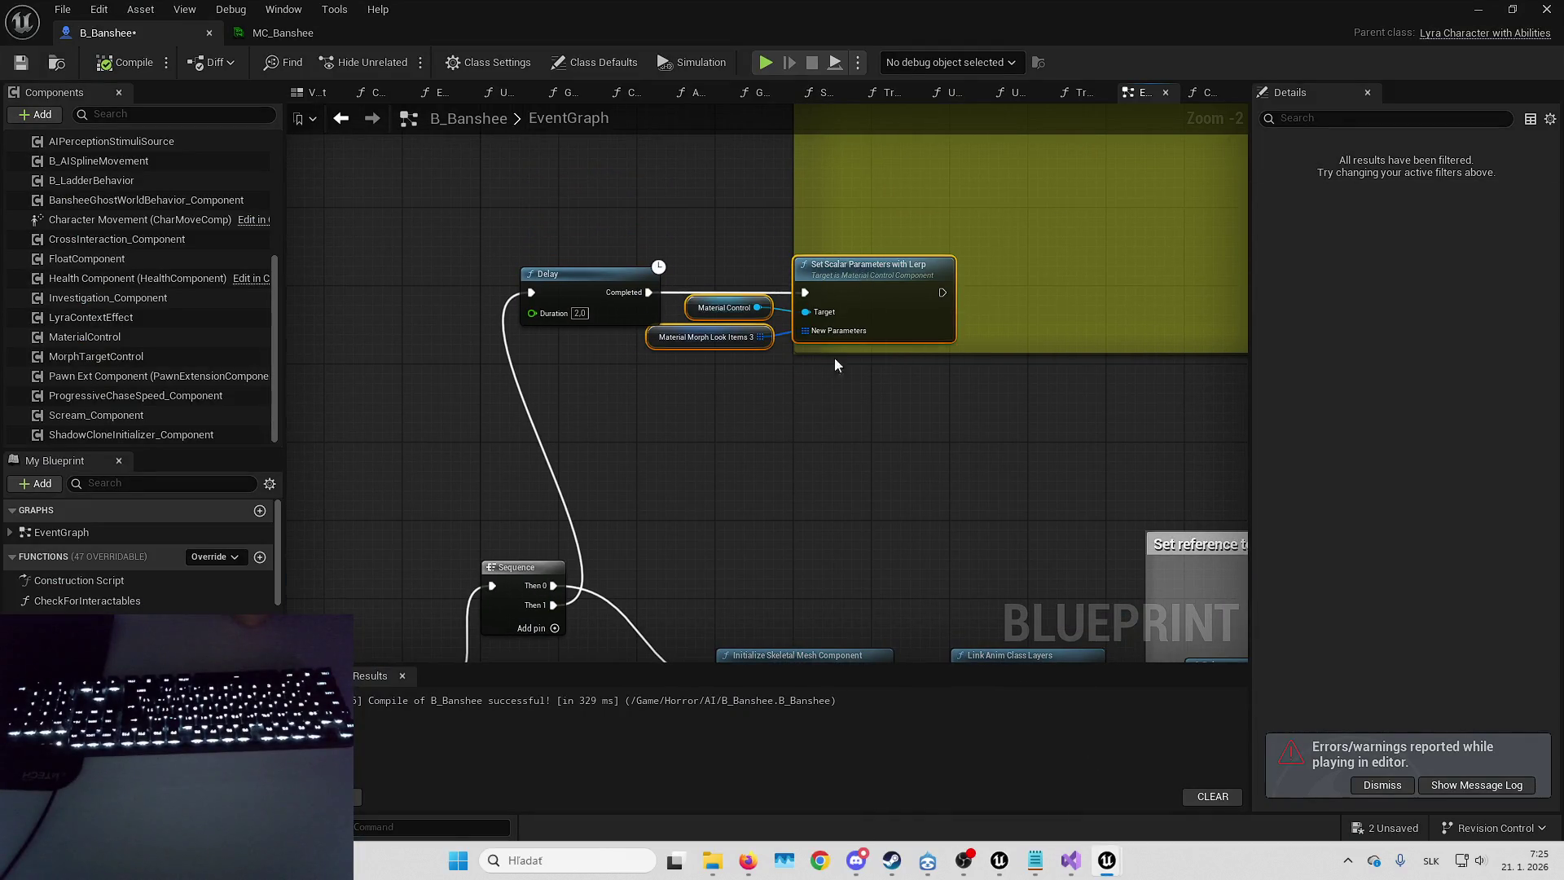
scroll(834, 360, "up", 2)
left_click(746, 378)
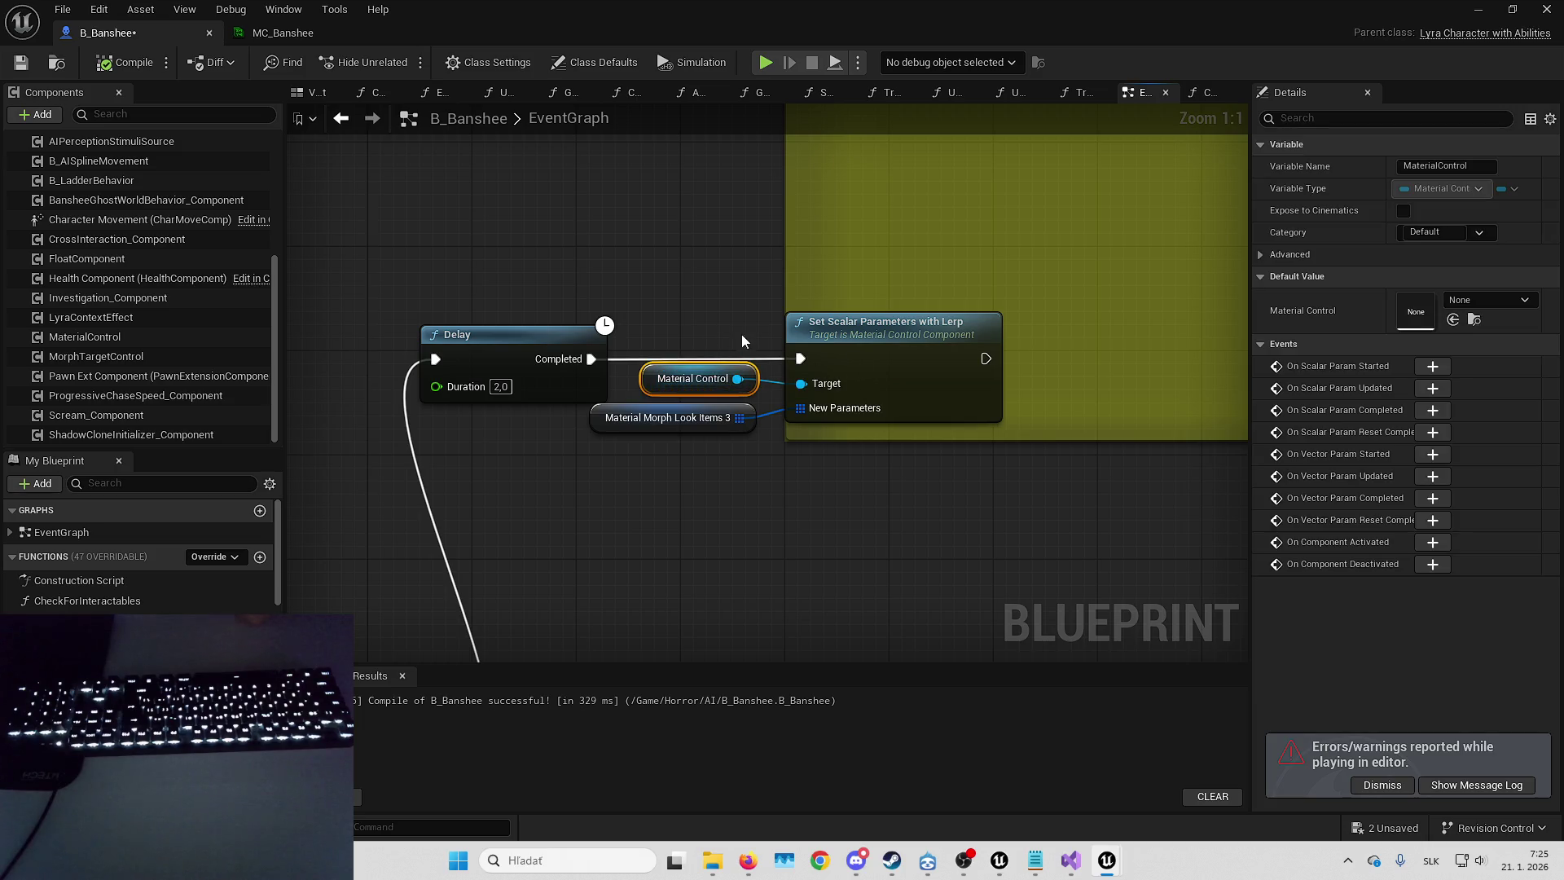
left_click(842, 346)
- Select MaterialControl, dismiss the errors toast, and open its MC_Banshee default collection
left_click(122, 336)
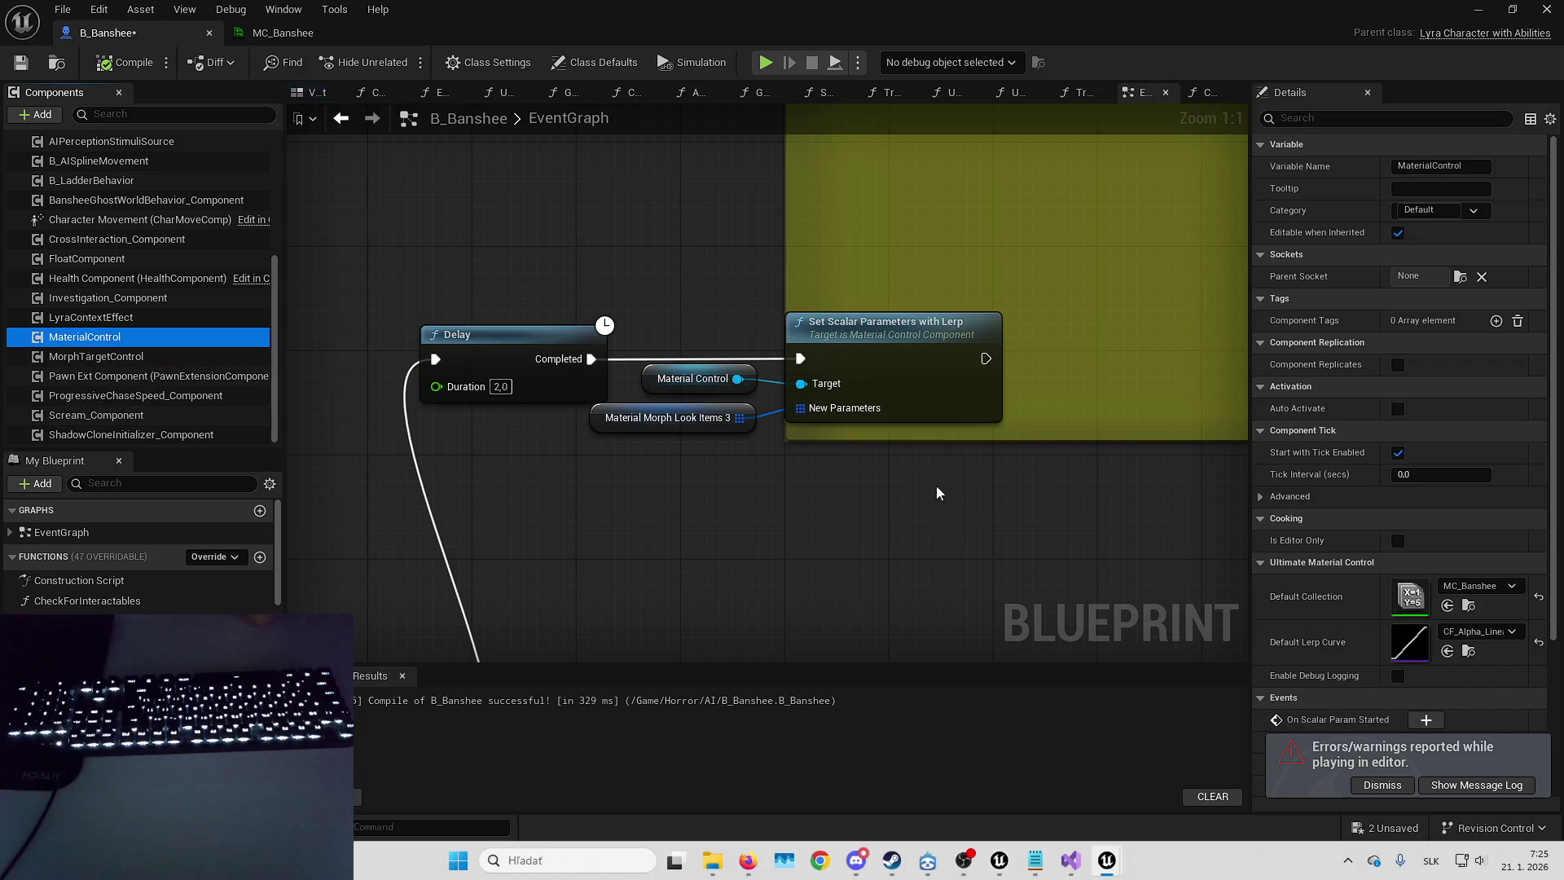
left_click(1382, 784)
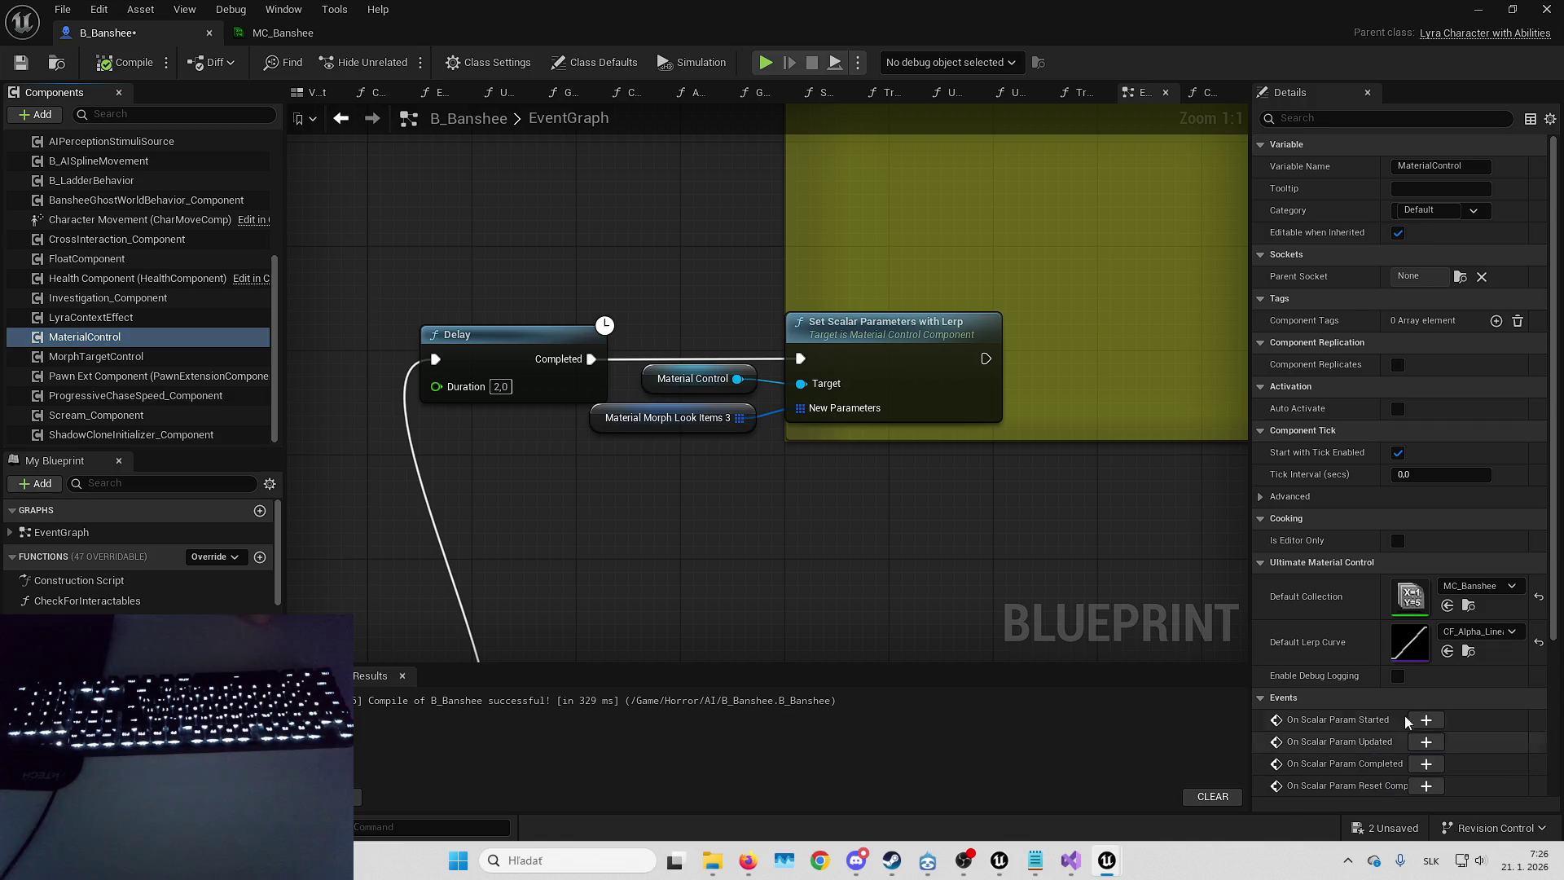
double_click(1415, 605)
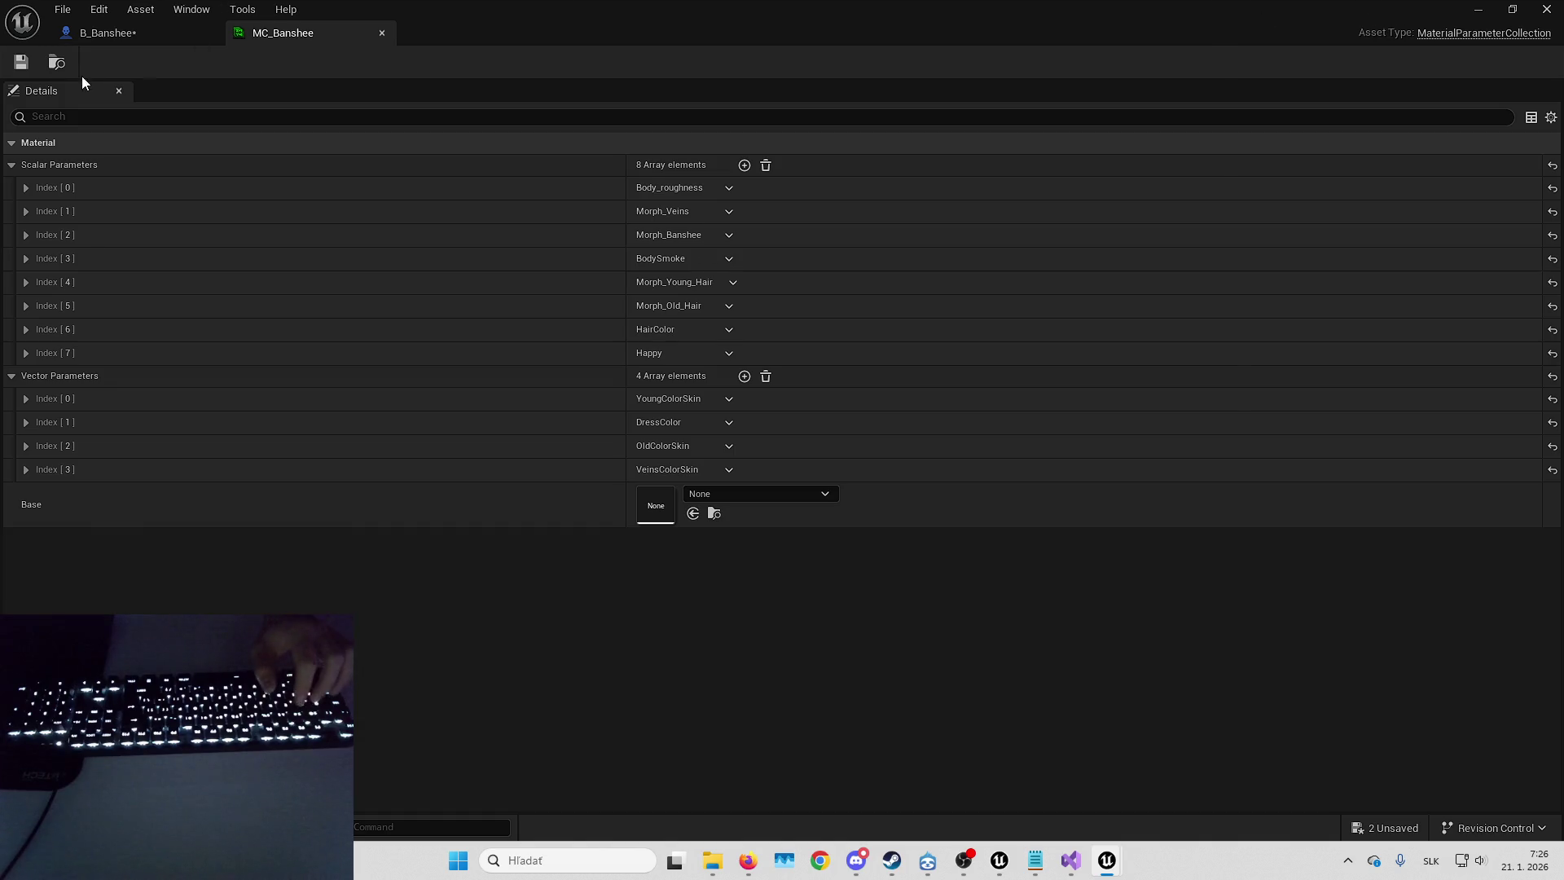
- Show MC_Banshee's references in a maximized Reference Viewer, framing the Body and Eye materials
left_click(57, 66)
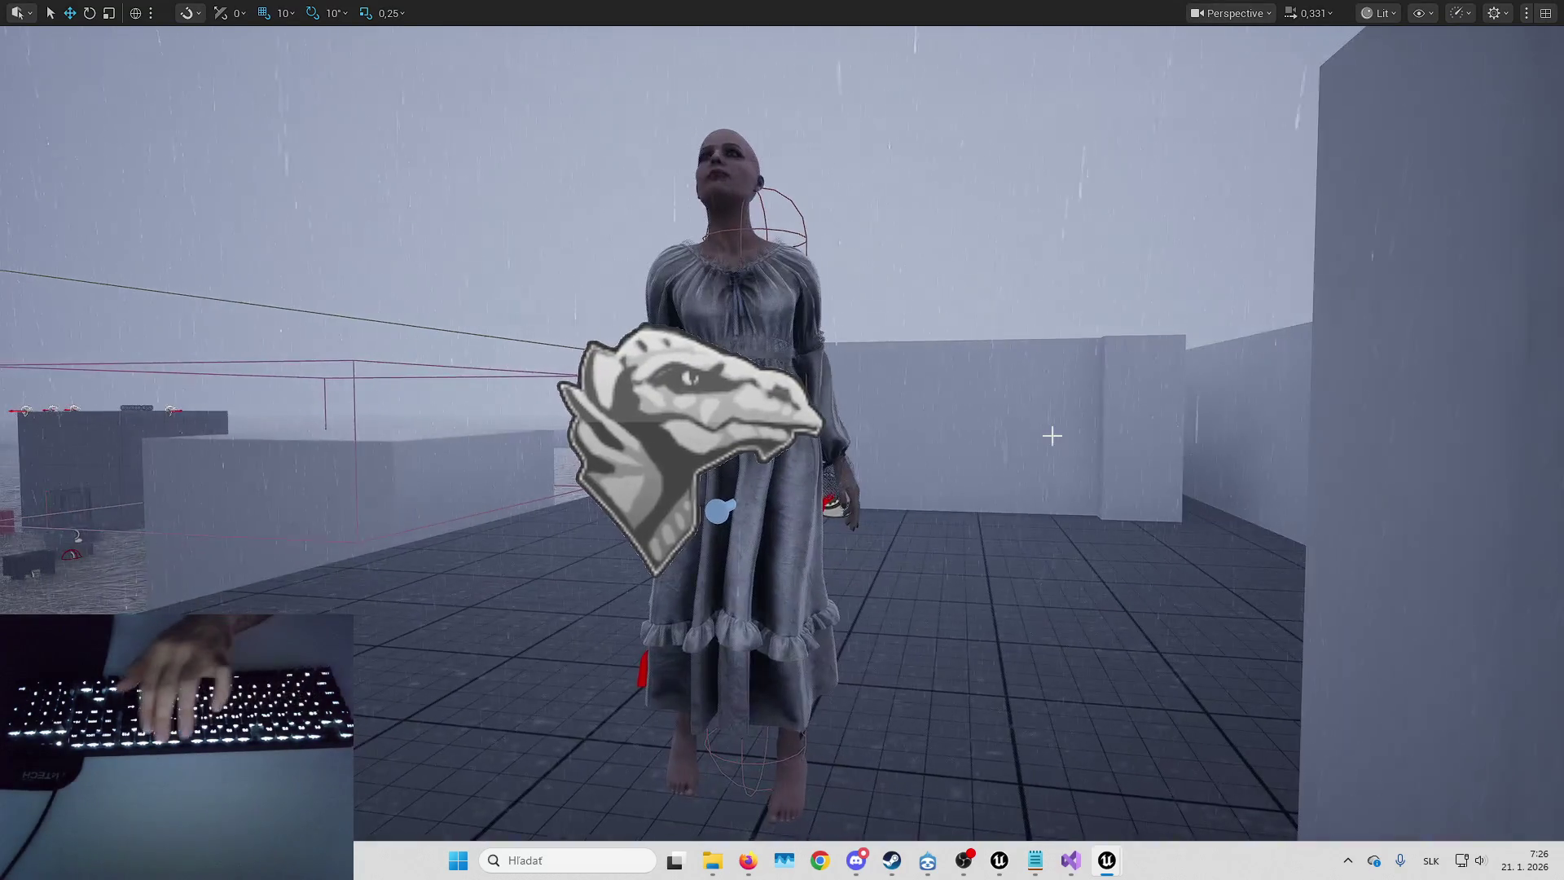
key("alt+shift+r")
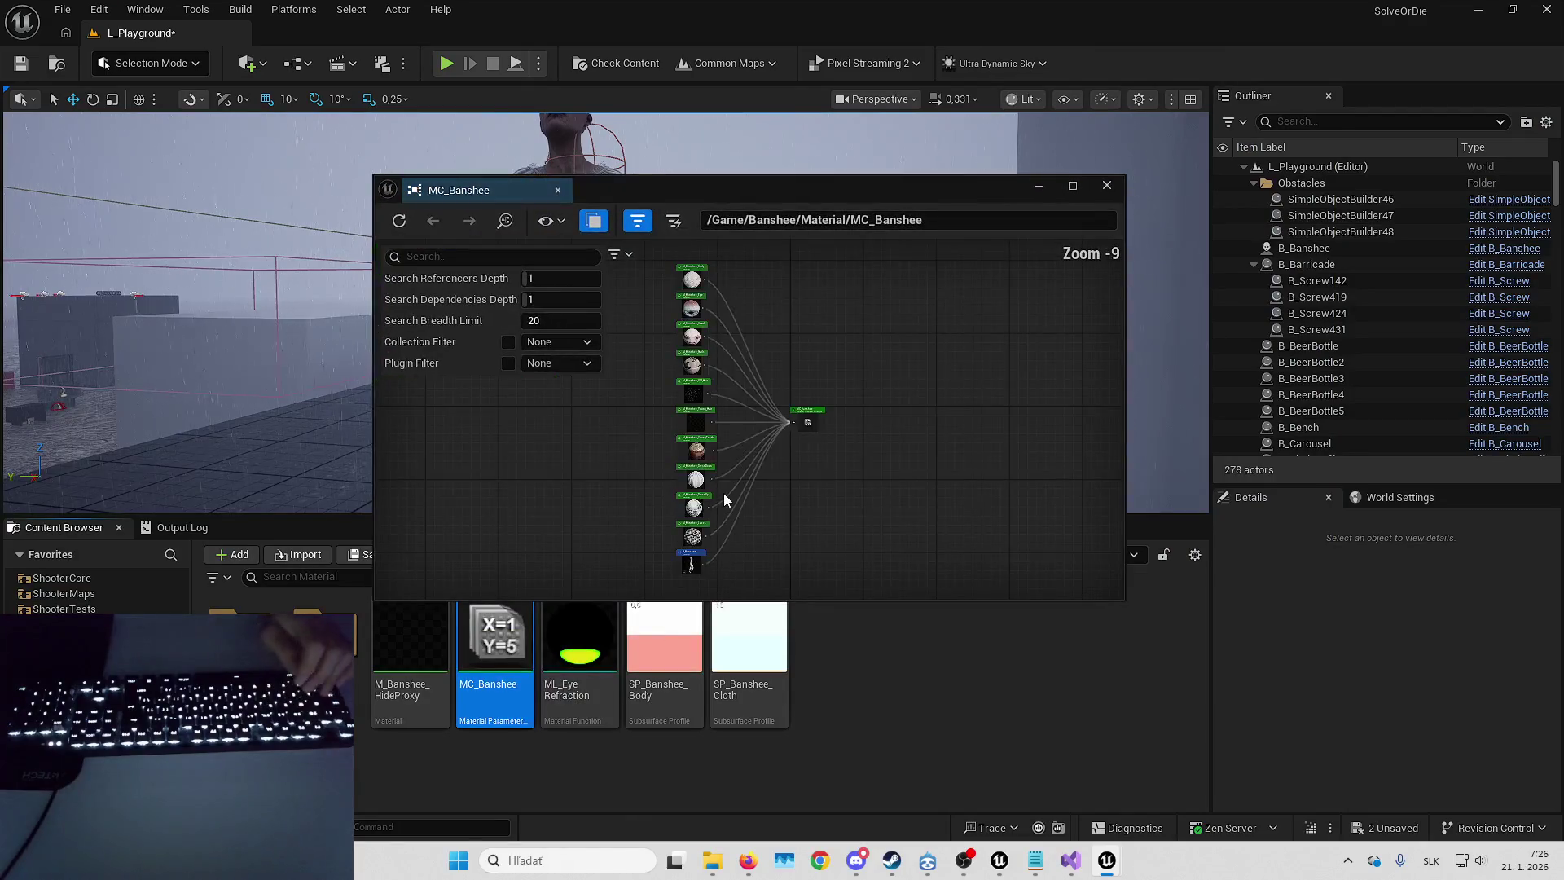
left_click_drag(902, 192, 907, 70)
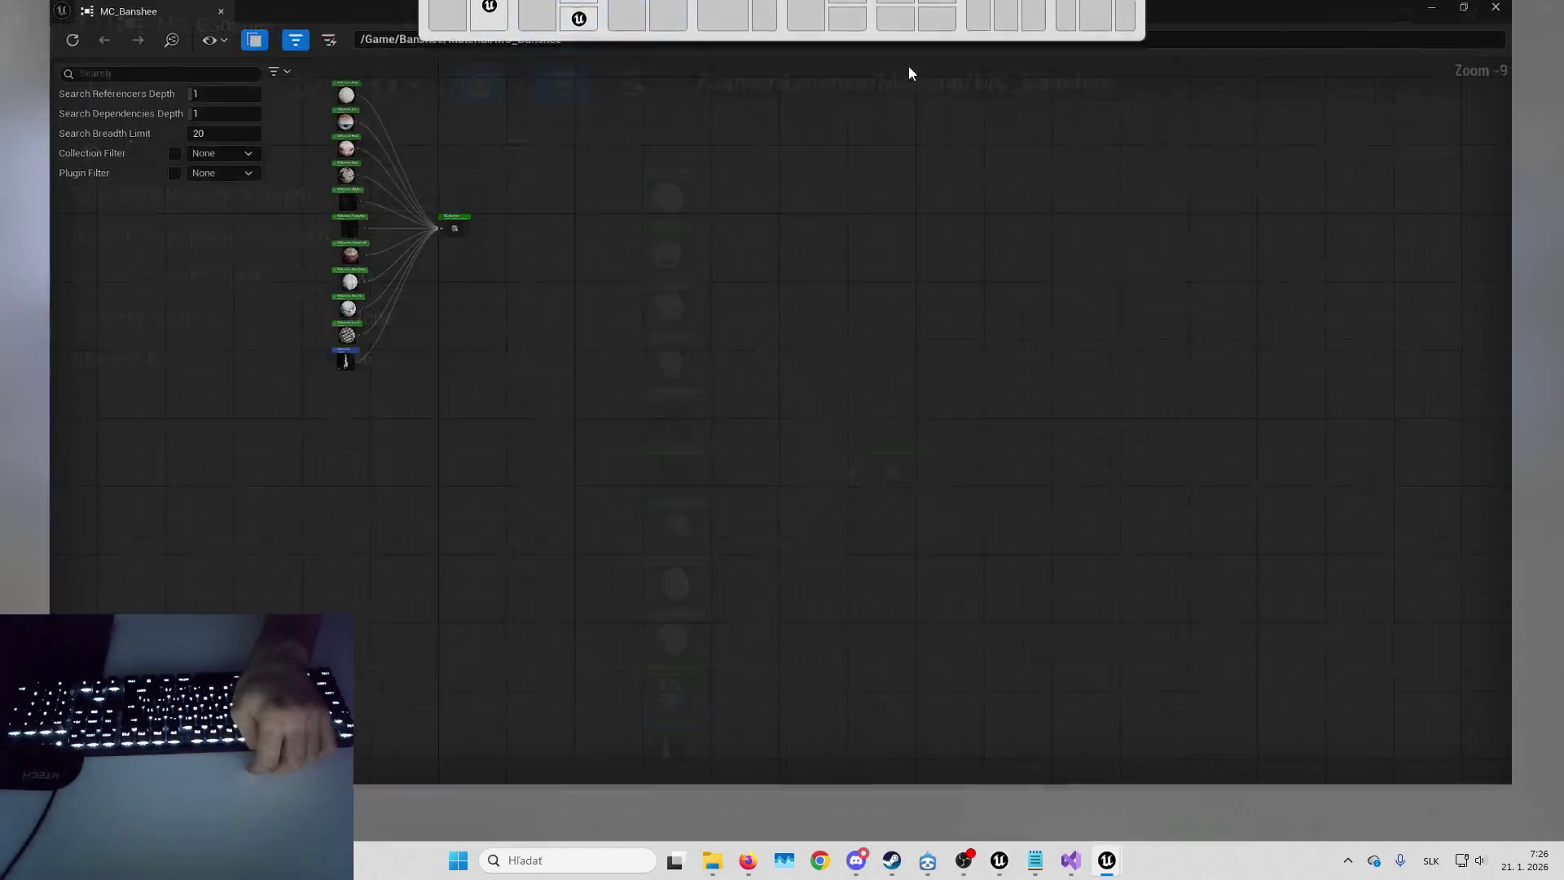
key("Home")
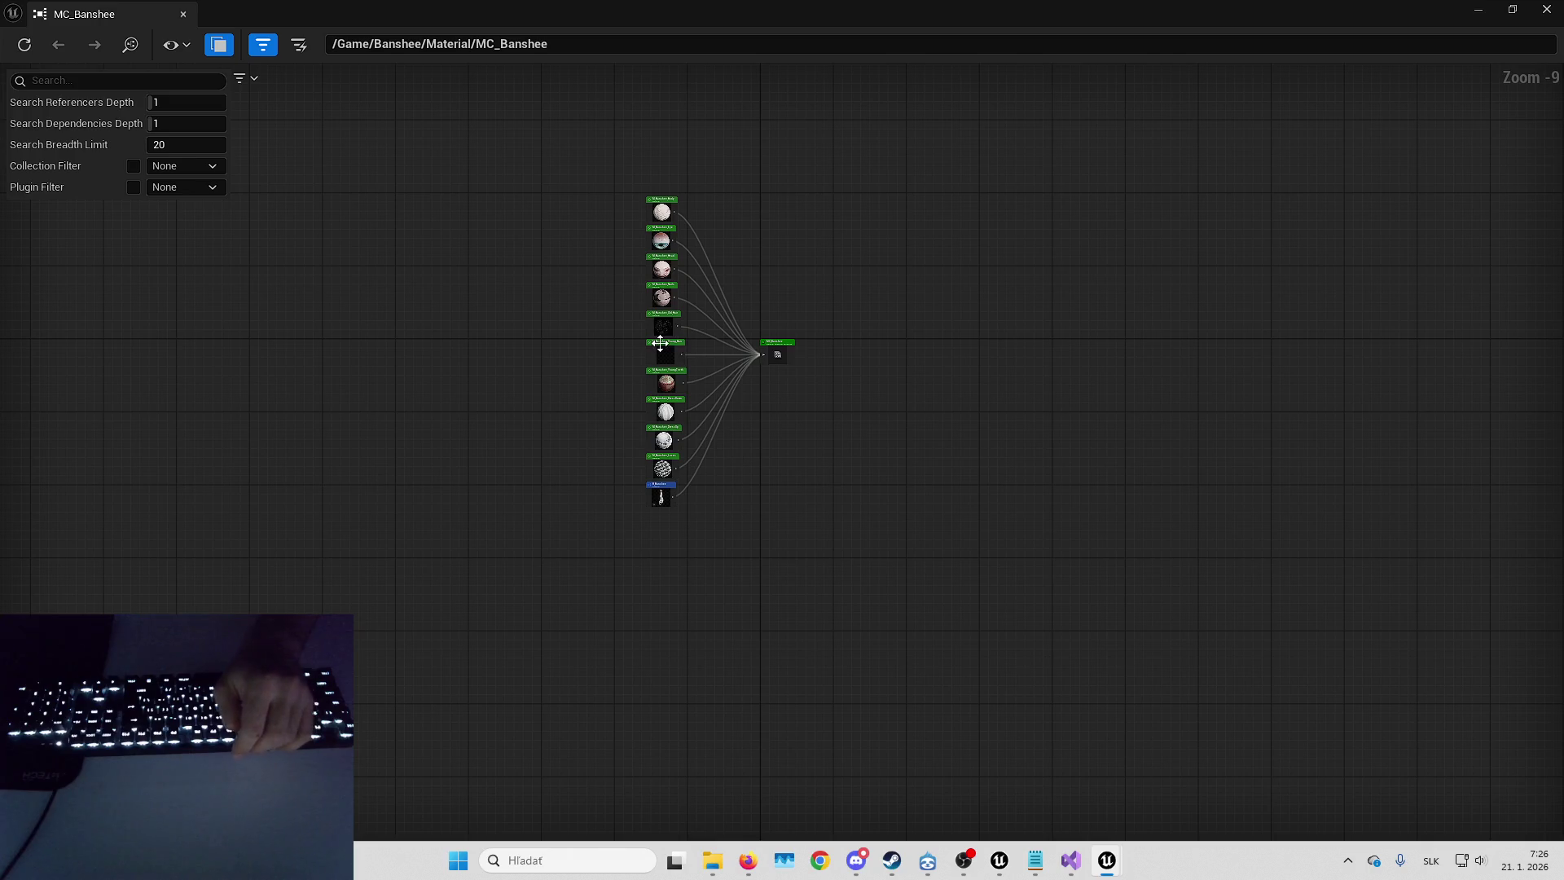
scroll(660, 342, "up", 4)
scroll(663, 326, "up", 2)
left_click_drag(743, 376, 768, 614)
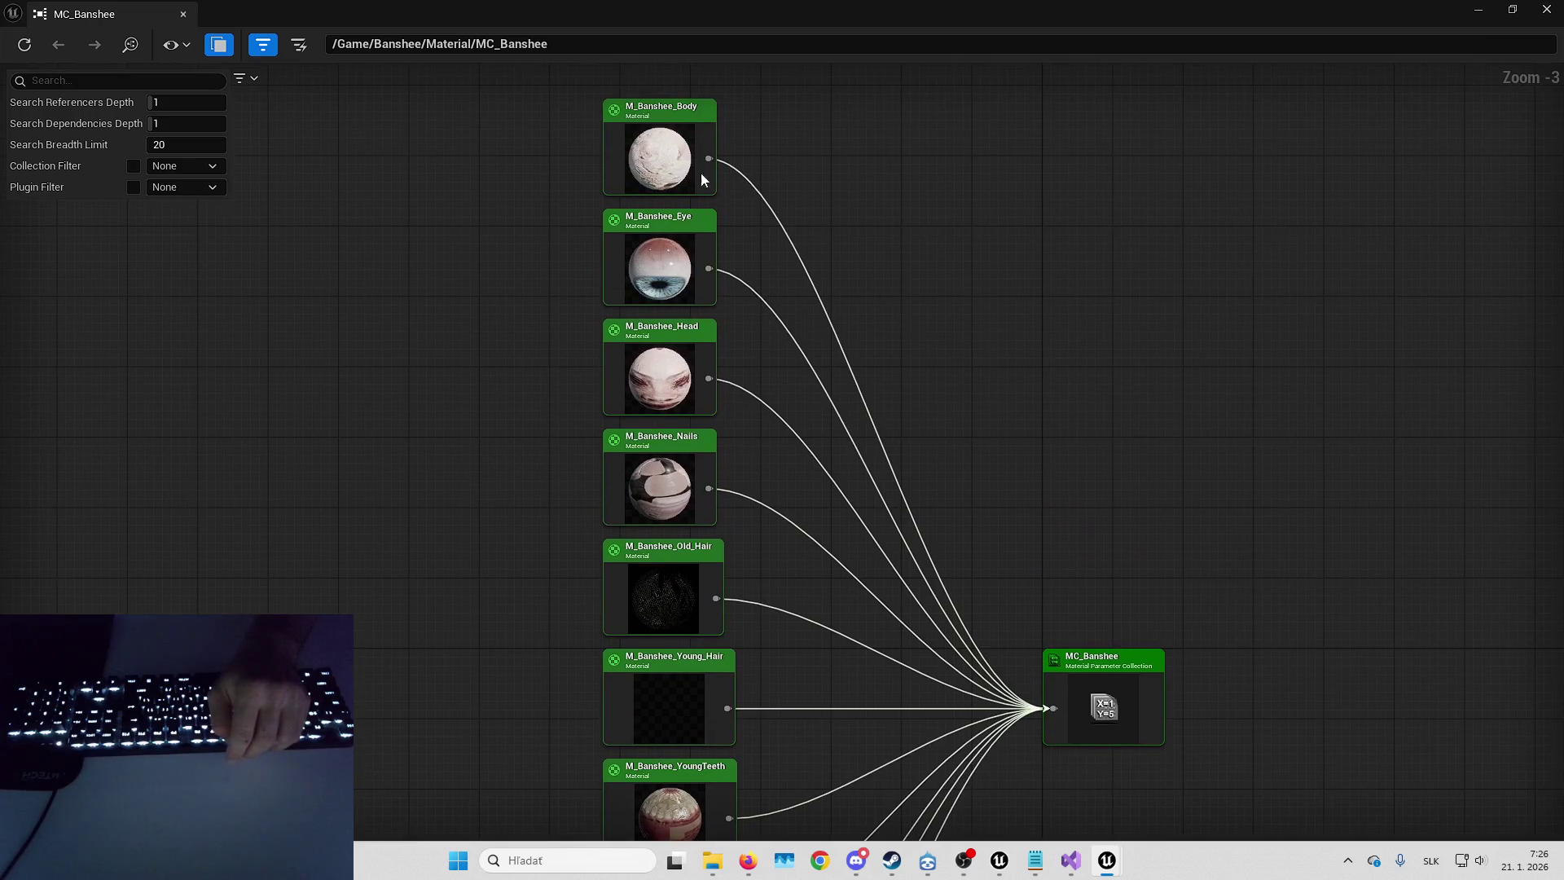
- Edit M_Banshee_Body and bring its Blood Mask and Roughness groups into view
right_click(642, 152)
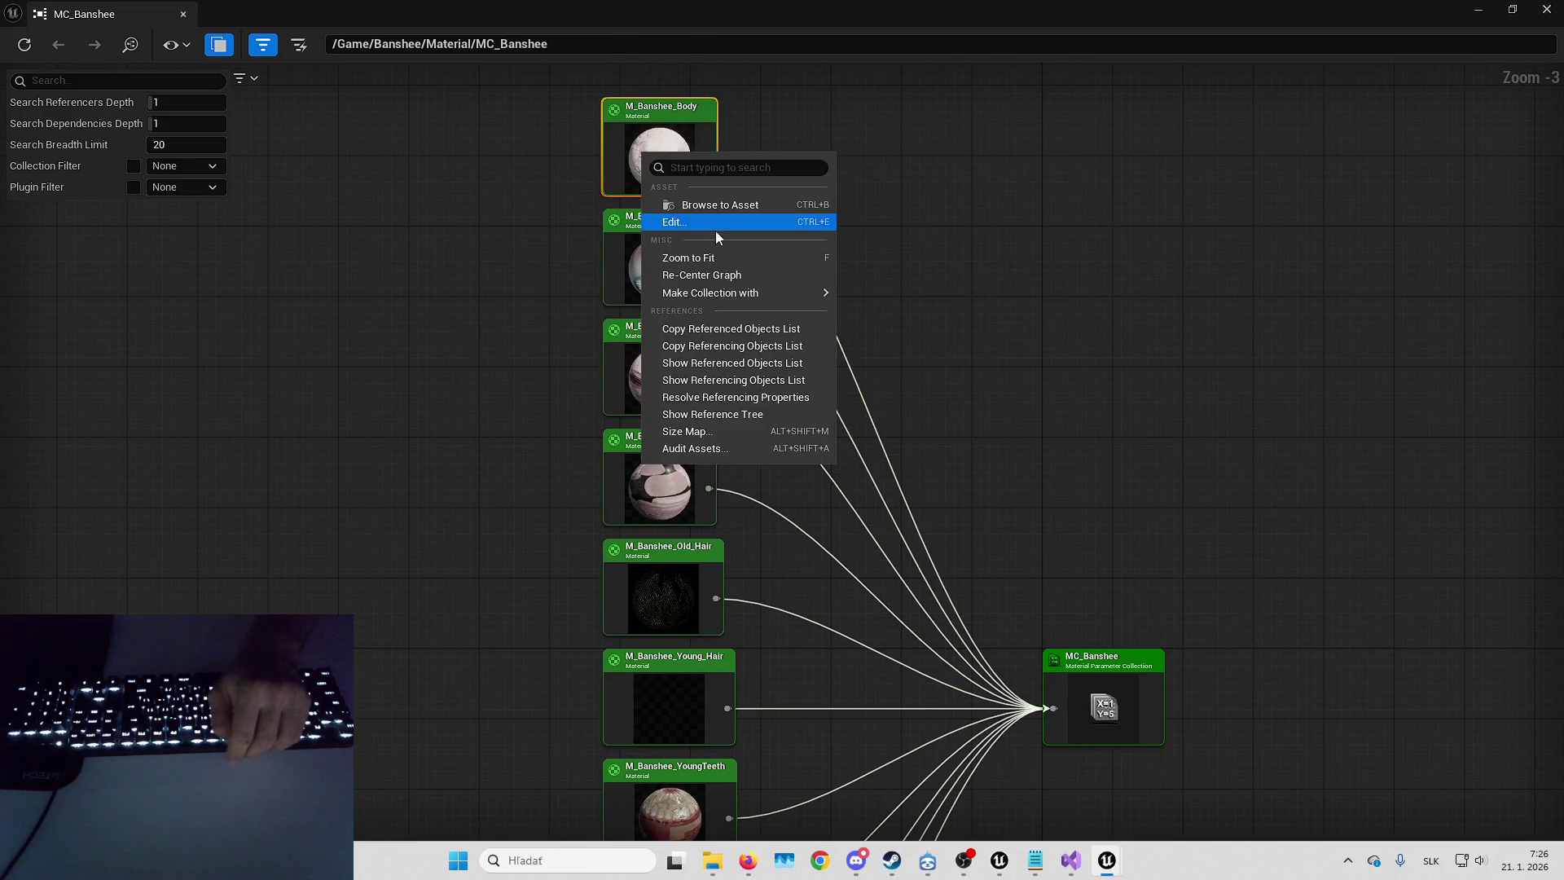
left_click(720, 222)
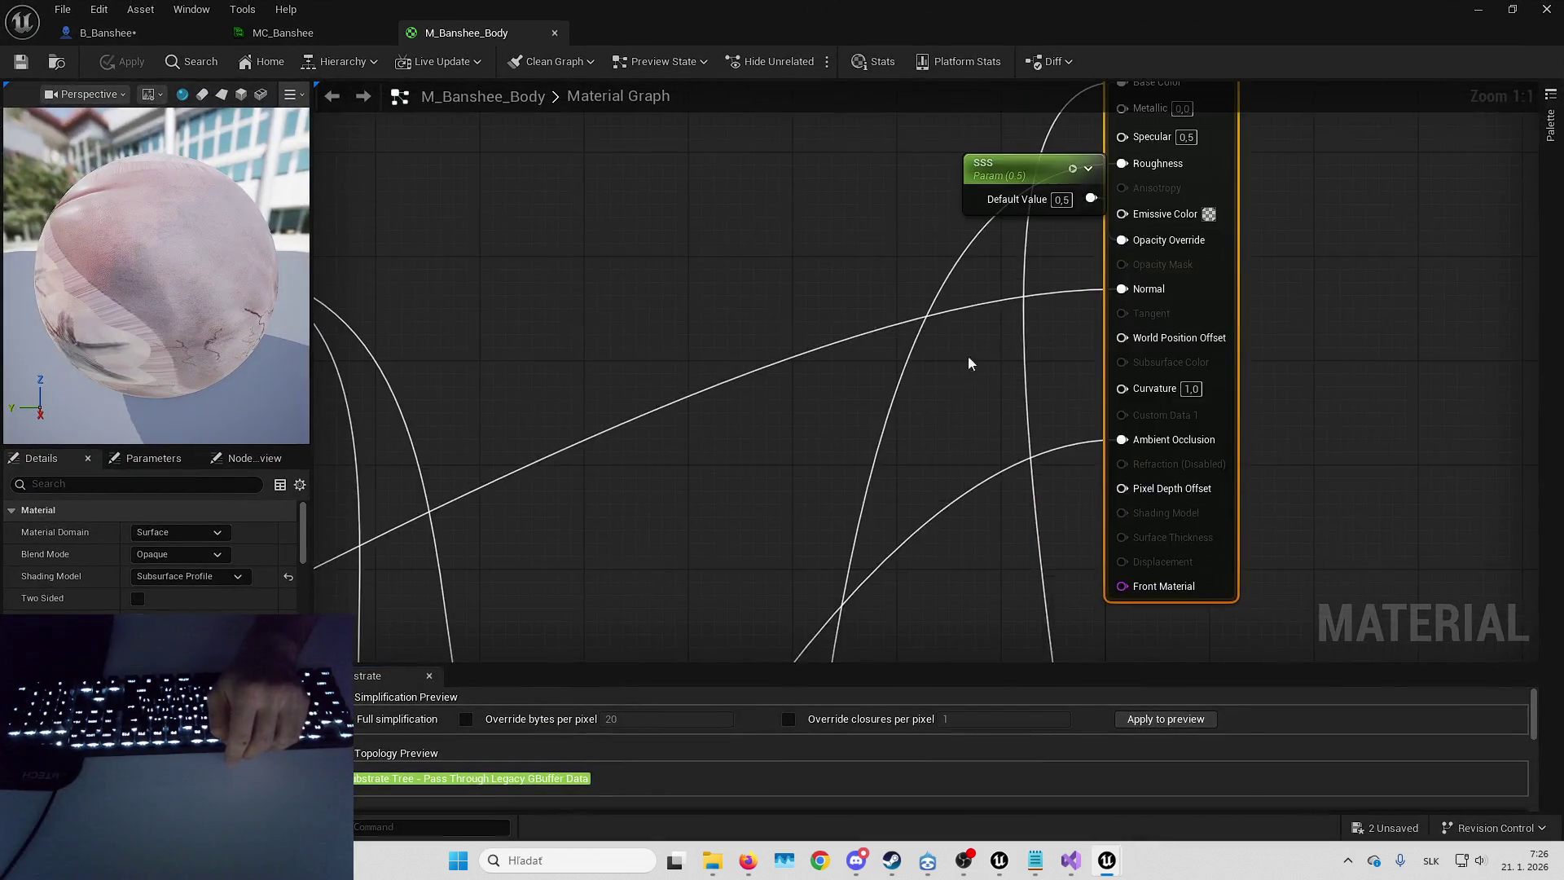
scroll(967, 355, "down", 5)
mouse_move(1033, 274)
left_mouse_down()
mouse_move(1005, 342)
mouse_move(1123, 261)
left_mouse_up()
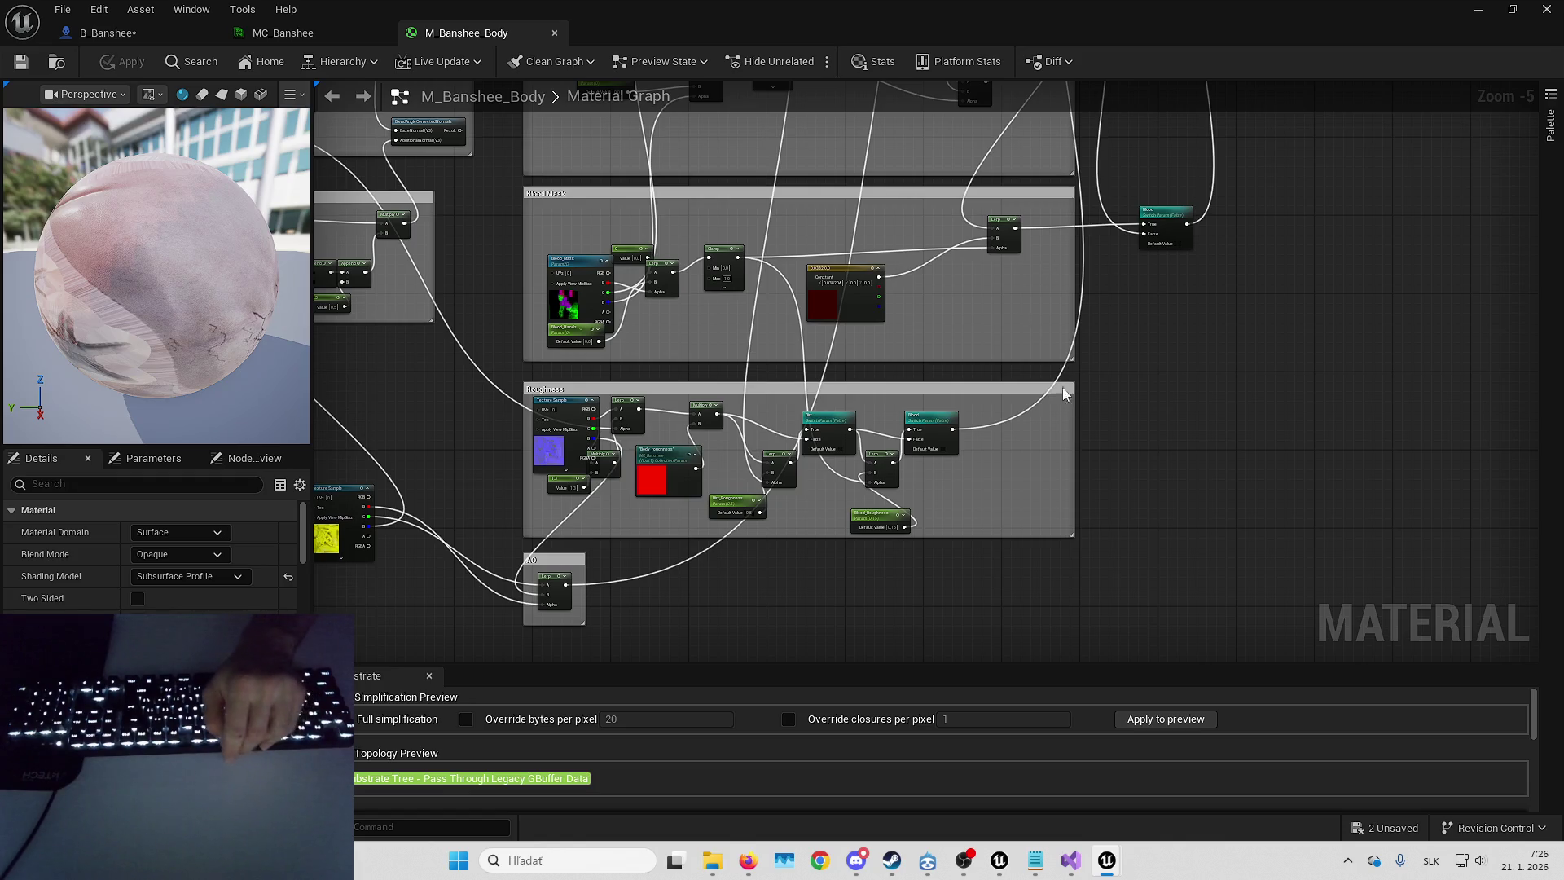
- Pan the M_Banshee_Body graph and nudge the Blood switch node
left_click_drag(996, 372, 1067, 391)
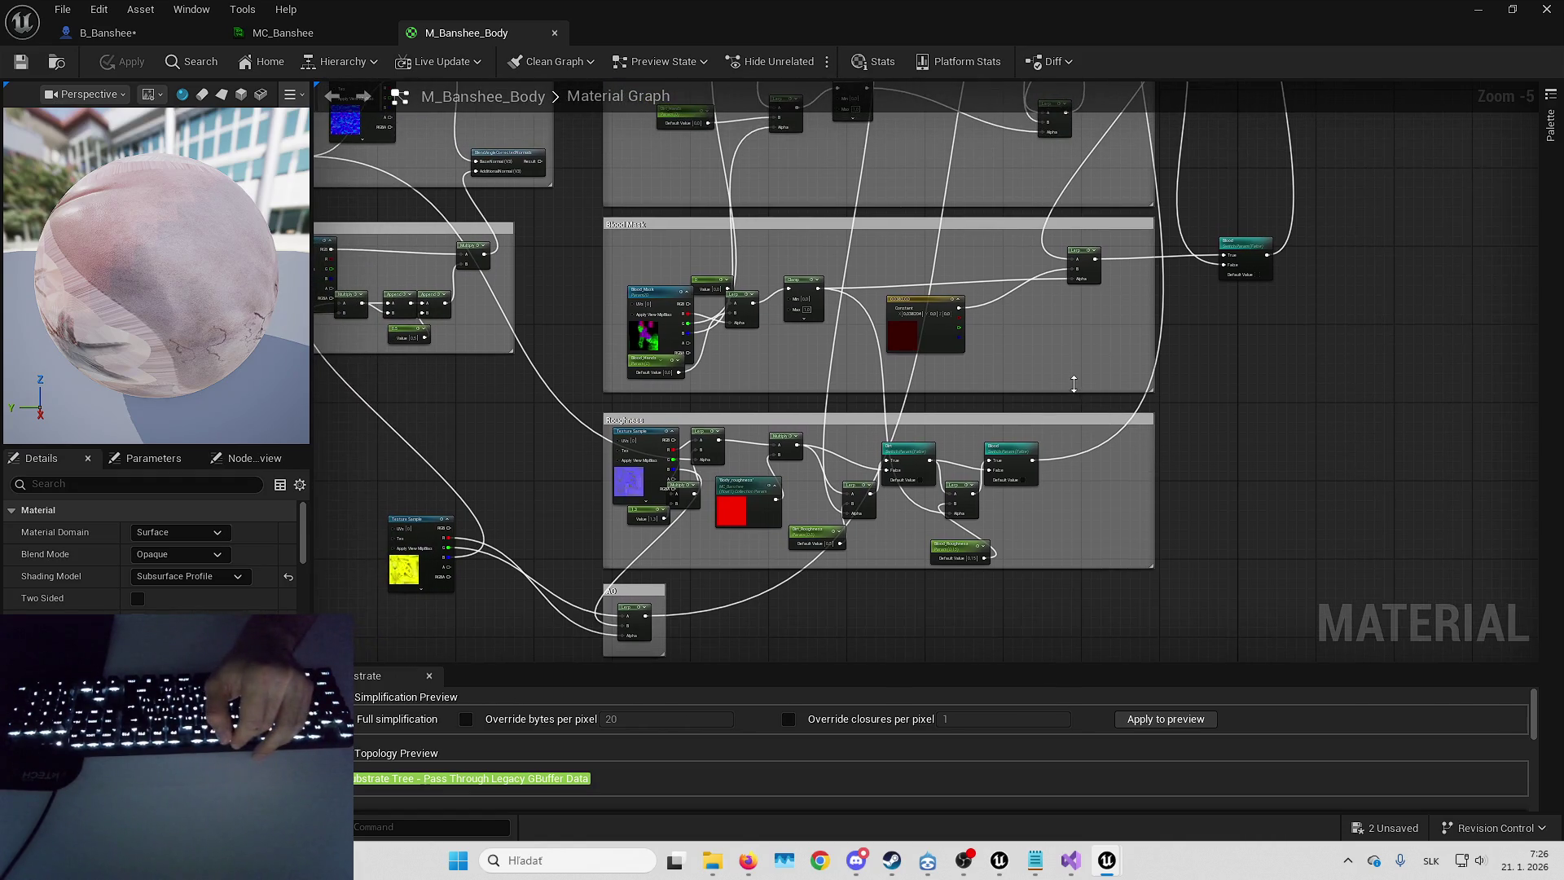
mouse_move(1038, 331)
left_mouse_down()
mouse_move(1034, 398)
mouse_move(1065, 352)
left_mouse_up()
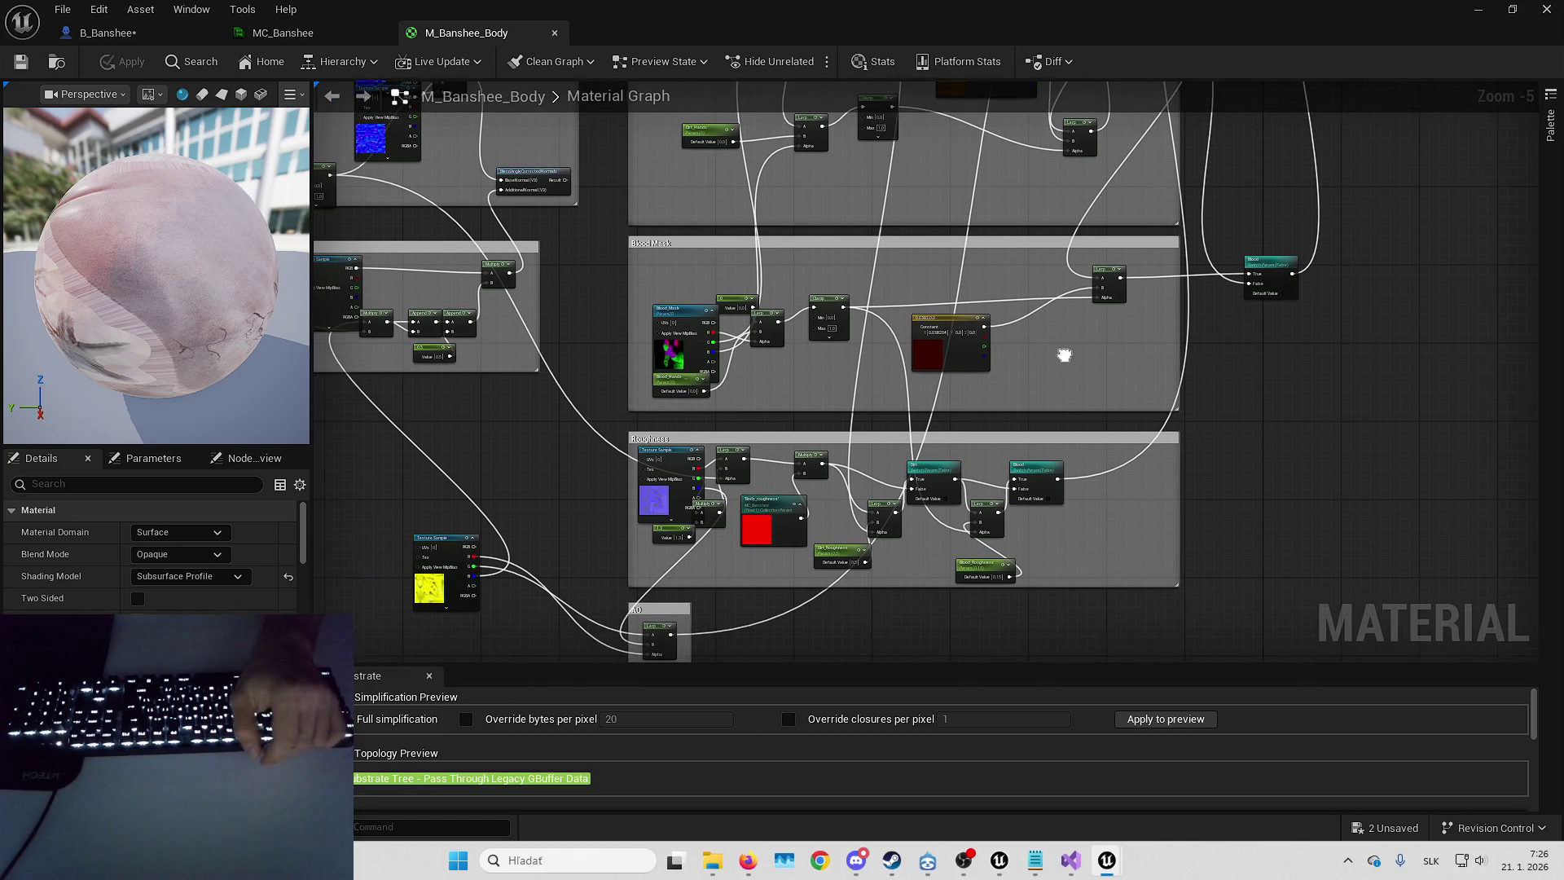
left_click_drag(991, 391, 1014, 348)
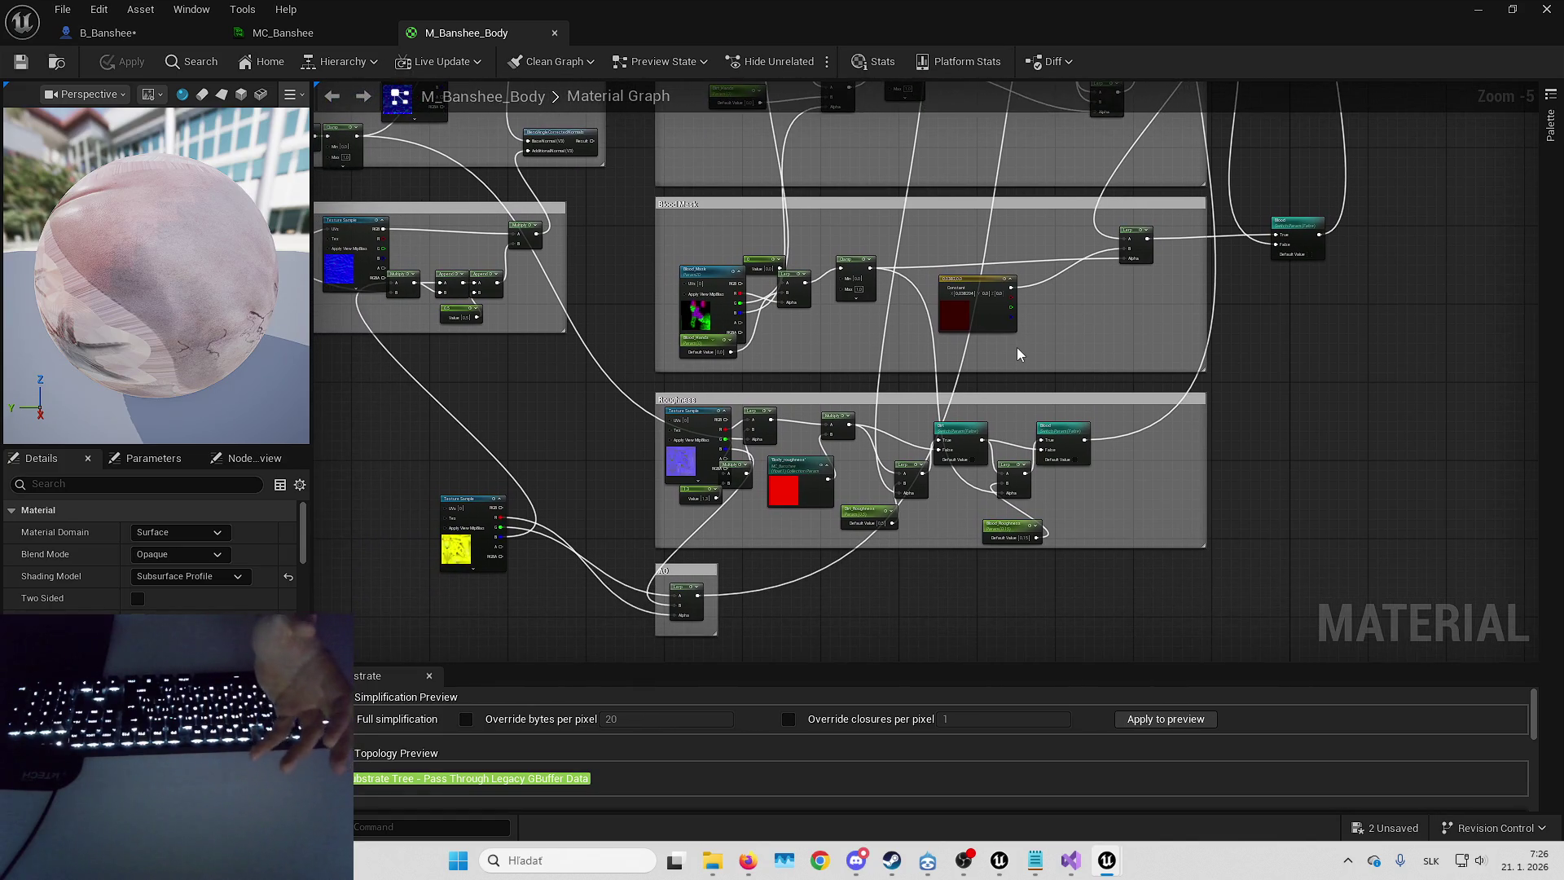
scroll(1033, 345, "up", 4)
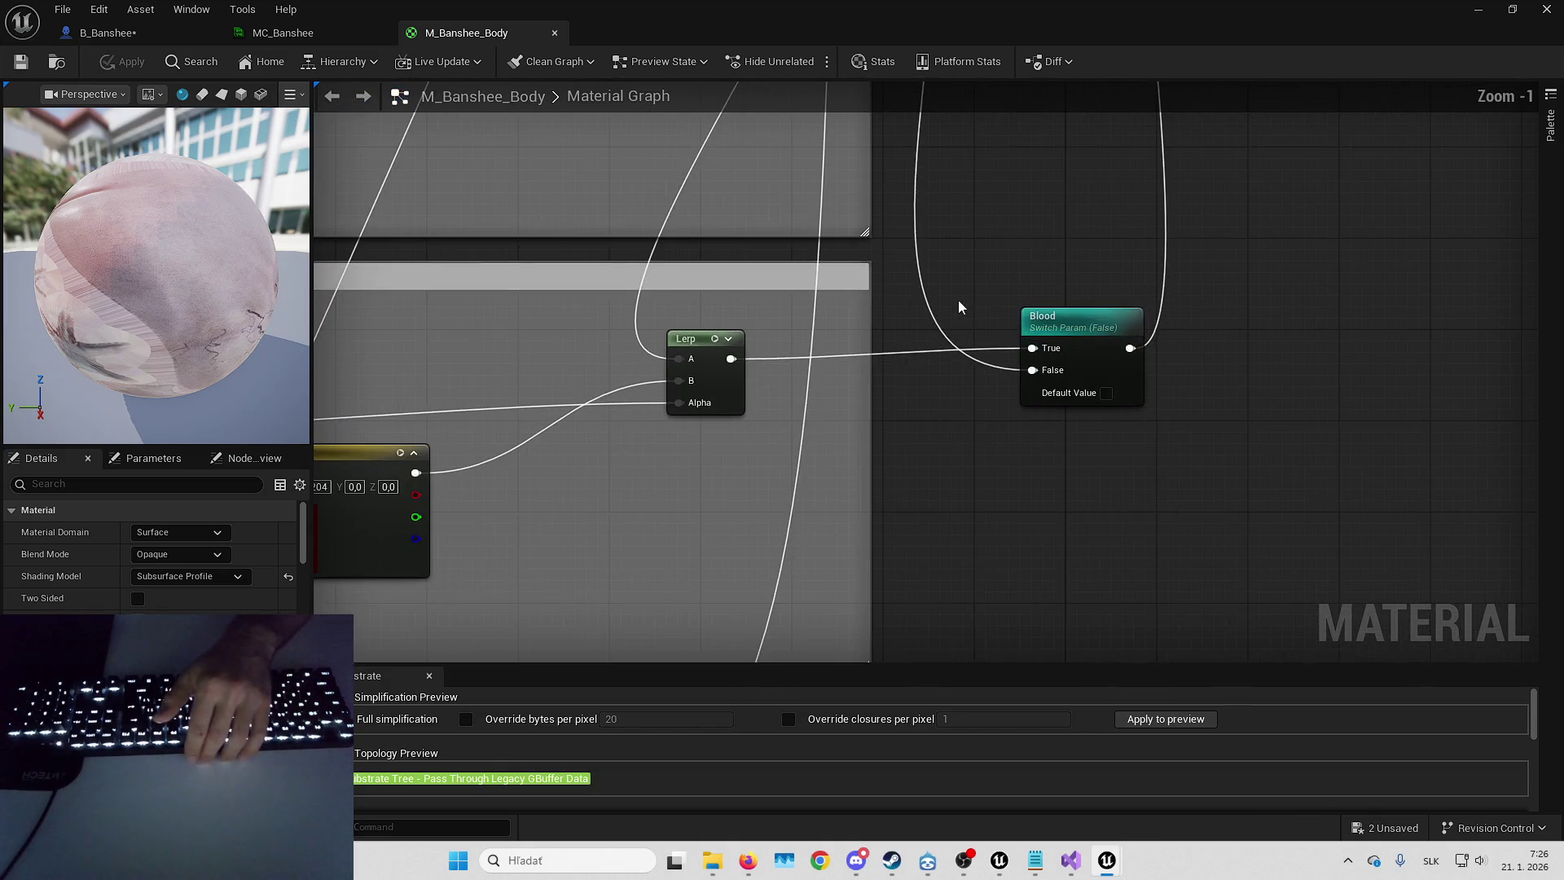
left_click_drag(1085, 325, 1039, 348)
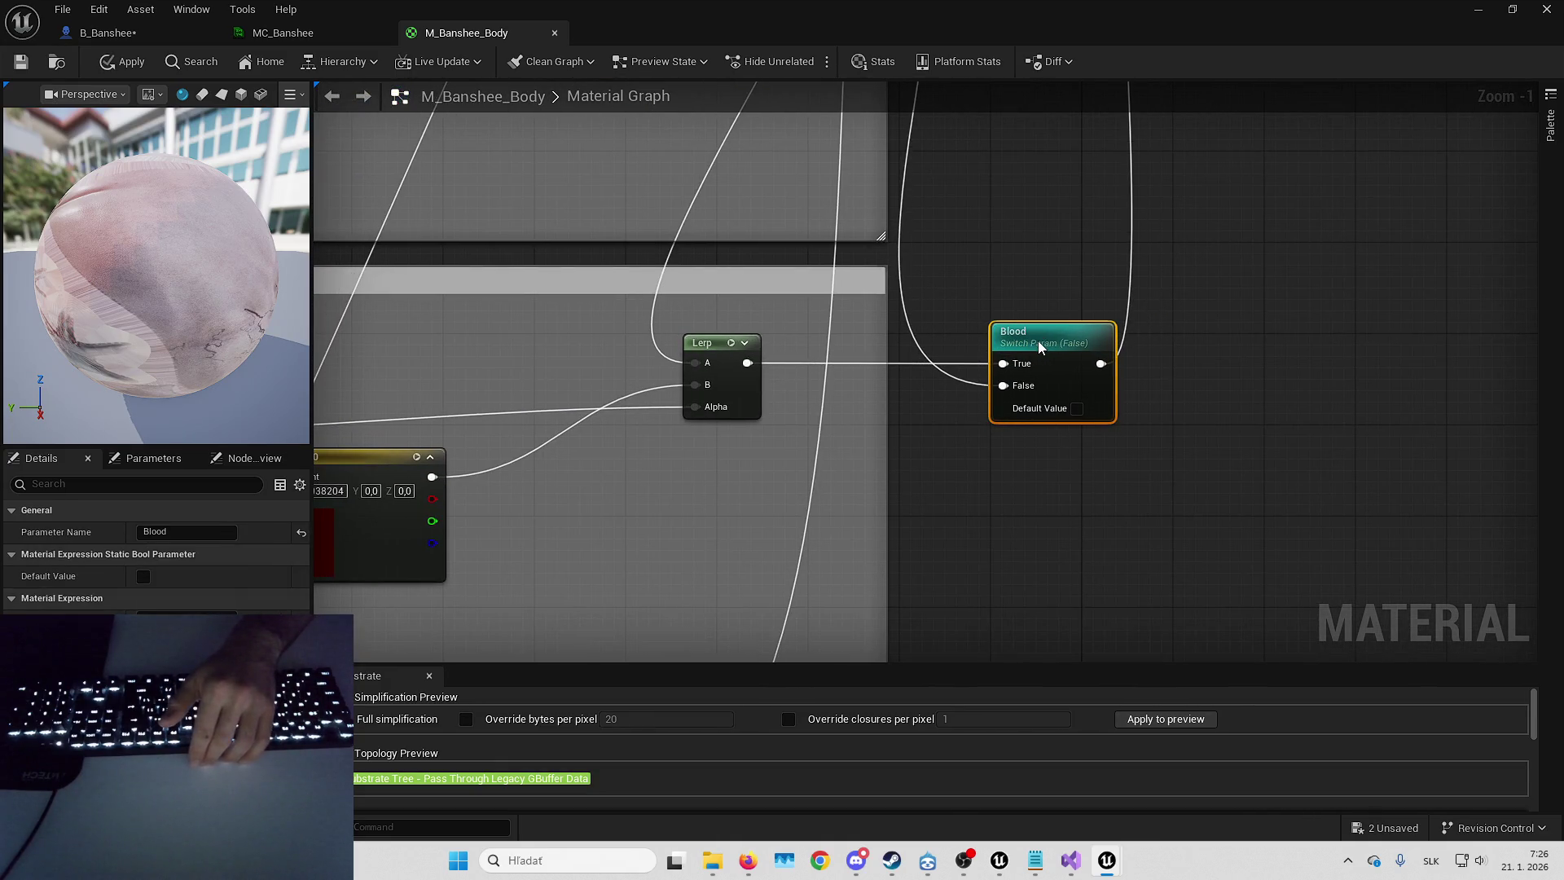
left_click(978, 294)
scroll(904, 366, "down", 1)
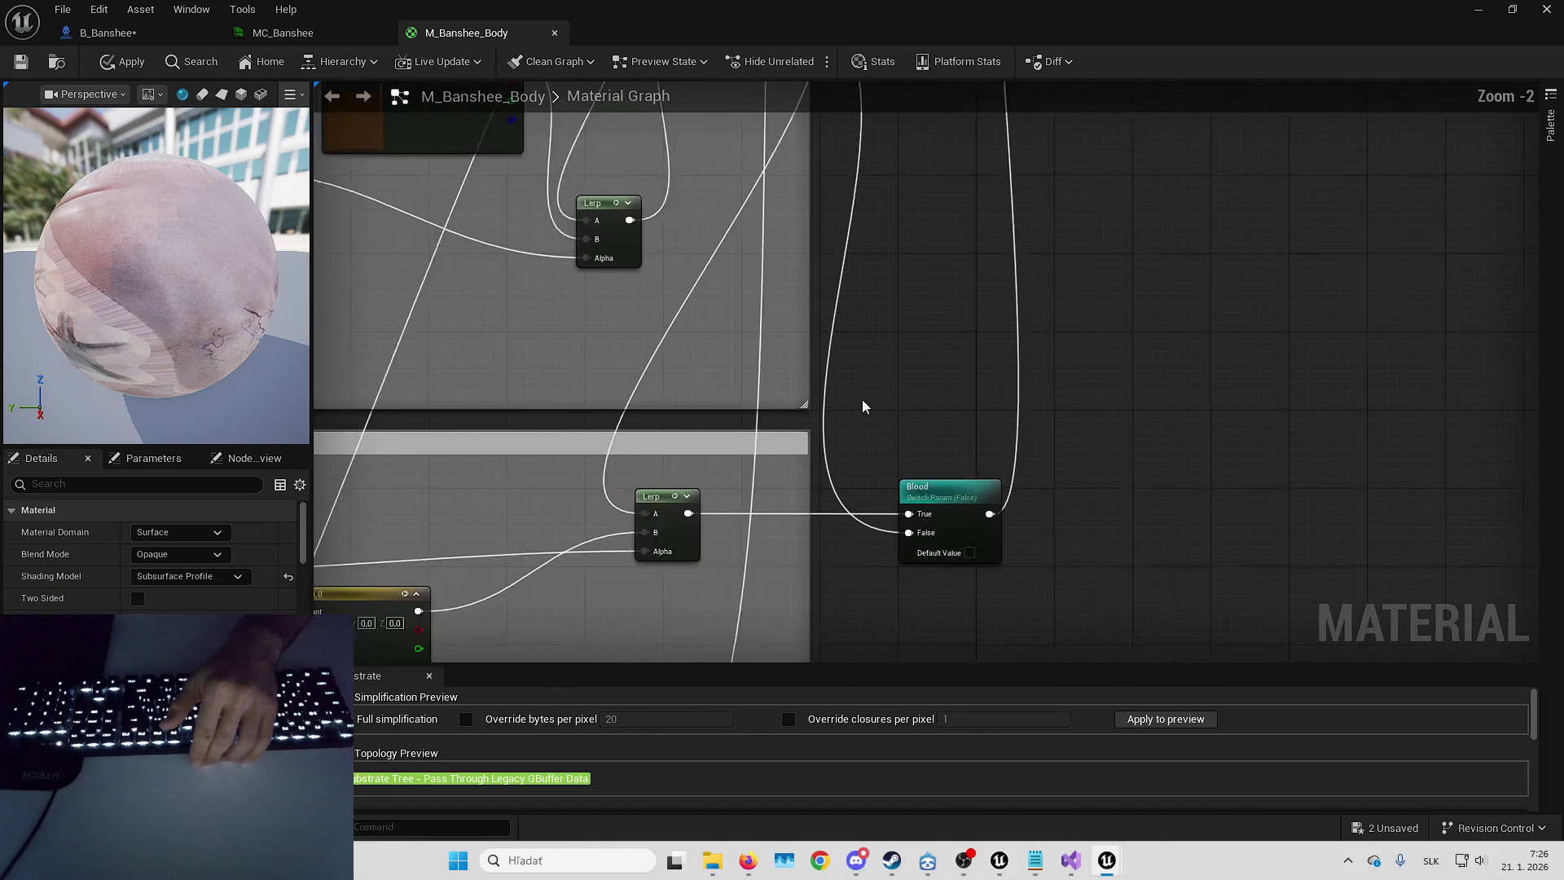
scroll(863, 405, "down", 4)
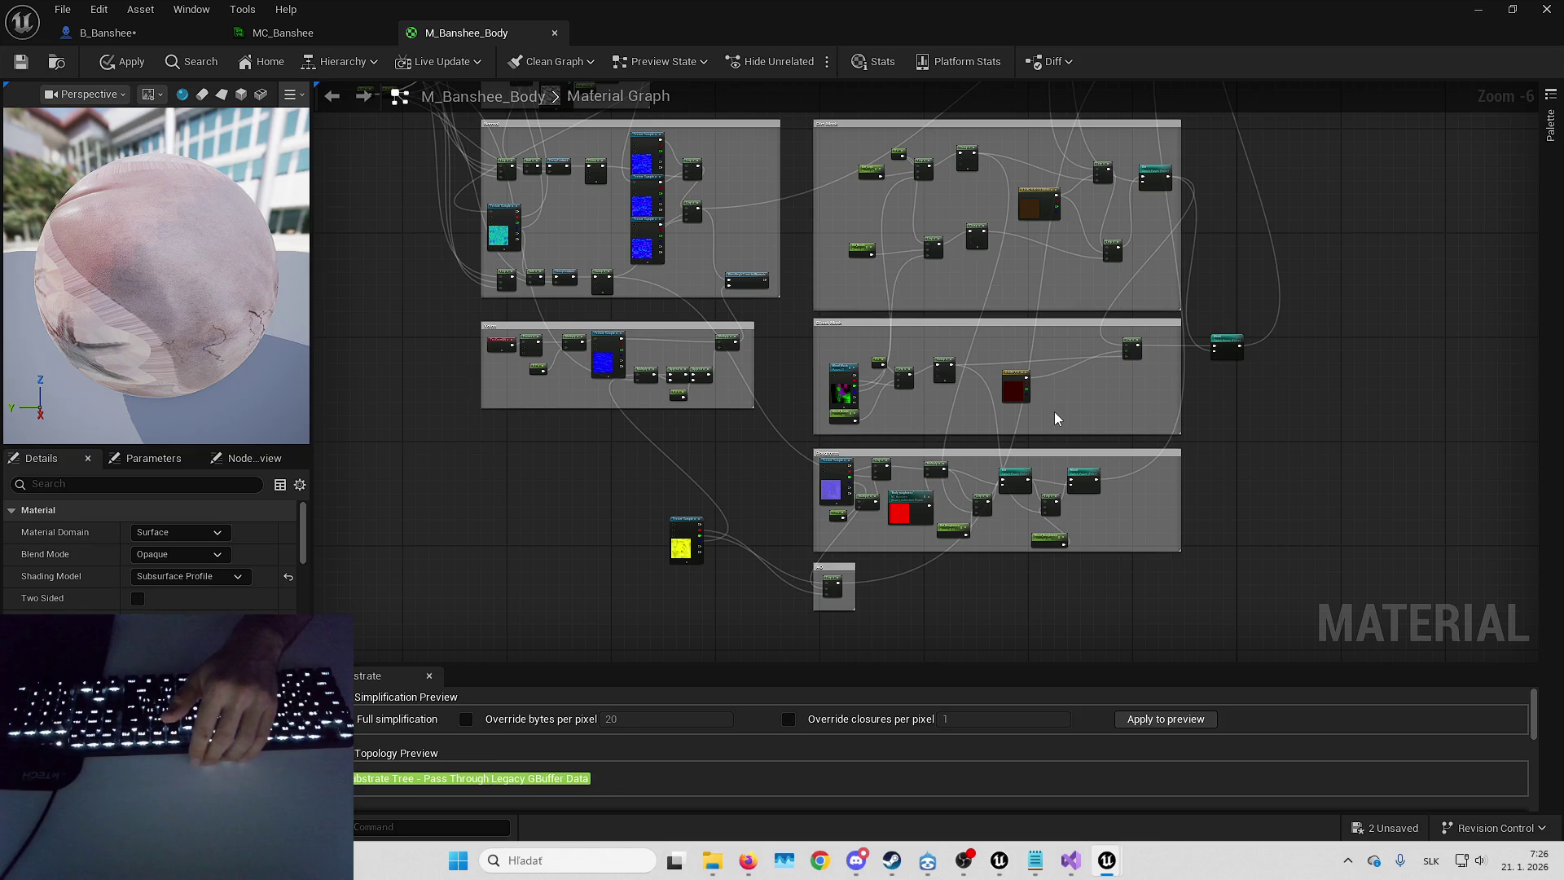
scroll(1080, 441, "up", 3)
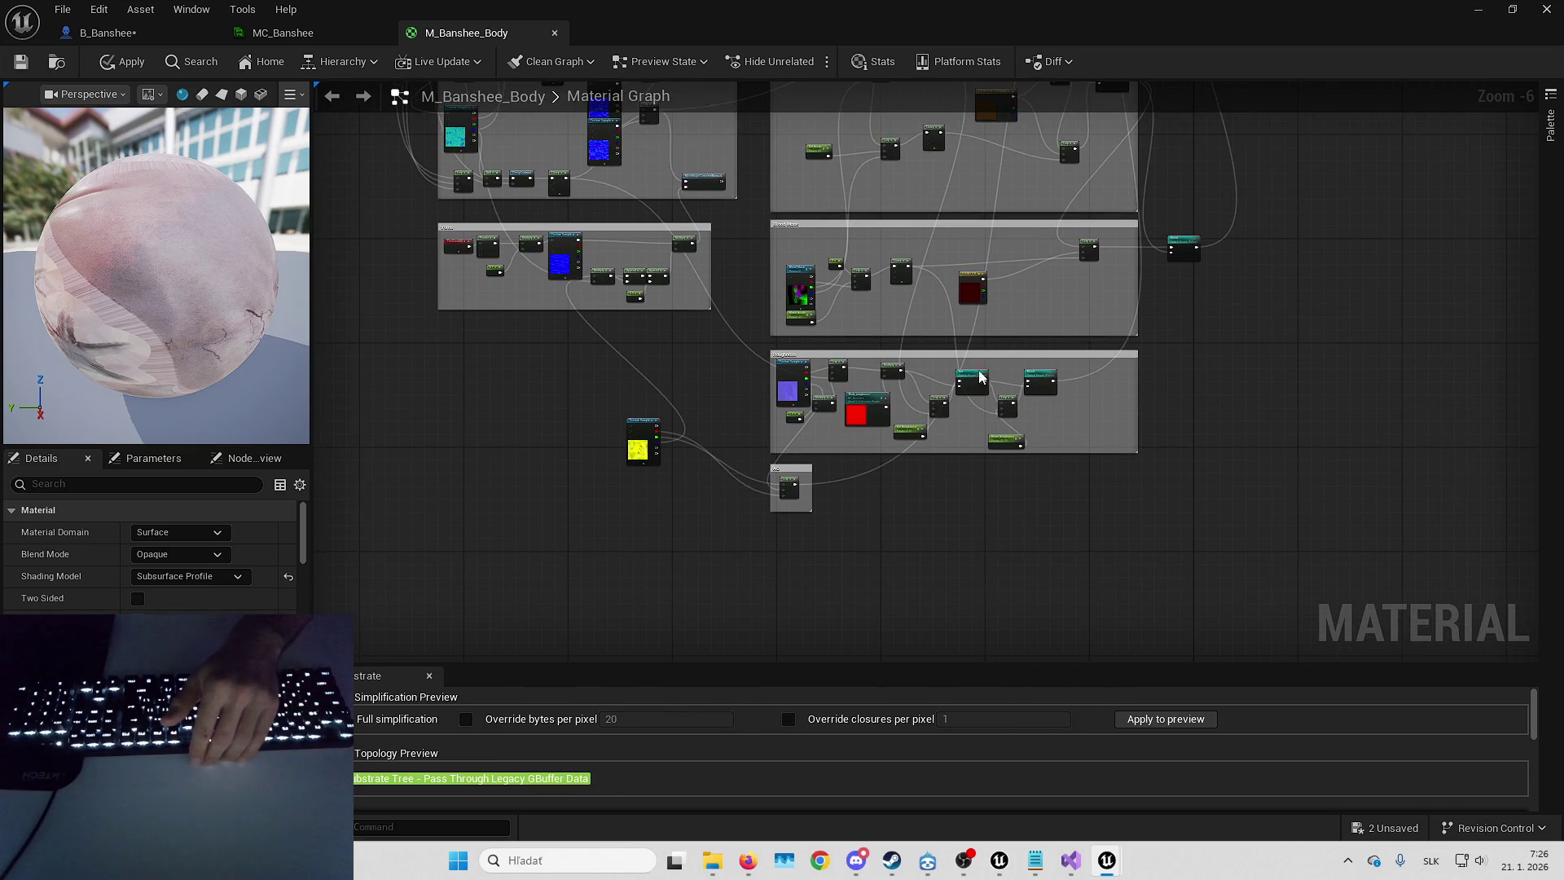
- Reposition the Body_roughness collection parameter node within the Roughness group
left_click(716, 412)
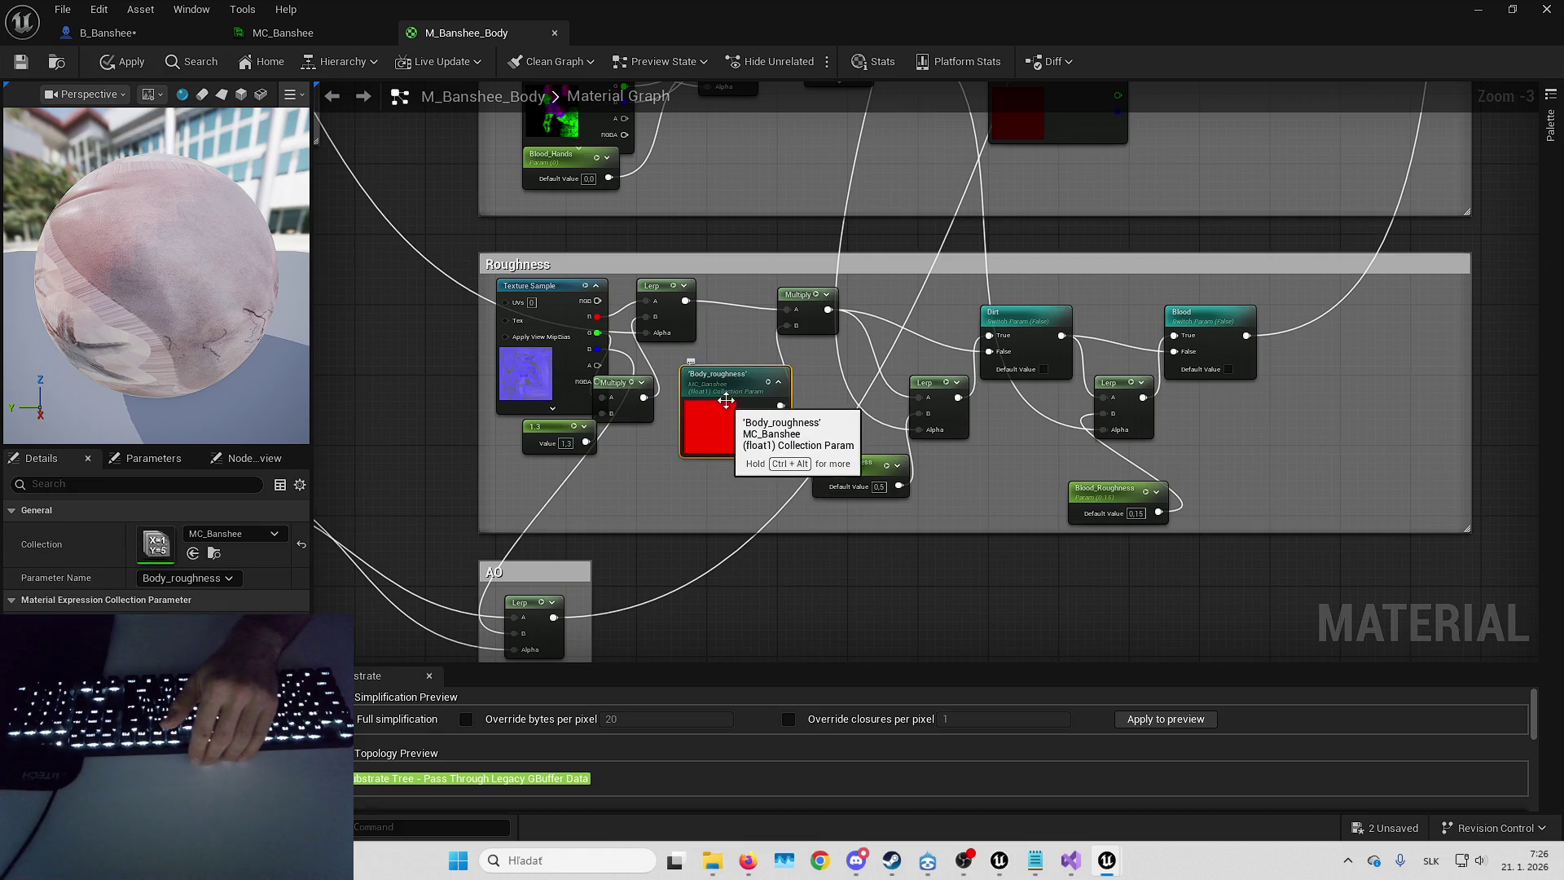
scroll(726, 401, "up", 3)
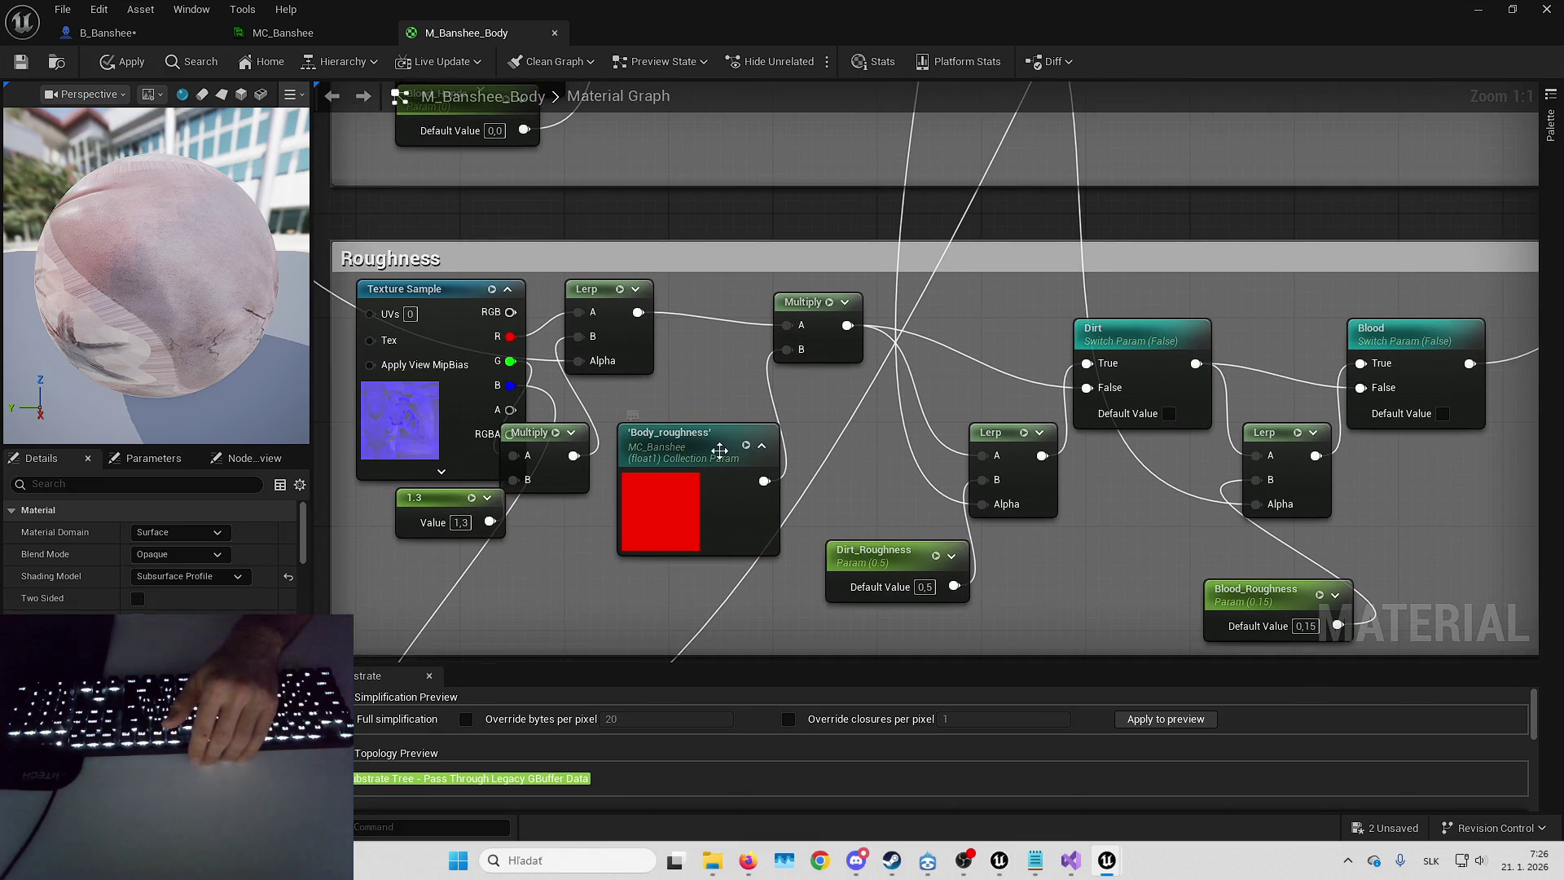
left_click_drag(717, 446, 714, 405)
left_click(780, 324)
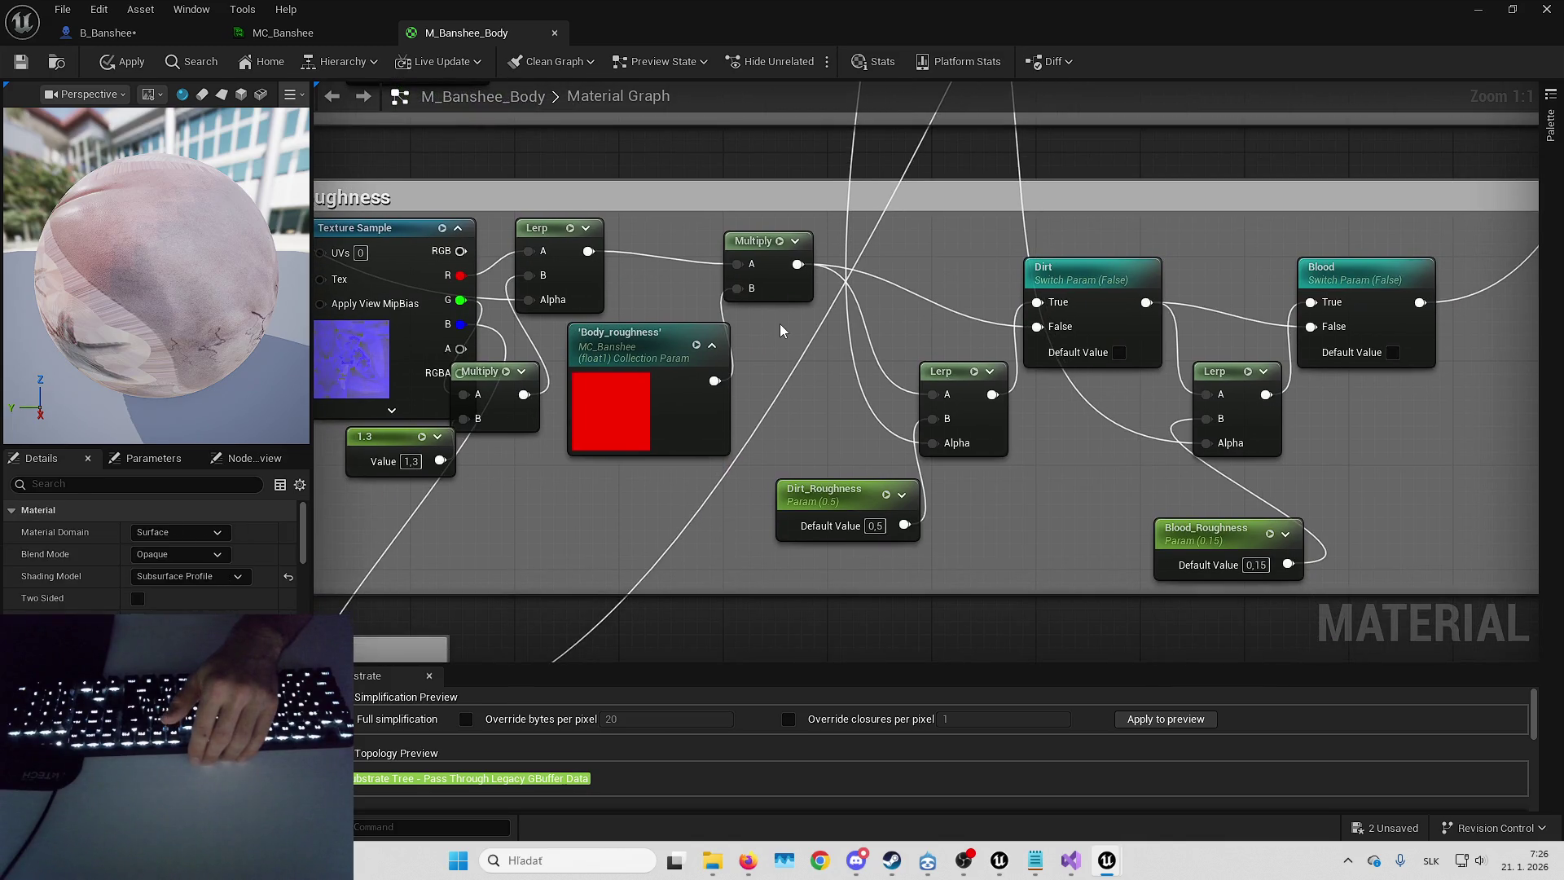
left_click(651, 424)
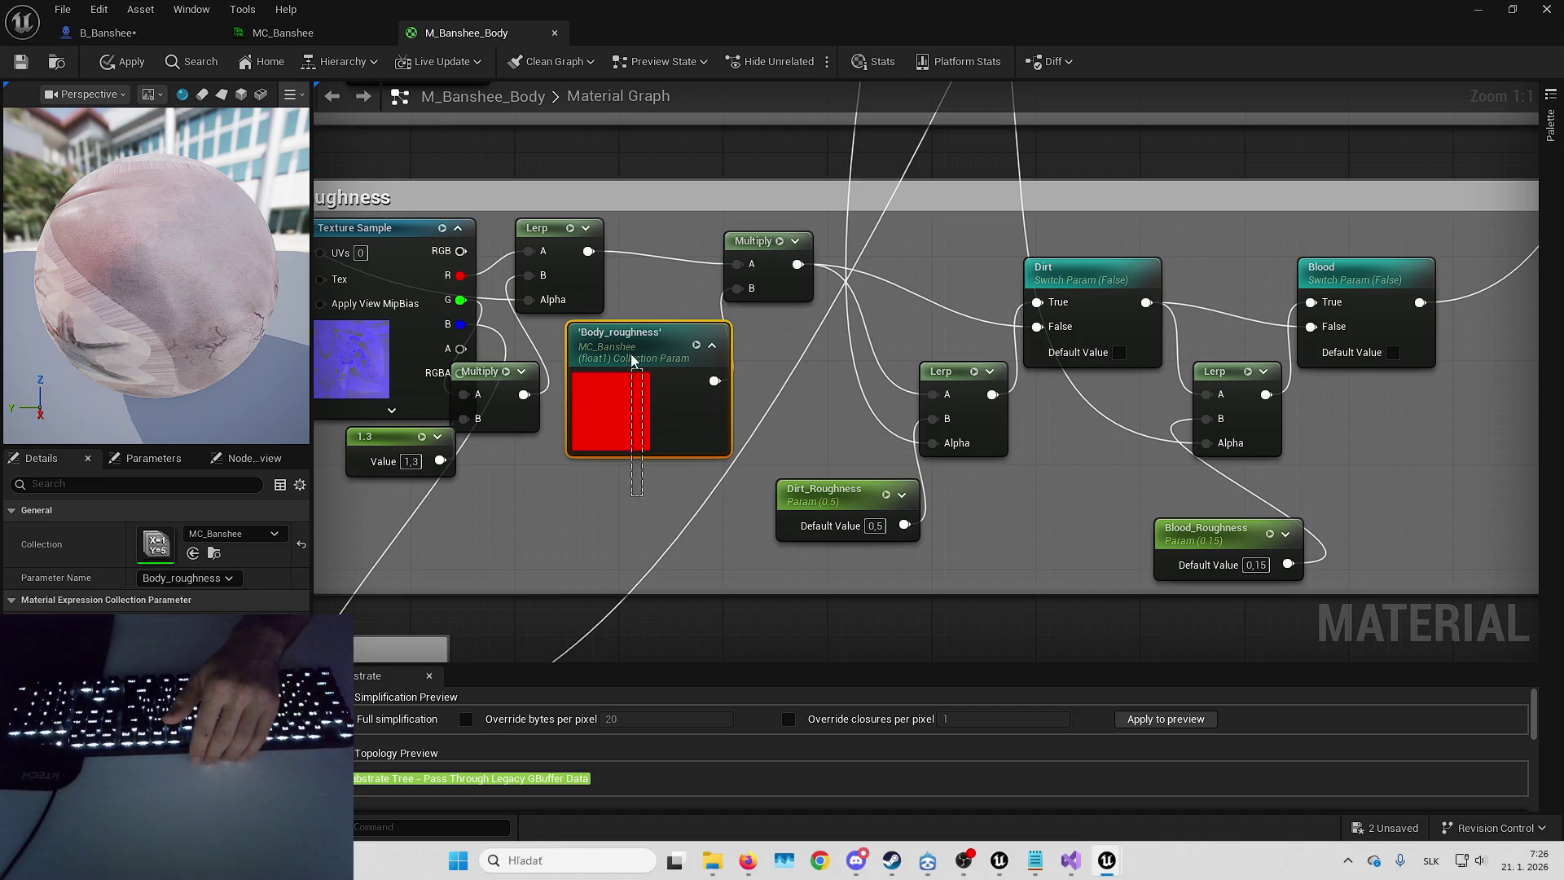
left_click_drag(671, 265, 641, 274)
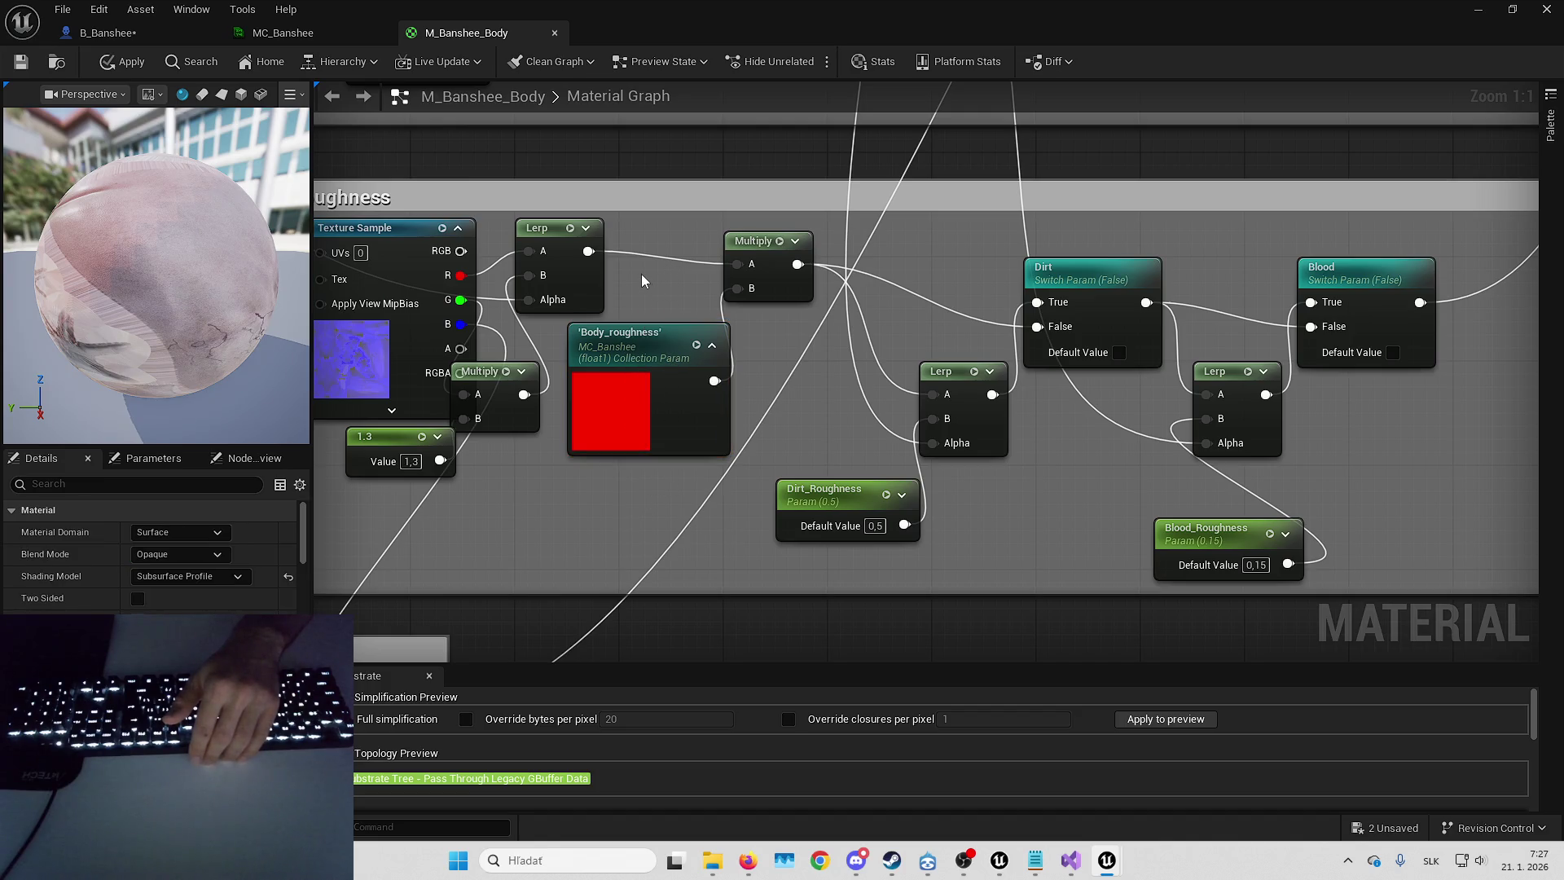
mouse_move(647, 507)
left_mouse_down()
mouse_move(658, 487)
mouse_move(623, 150)
left_mouse_up()
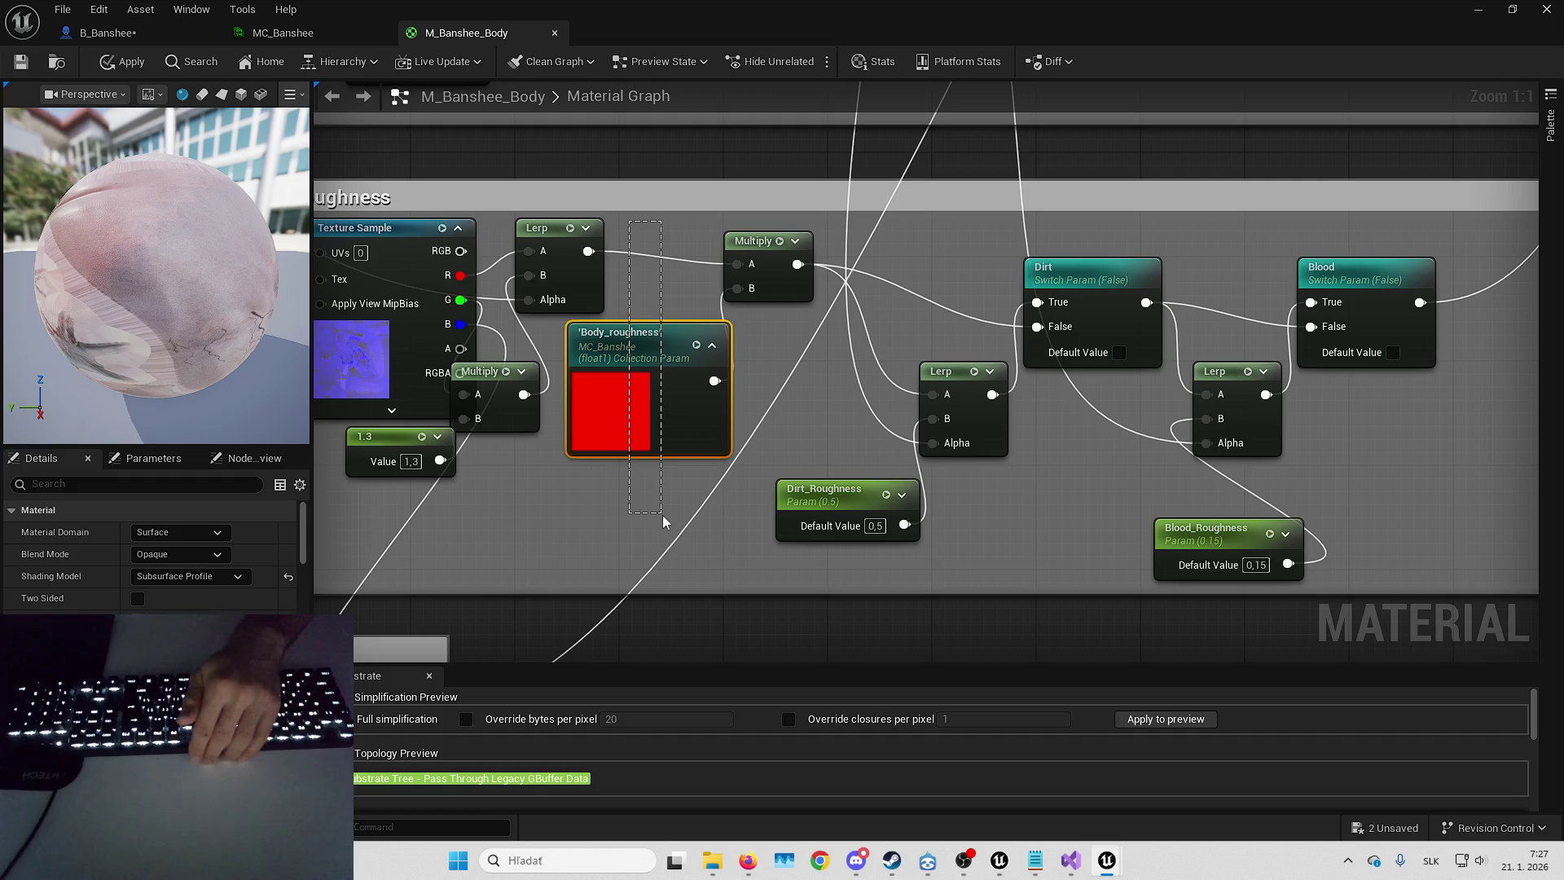
mouse_move(617, 228)
left_mouse_down()
mouse_move(646, 268)
mouse_move(649, 254)
left_mouse_up()
scroll(649, 355, "down", 5)
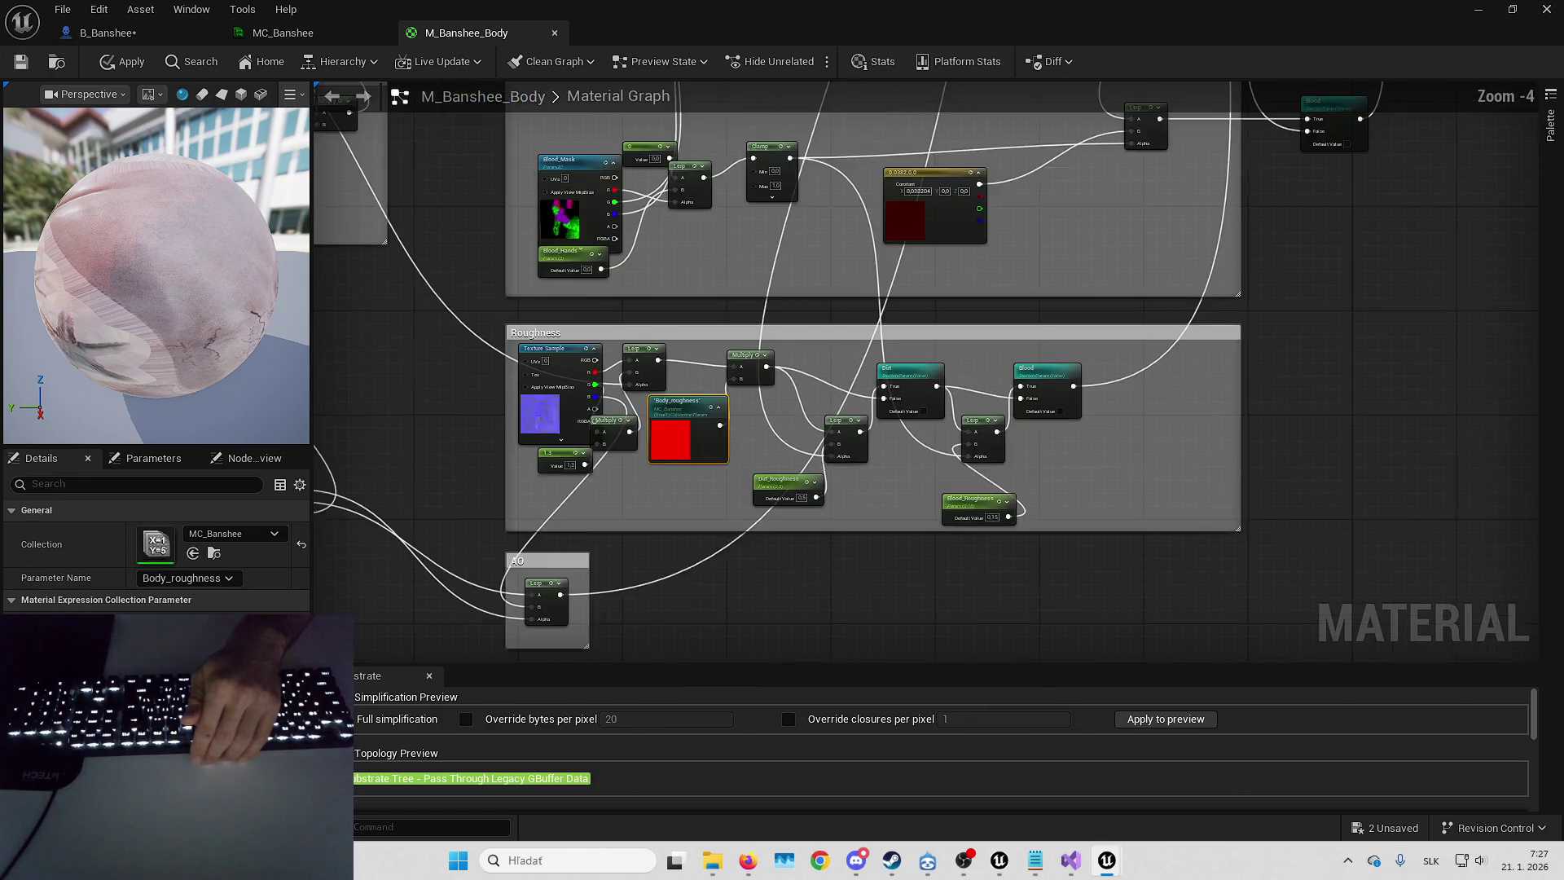
- Locate the Morph_Veins collection parameter node and open MC_Banshee from it
mouse_move(687, 483)
left_mouse_down()
mouse_move(828, 407)
mouse_move(741, 390)
mouse_move(694, 440)
mouse_move(783, 491)
left_mouse_up()
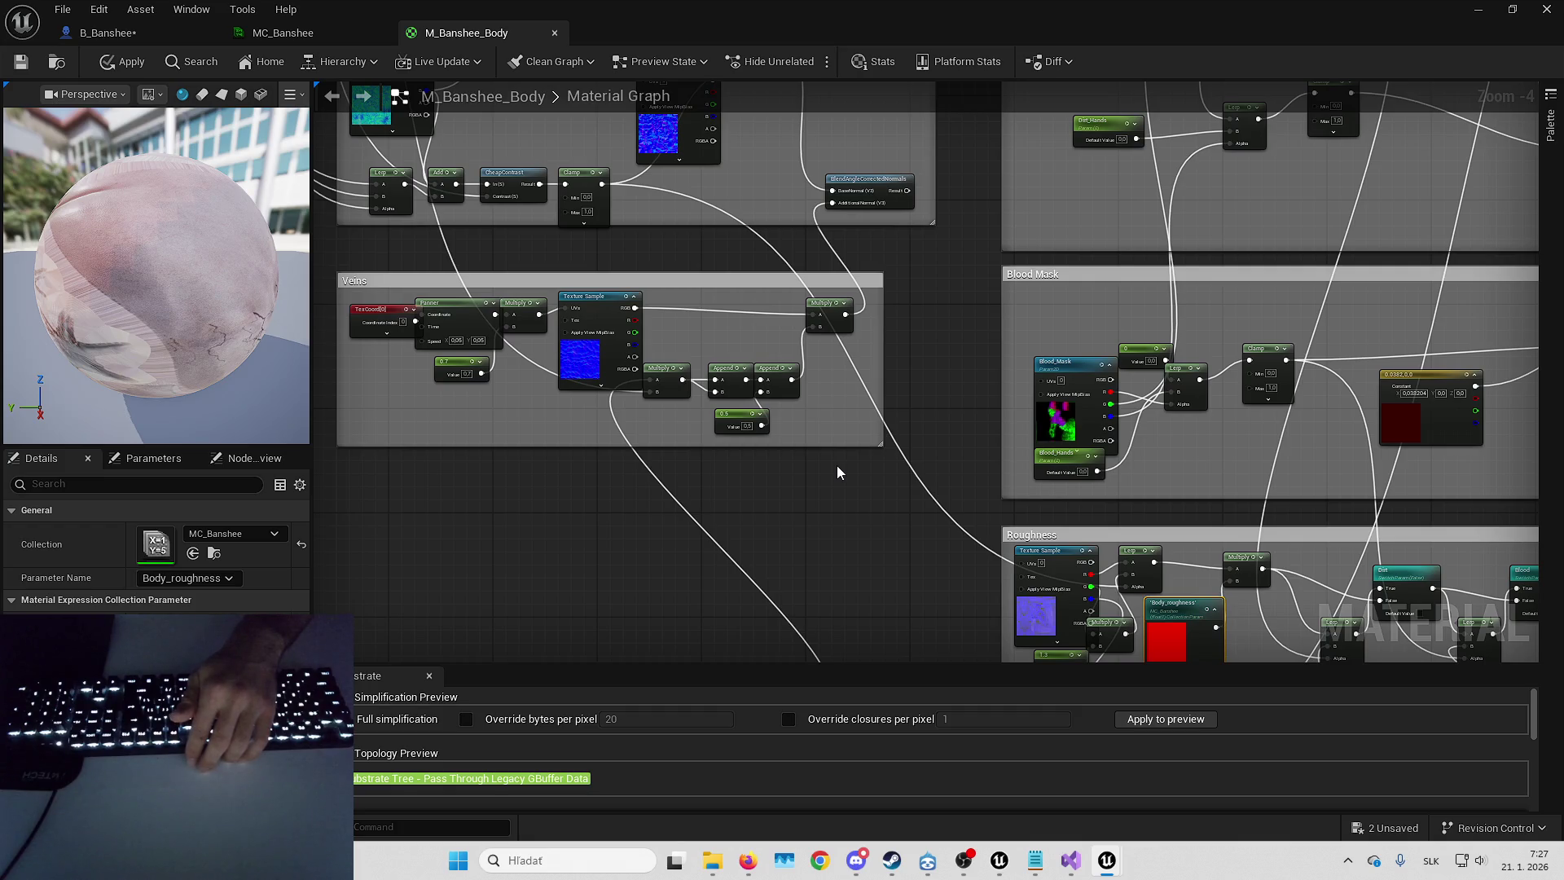
left_click_drag(705, 491, 909, 601)
mouse_move(763, 552)
left_mouse_down()
mouse_move(716, 656)
mouse_move(764, 457)
mouse_move(955, 564)
left_mouse_up()
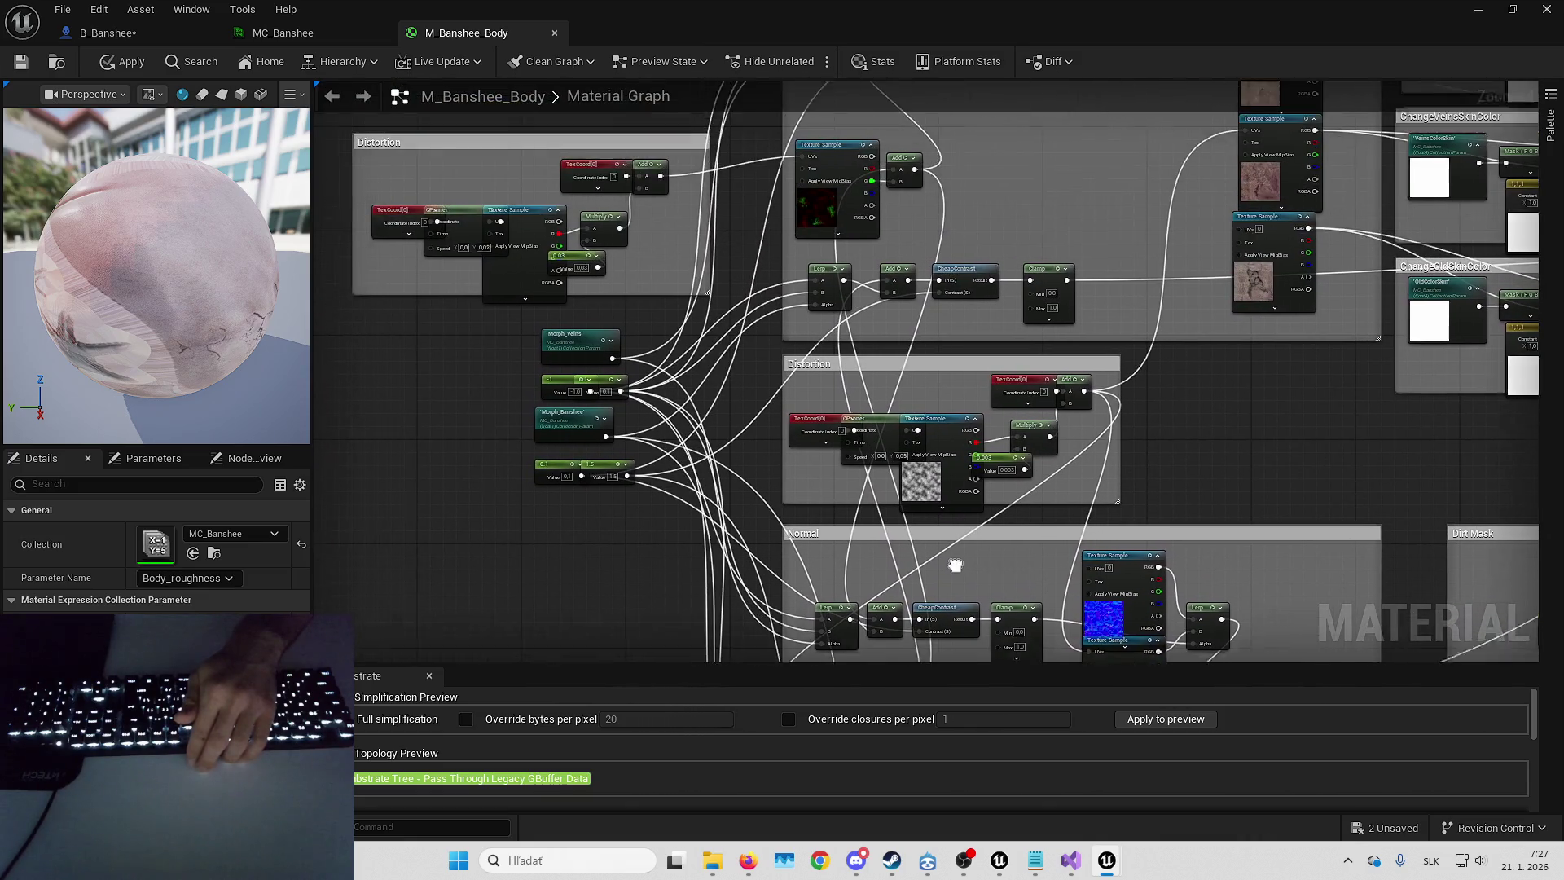
scroll(559, 397, "up", 3)
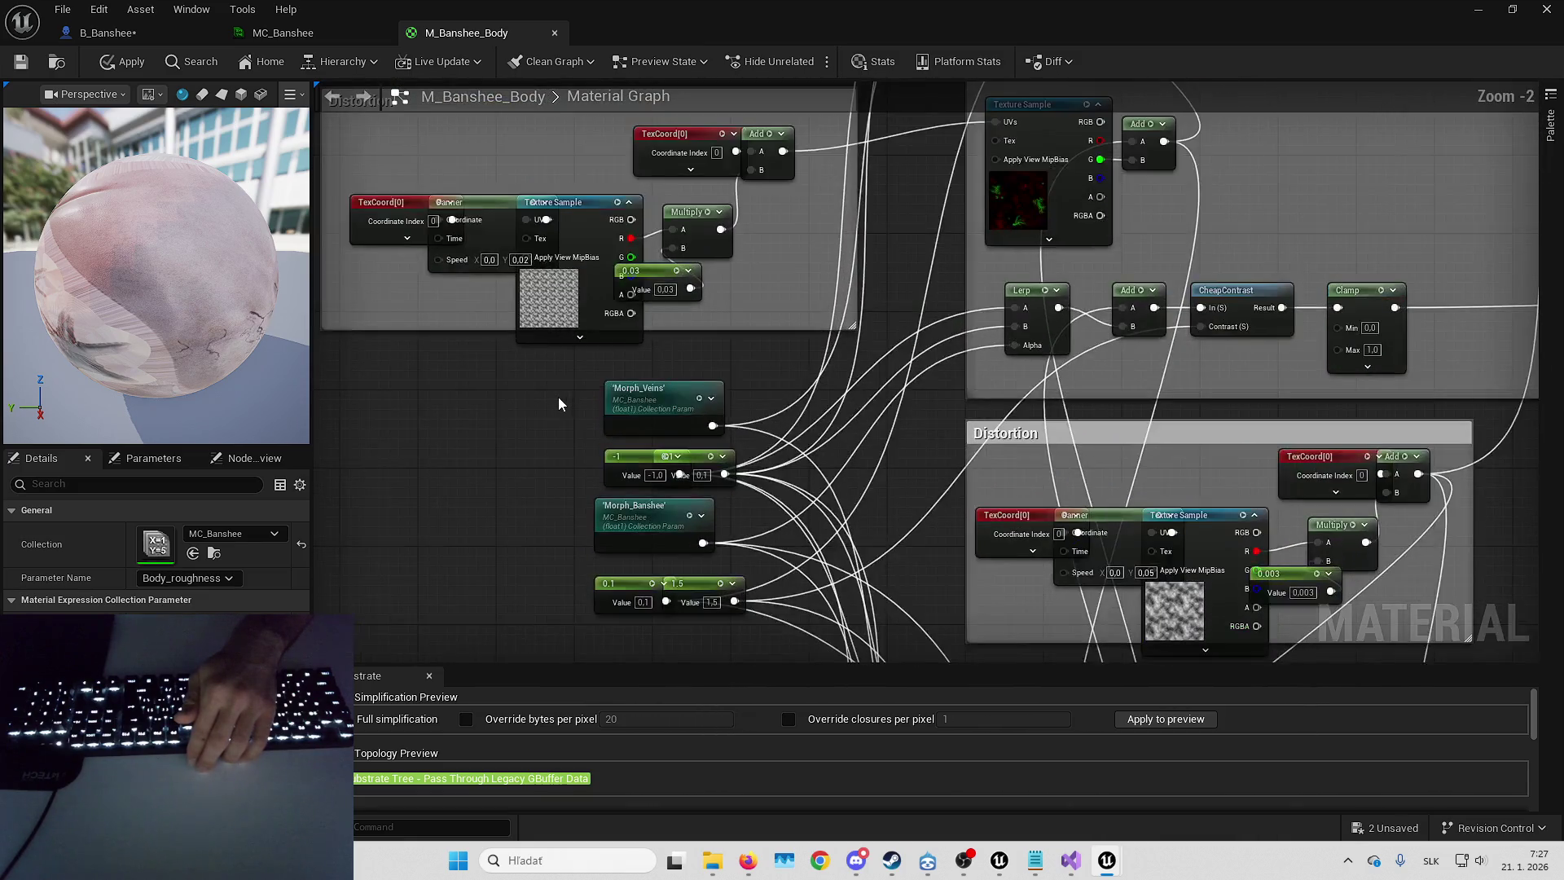
left_click(623, 407)
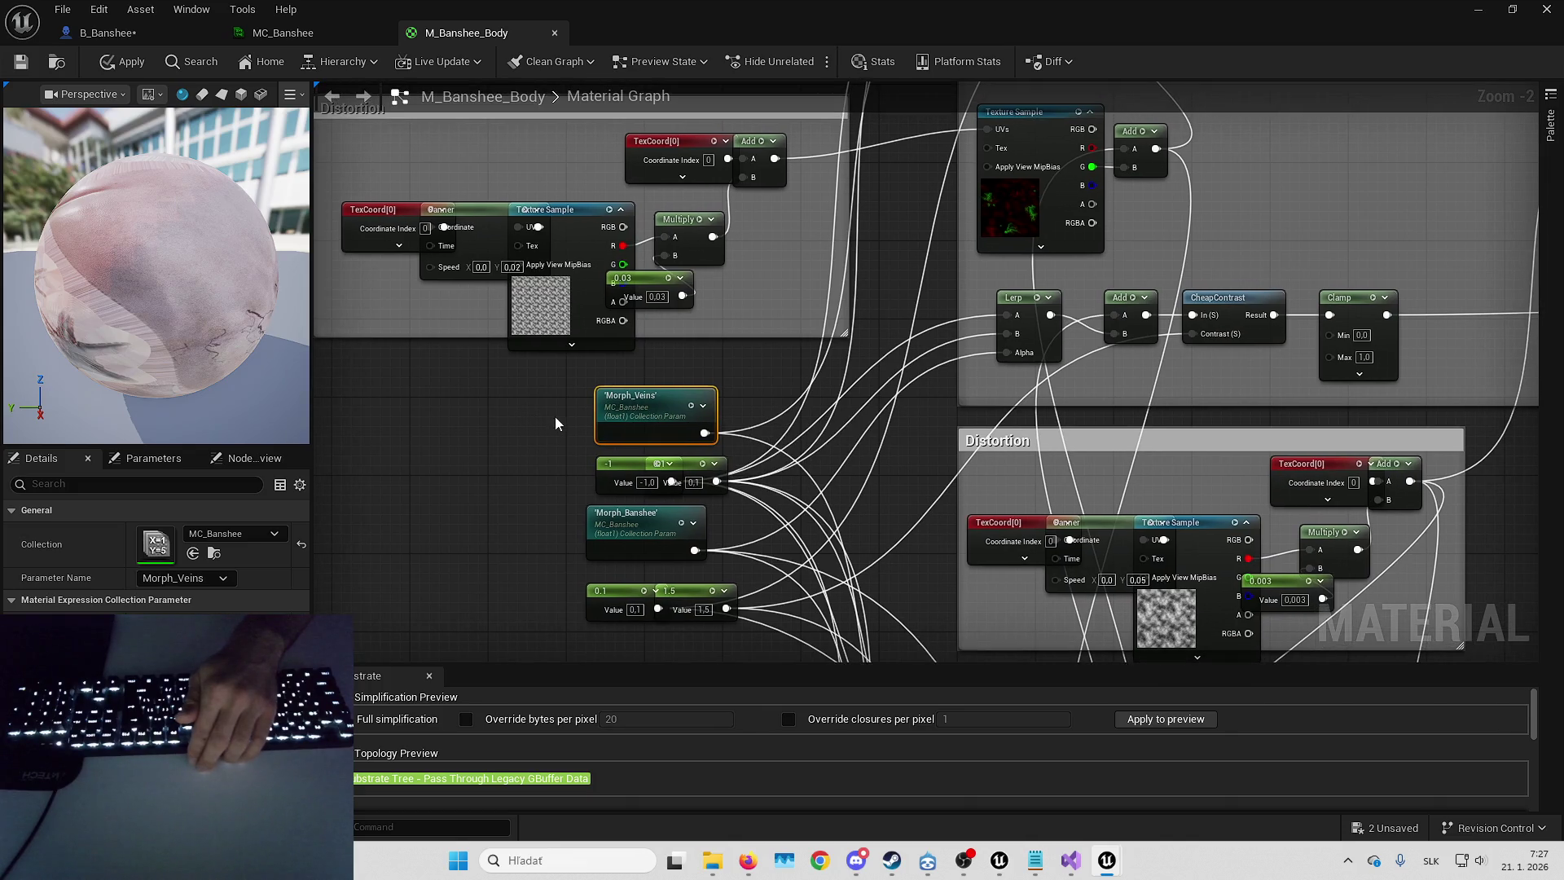
scroll(622, 417, "up", 2)
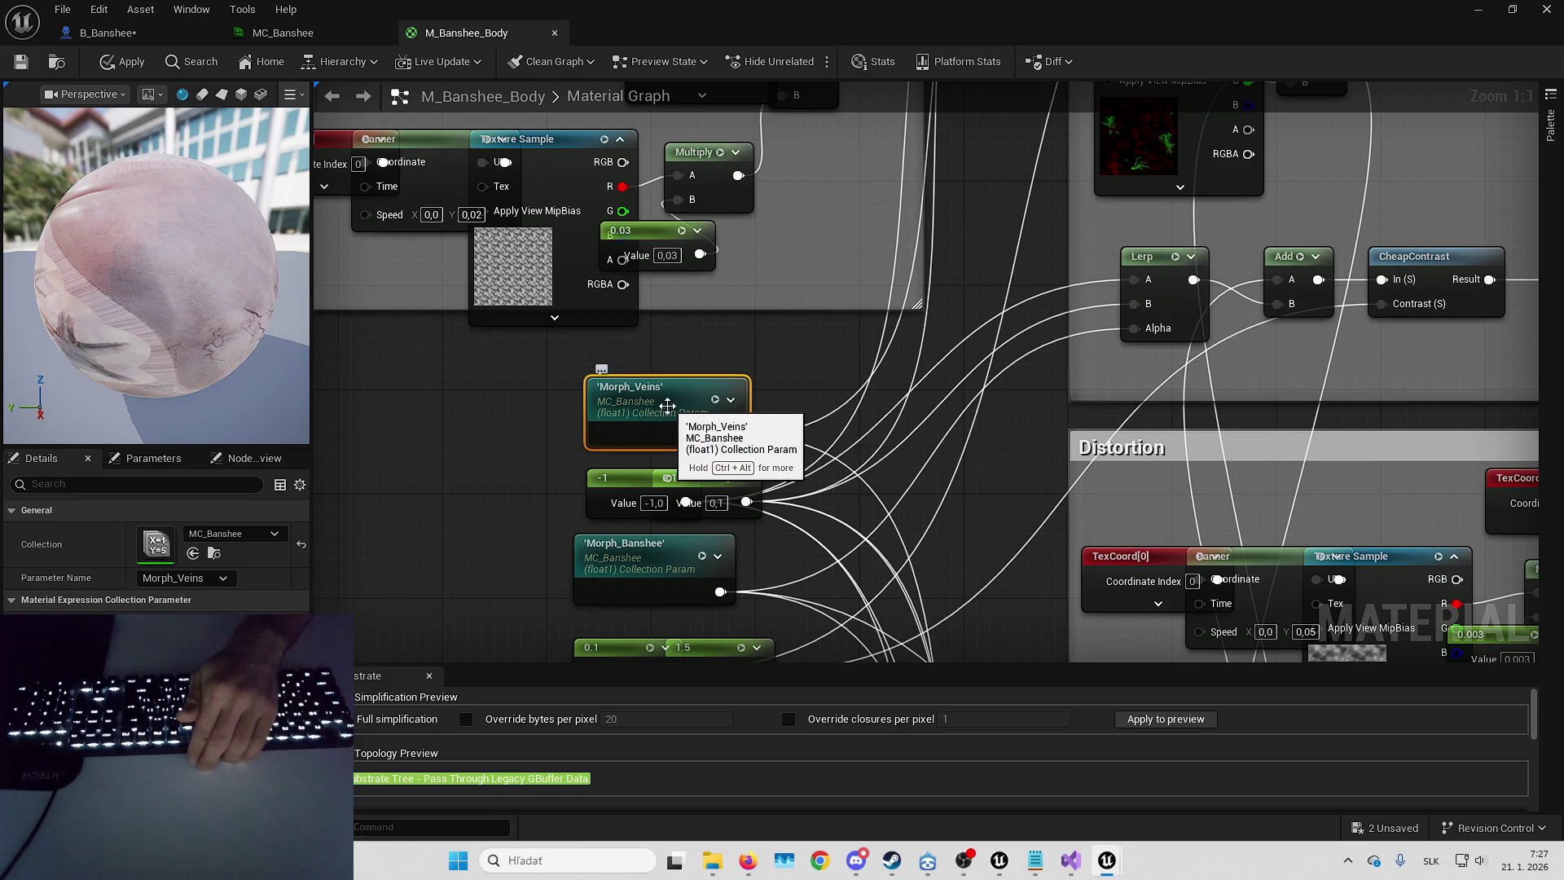
double_click(667, 404)
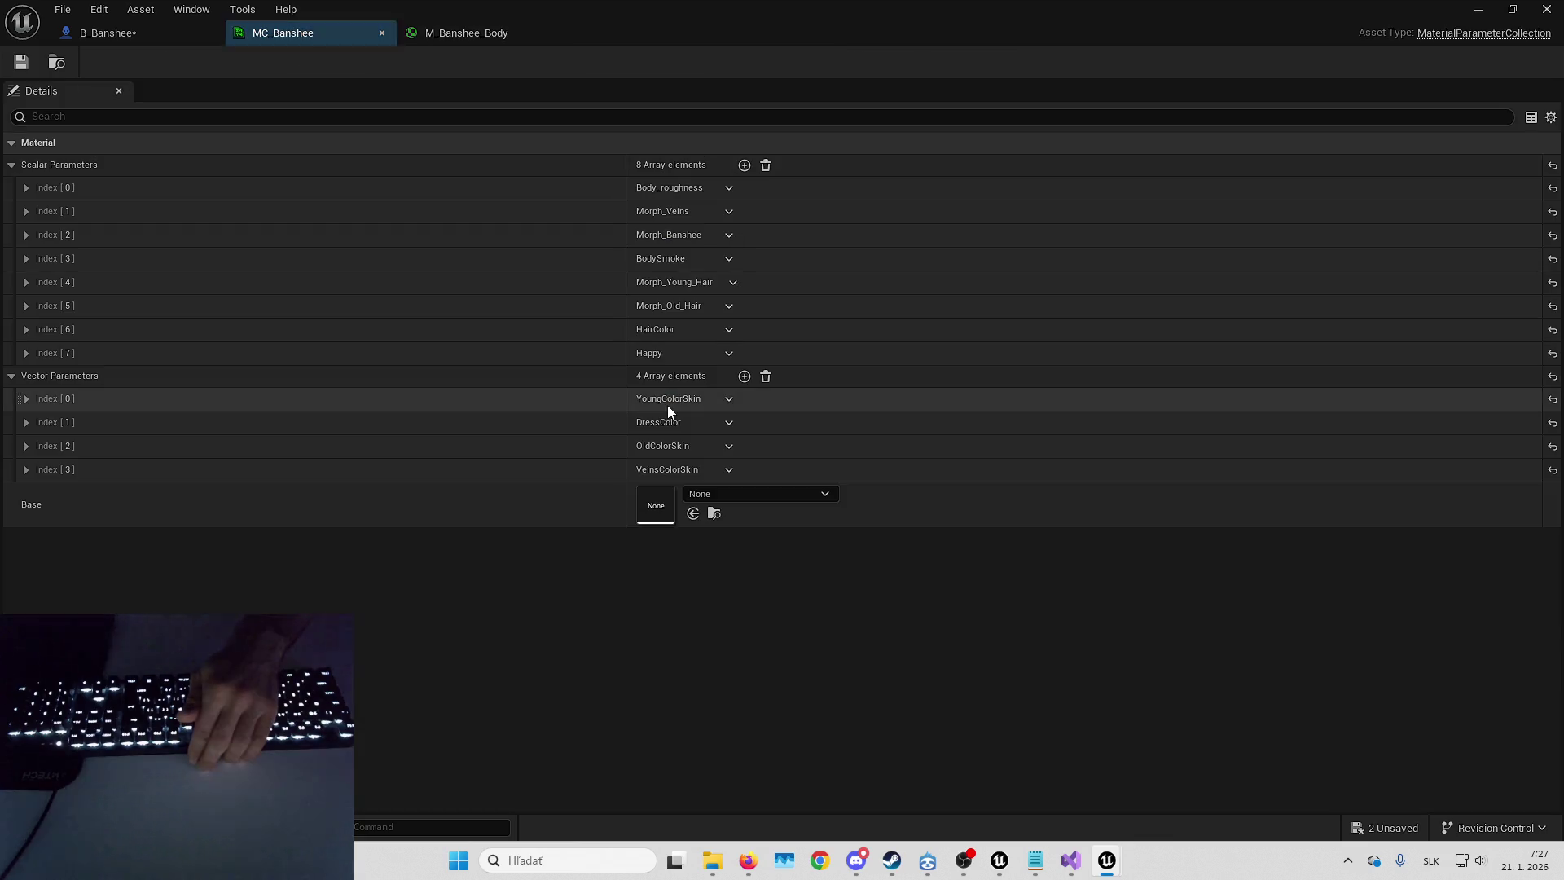
- Check the Morph_Veins name, then select Material Morph Look Items 3 in B_Banshee
left_click(590, 215)
left_click(675, 257)
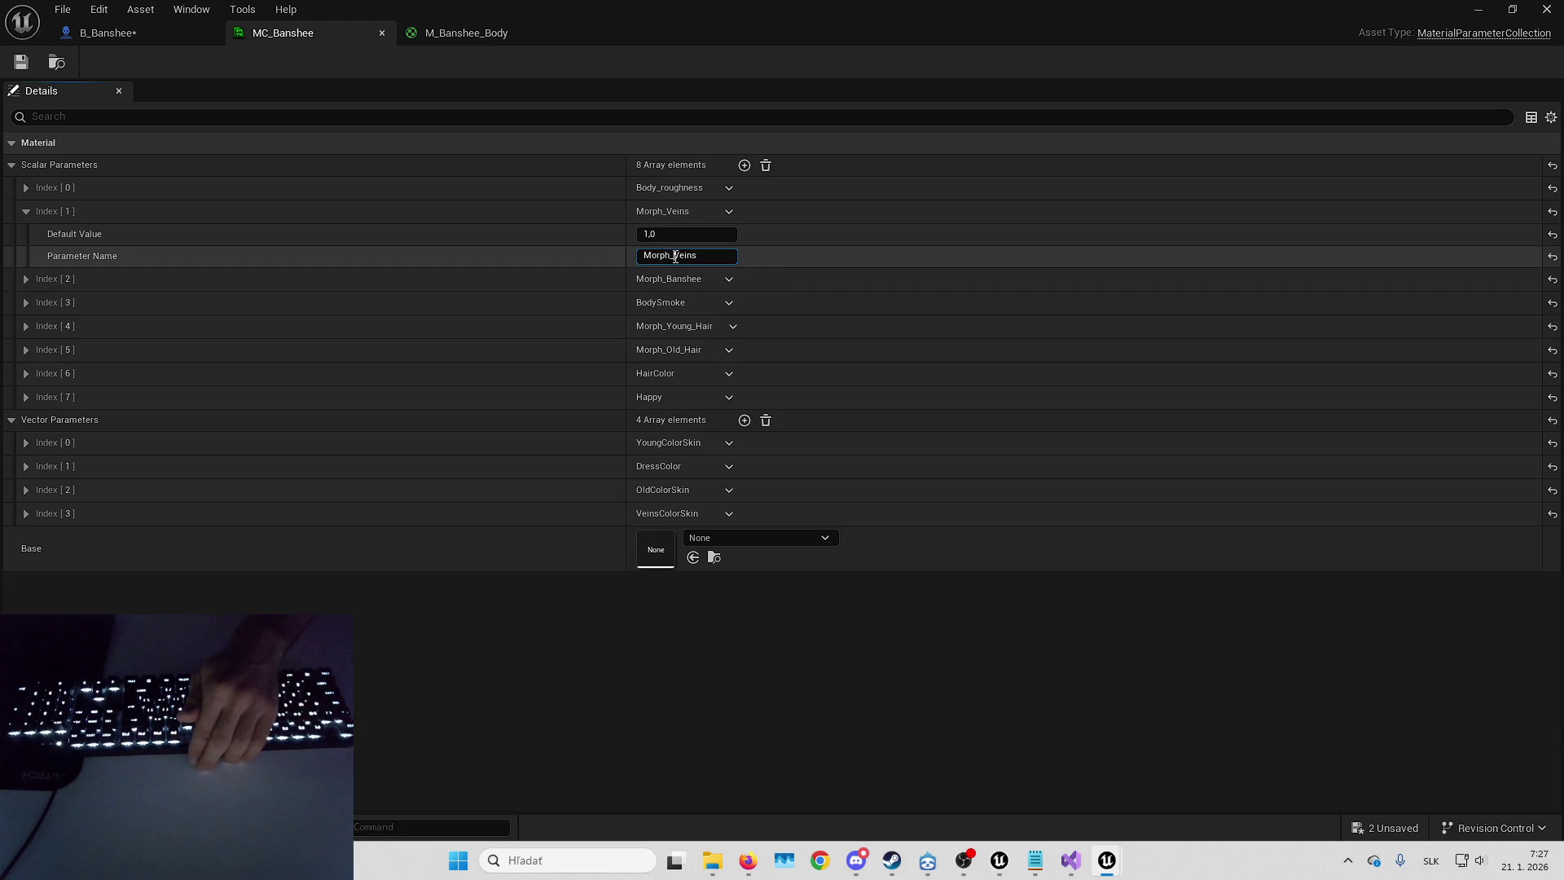
left_click(522, 208)
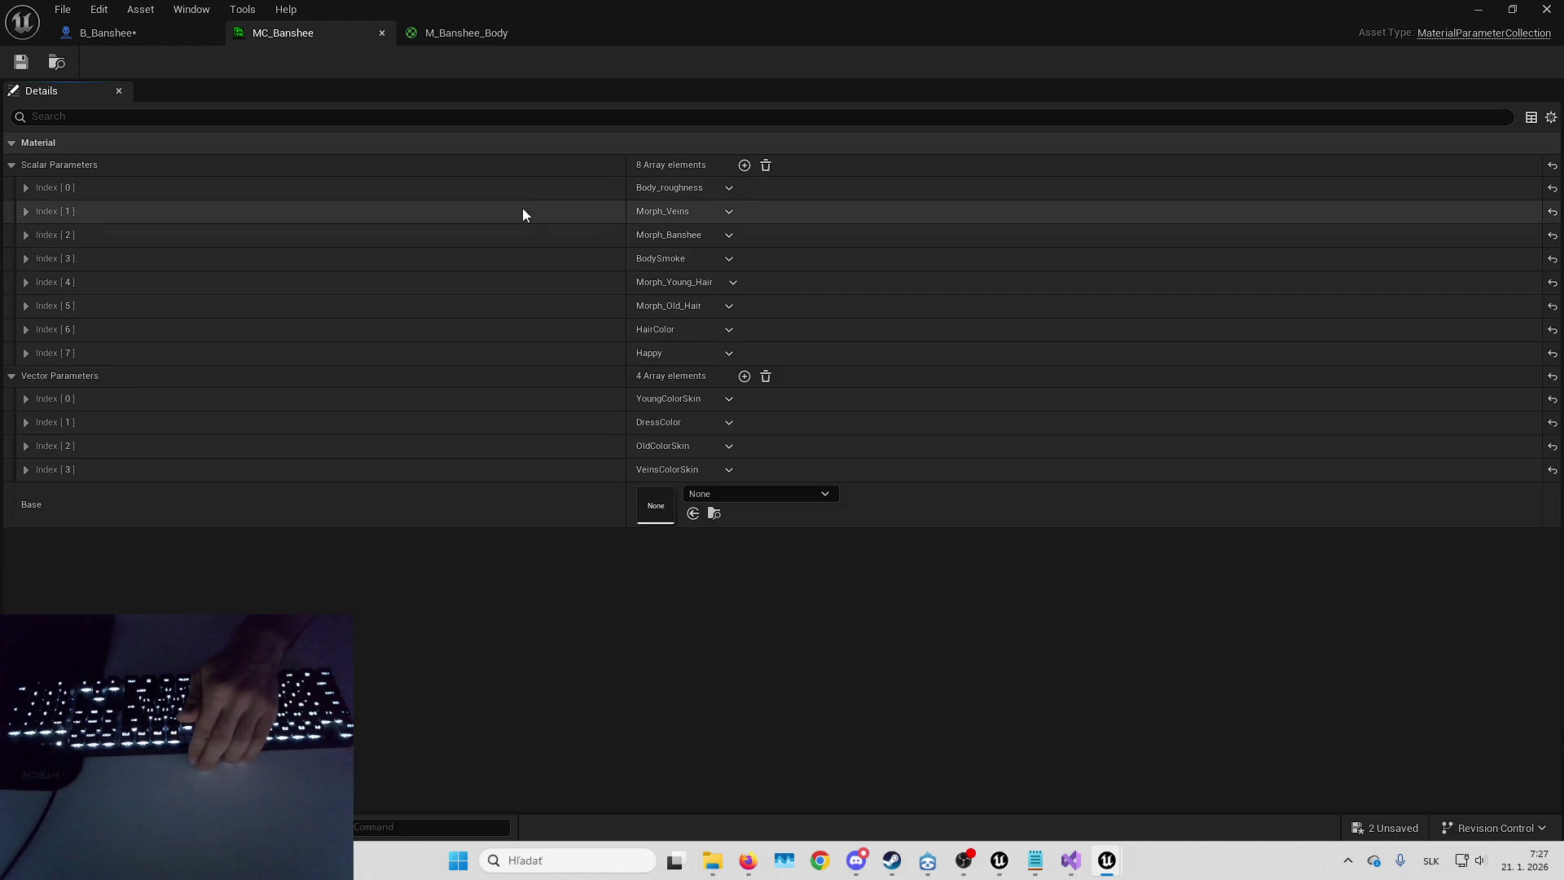
left_click(108, 33)
left_click(684, 420)
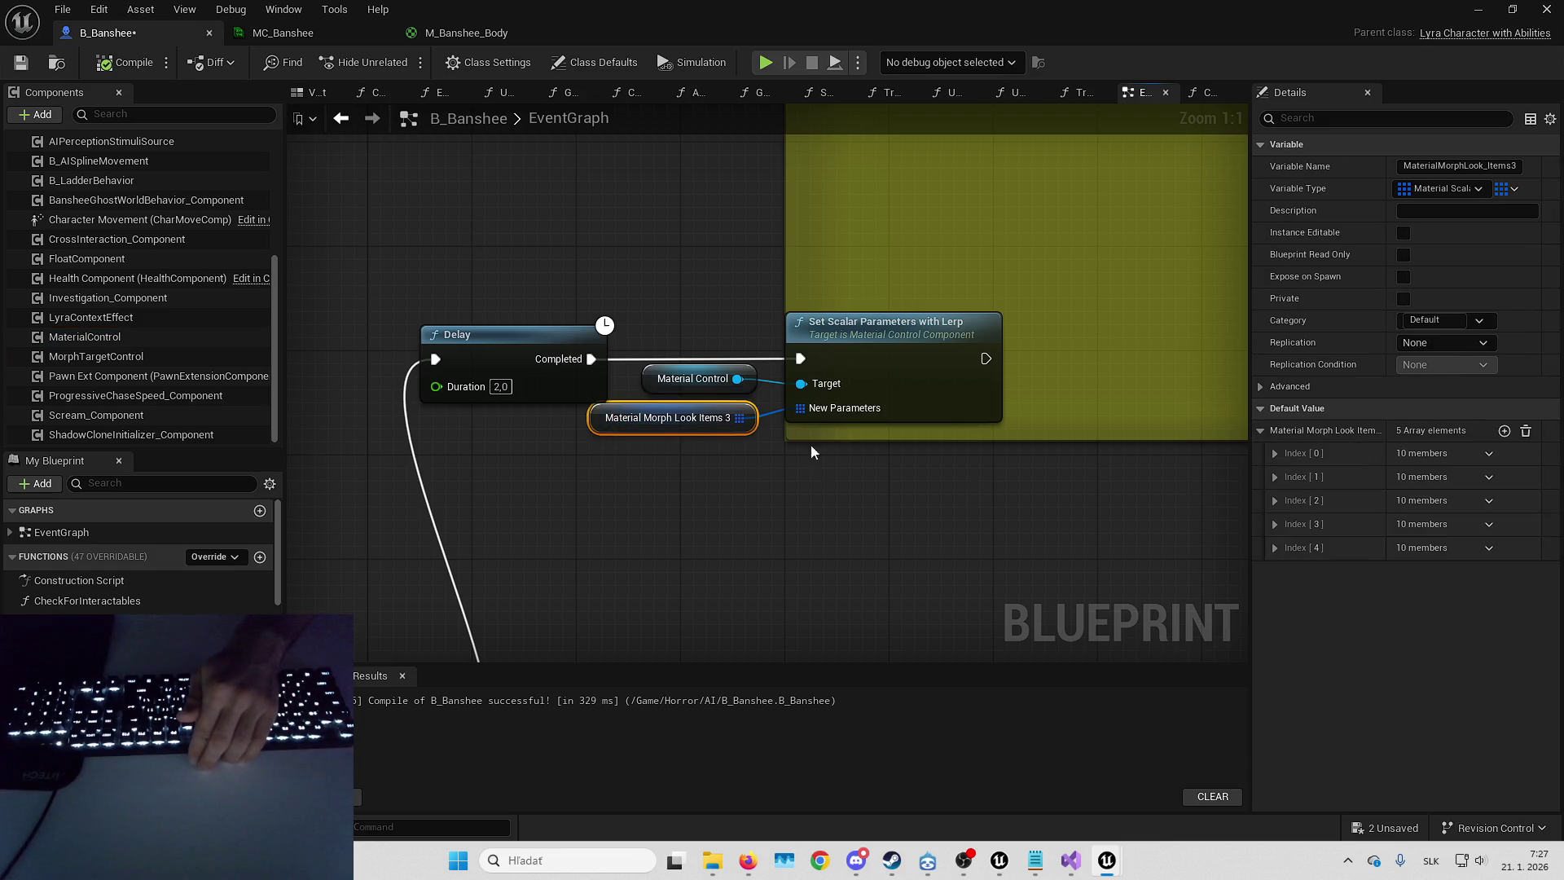
- Rename the first entry's parameter to Morph_Young_Hair after comparing with MC_Banshee
left_click(1355, 454)
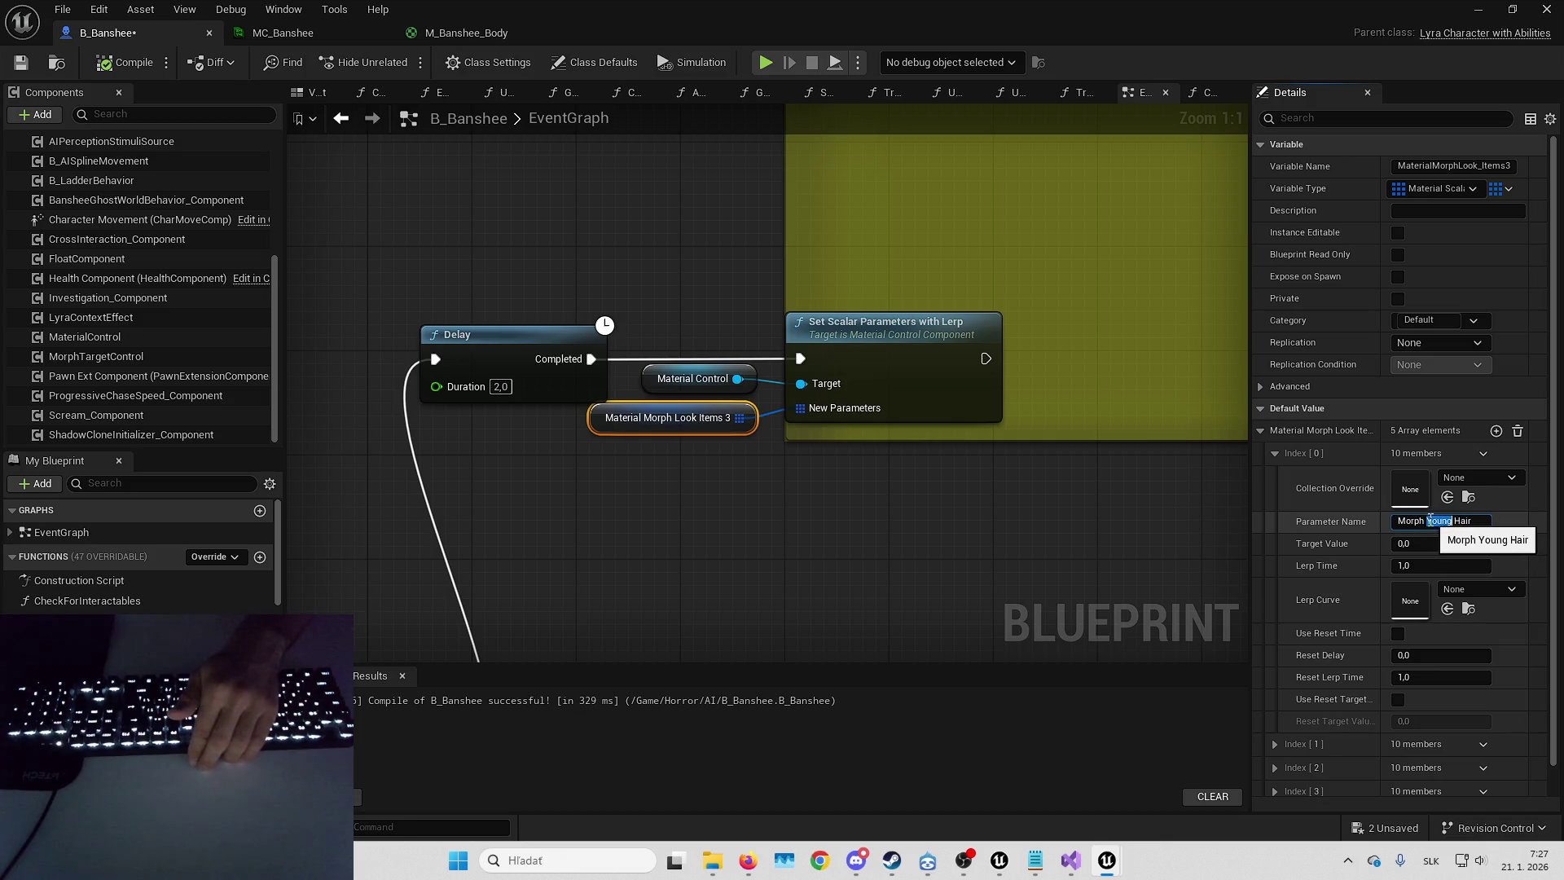
type("_")
key("ctrl+a")
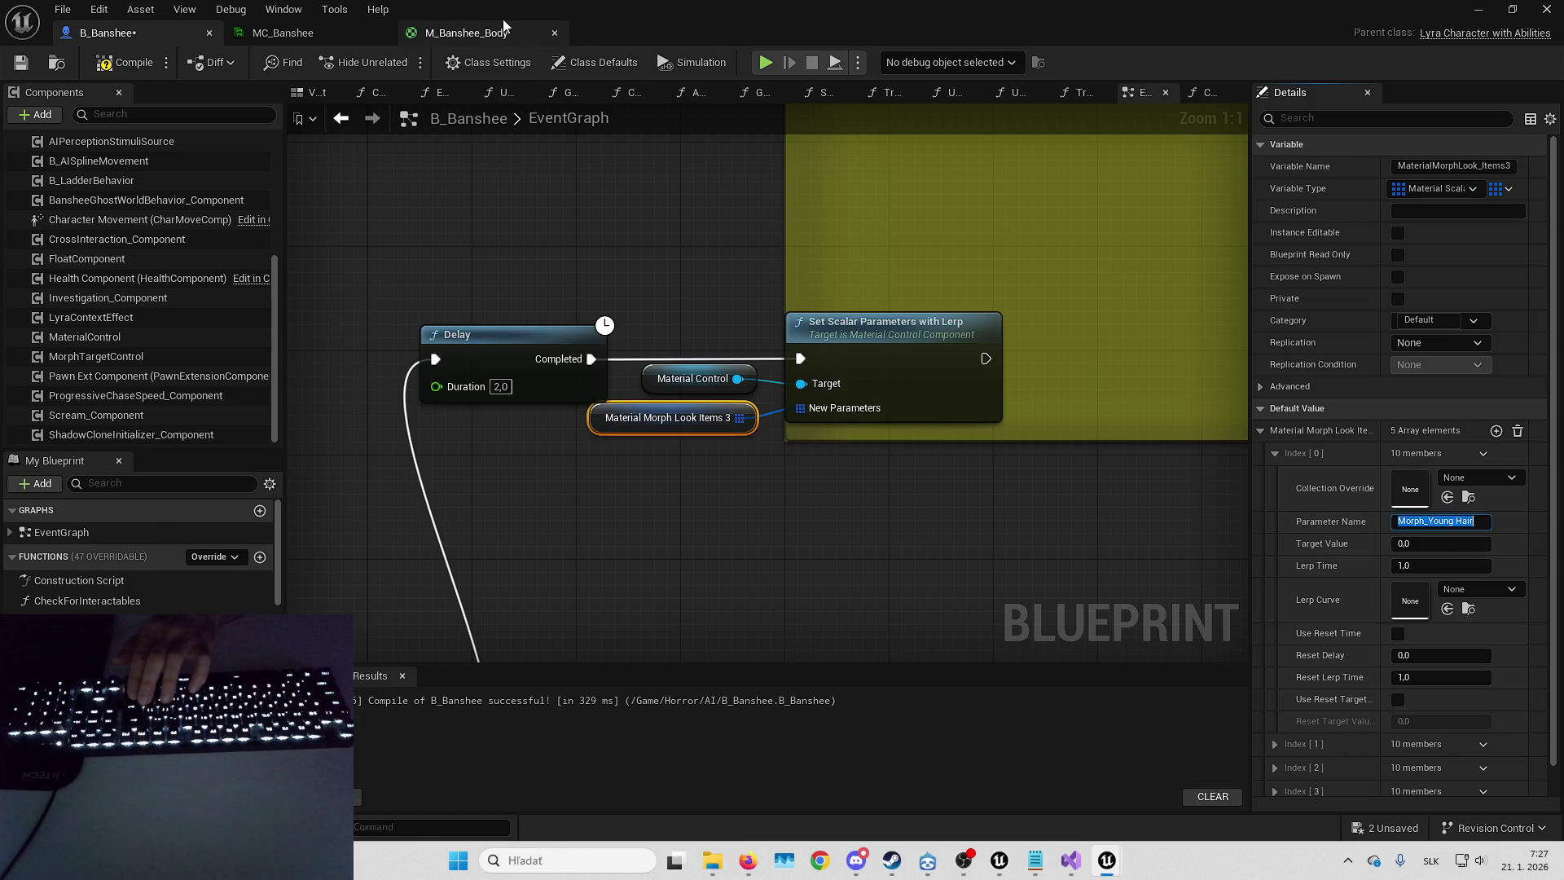
left_click(310, 36)
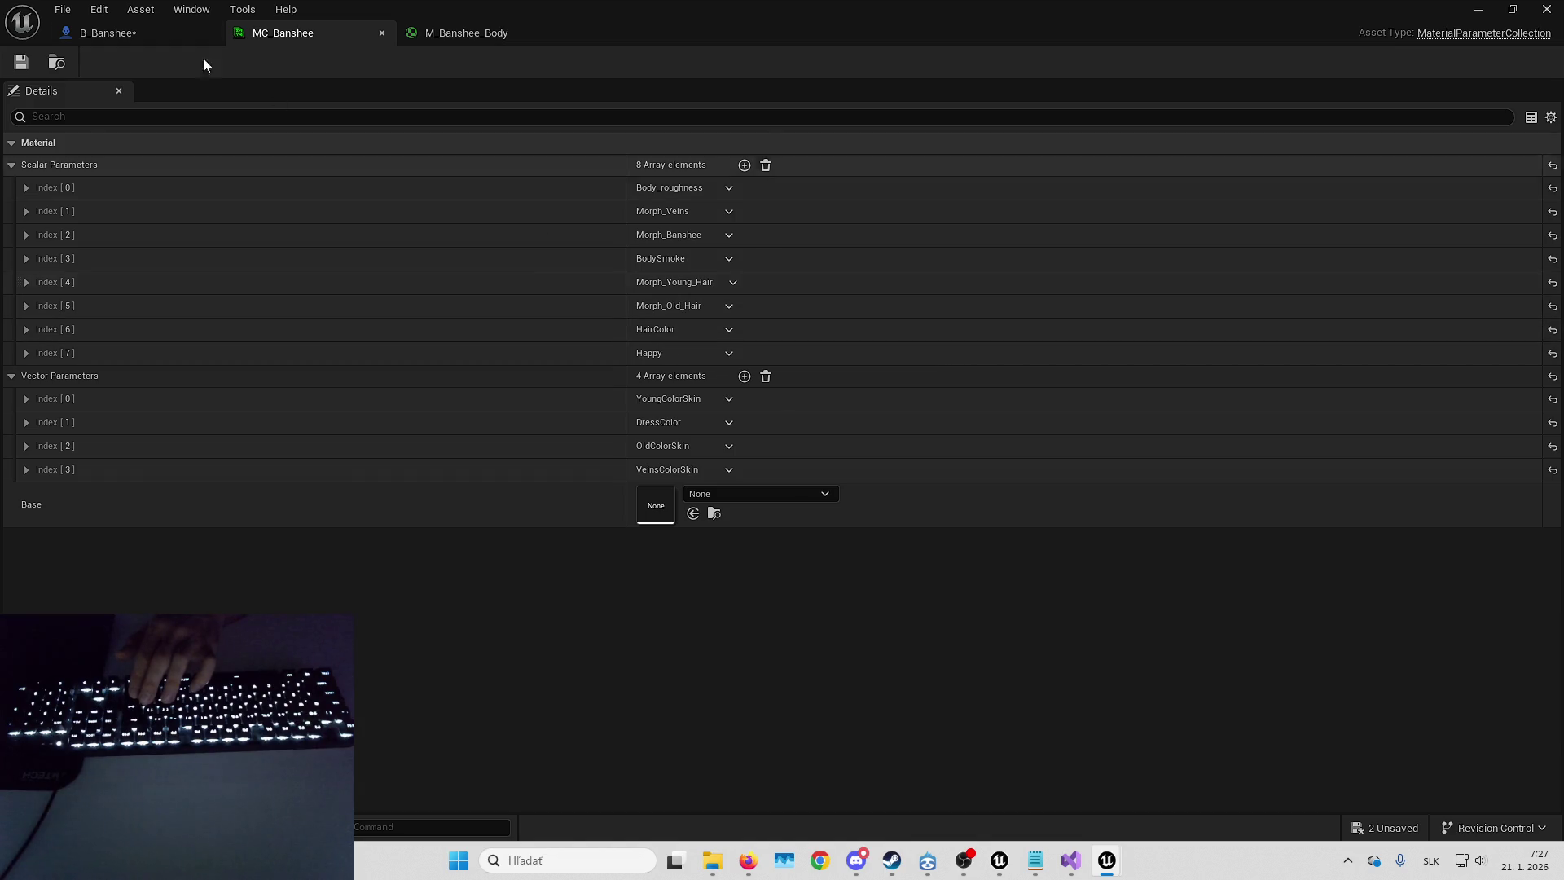
left_click(134, 33)
double_click(1458, 521)
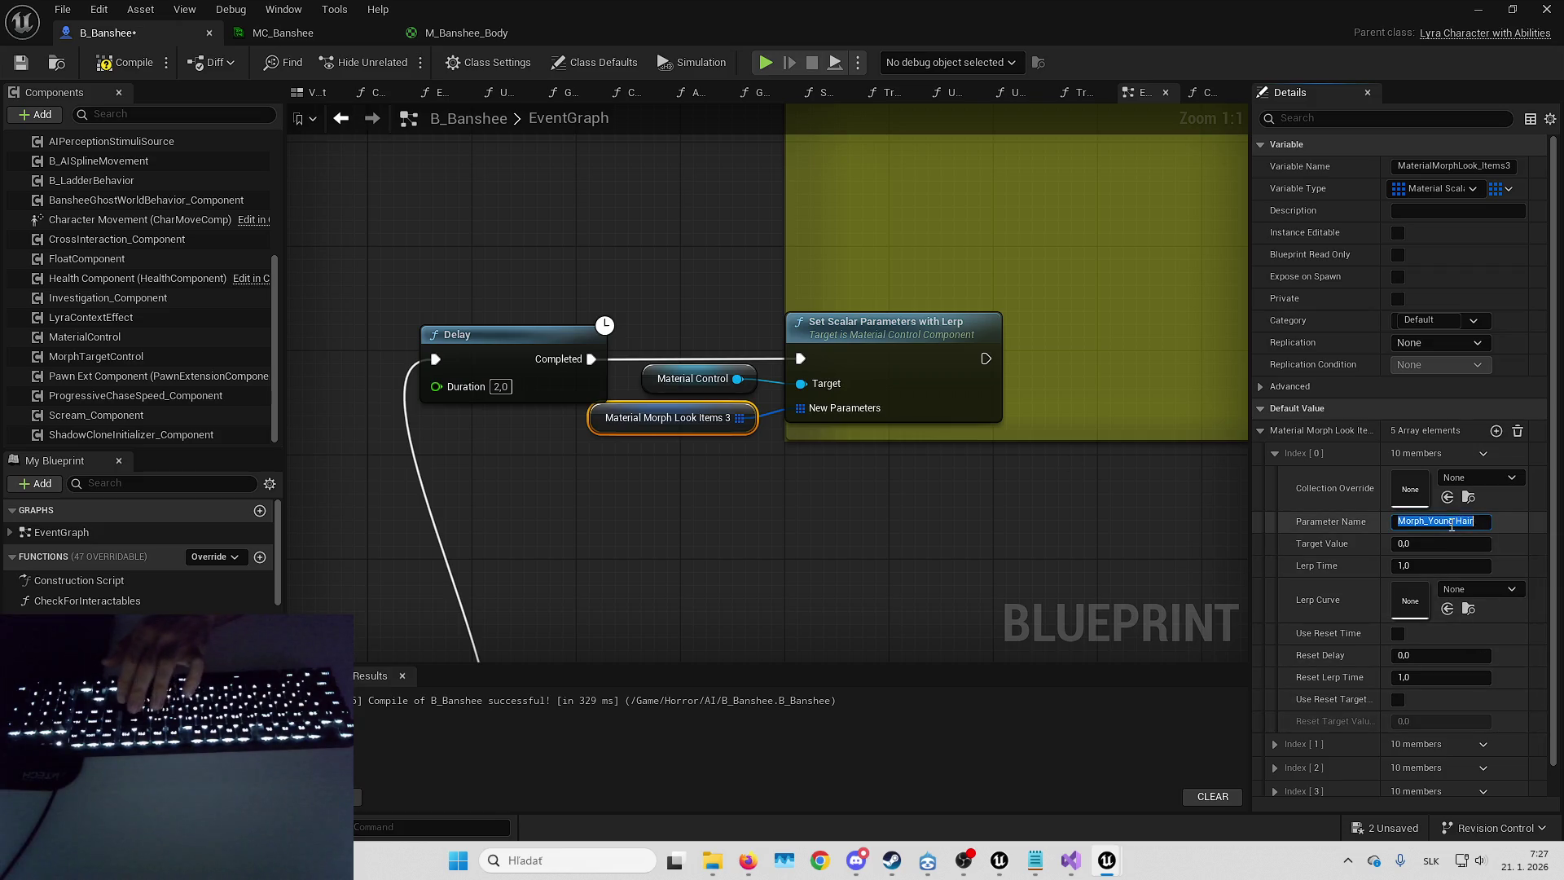
type("_")
key("Return")
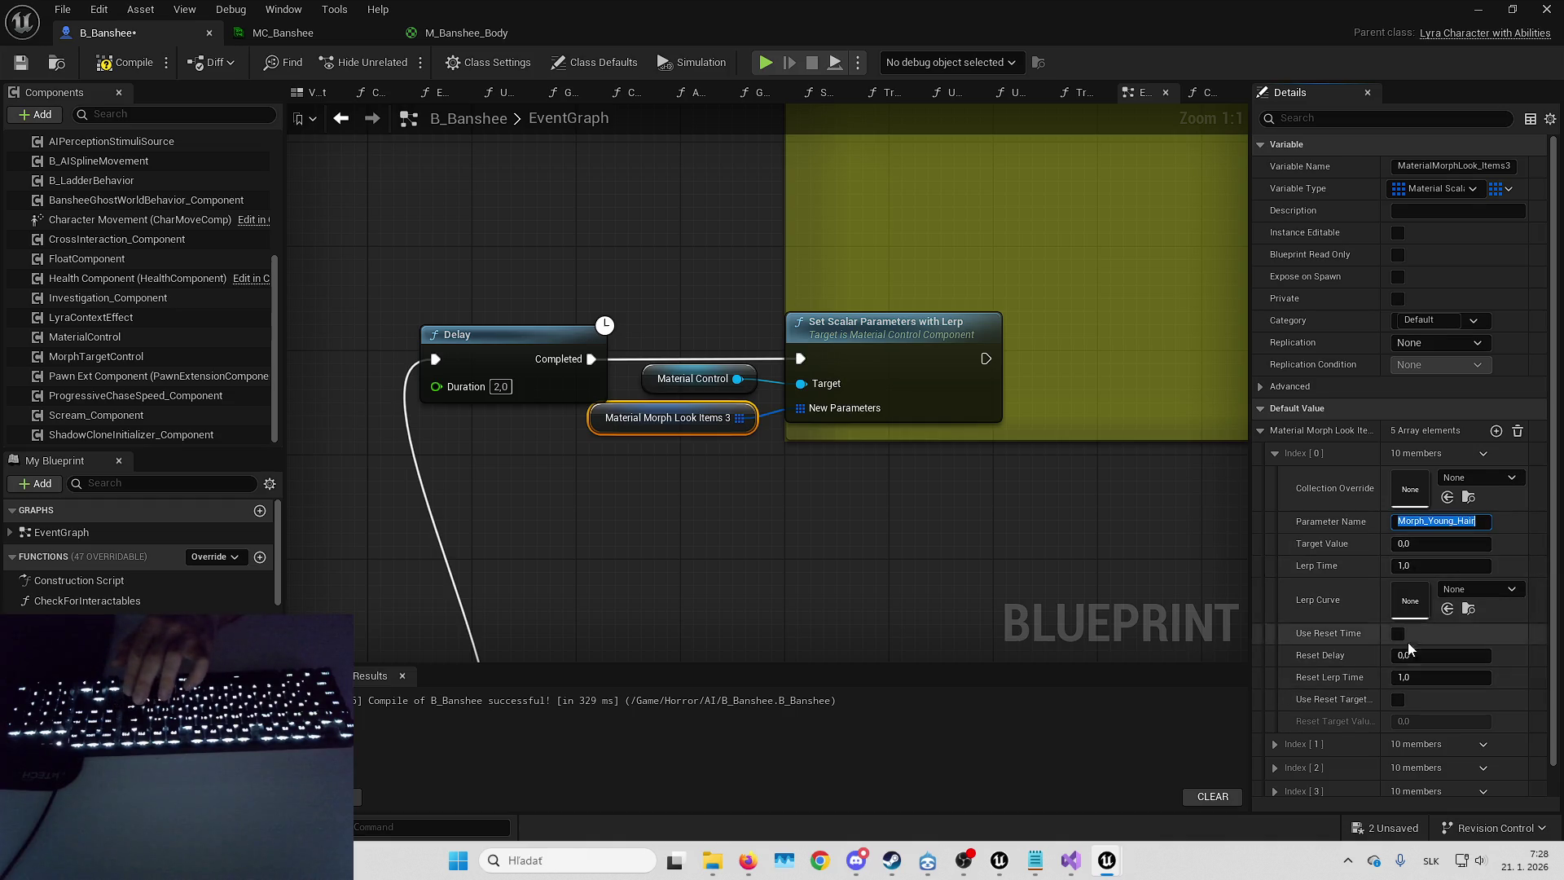
- Expand the later entries and rename Index [1] to Morph_Old_Hair
scroll(1275, 733, "down", 1)
left_click(1275, 760)
left_click(1276, 735)
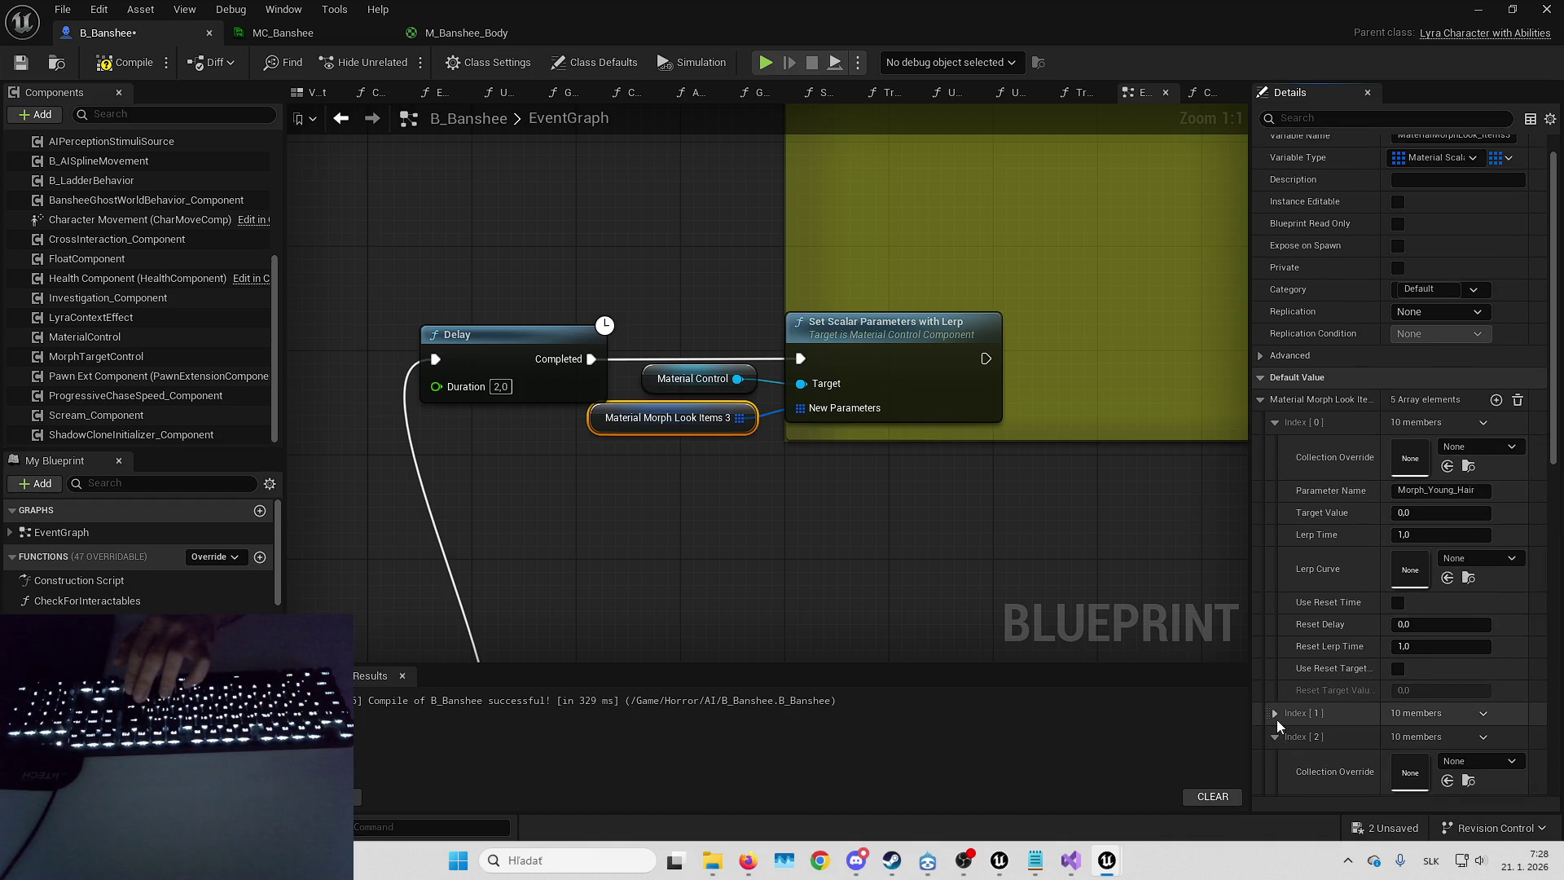
scroll(1277, 720, "down", 5)
left_click(1277, 479)
scroll(1384, 513, "down", 1)
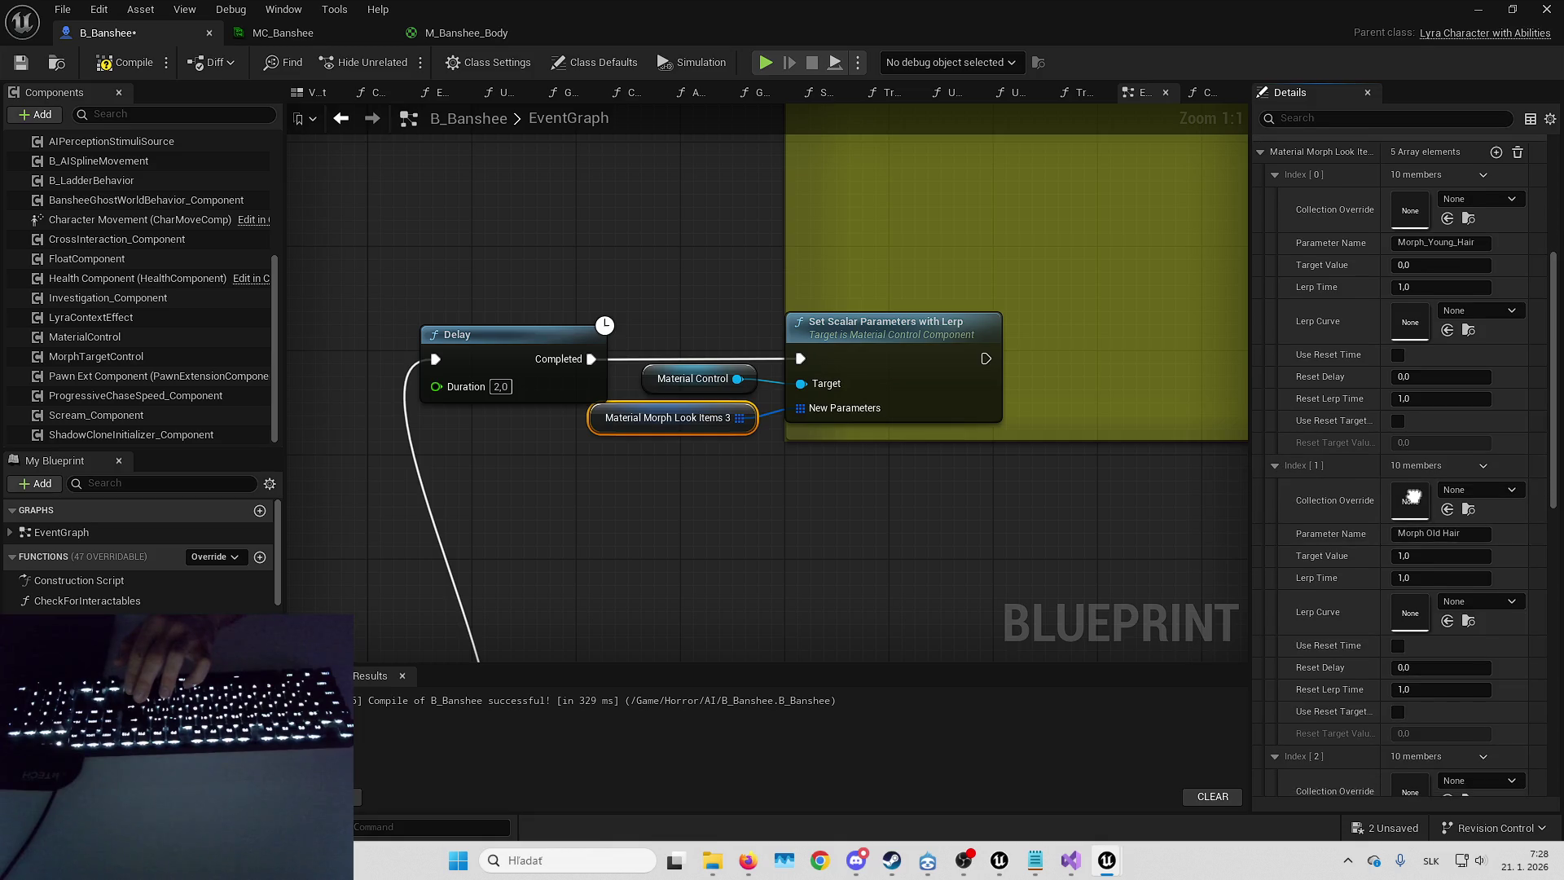
left_click(1430, 530)
key("BackSpace")
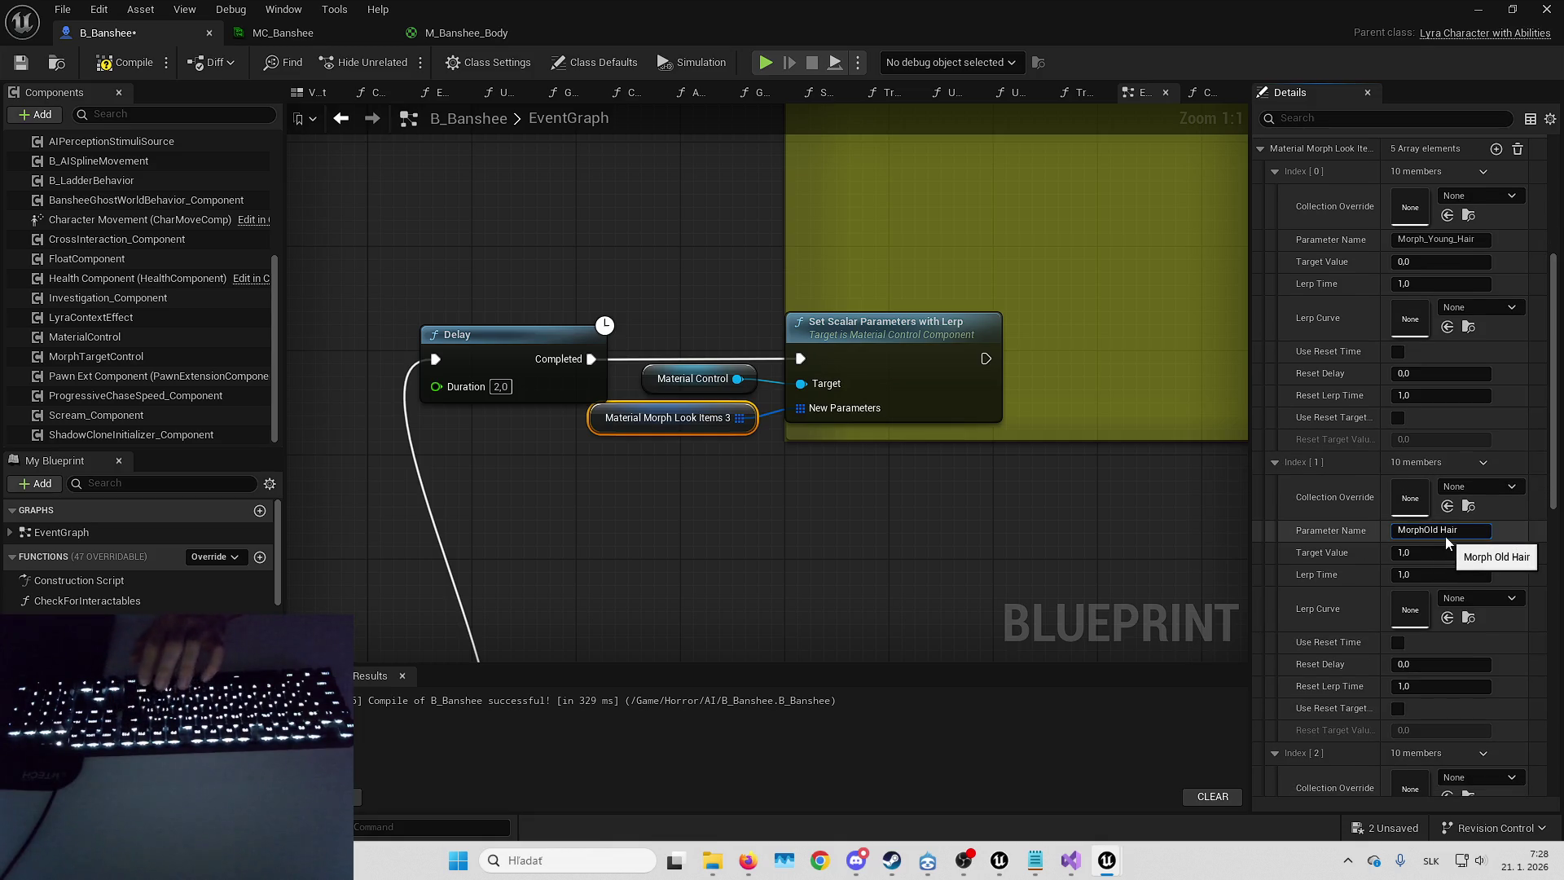
type("_")
key("Right")
key("Right")
key("Right")
key("BackSpace")
type("_")
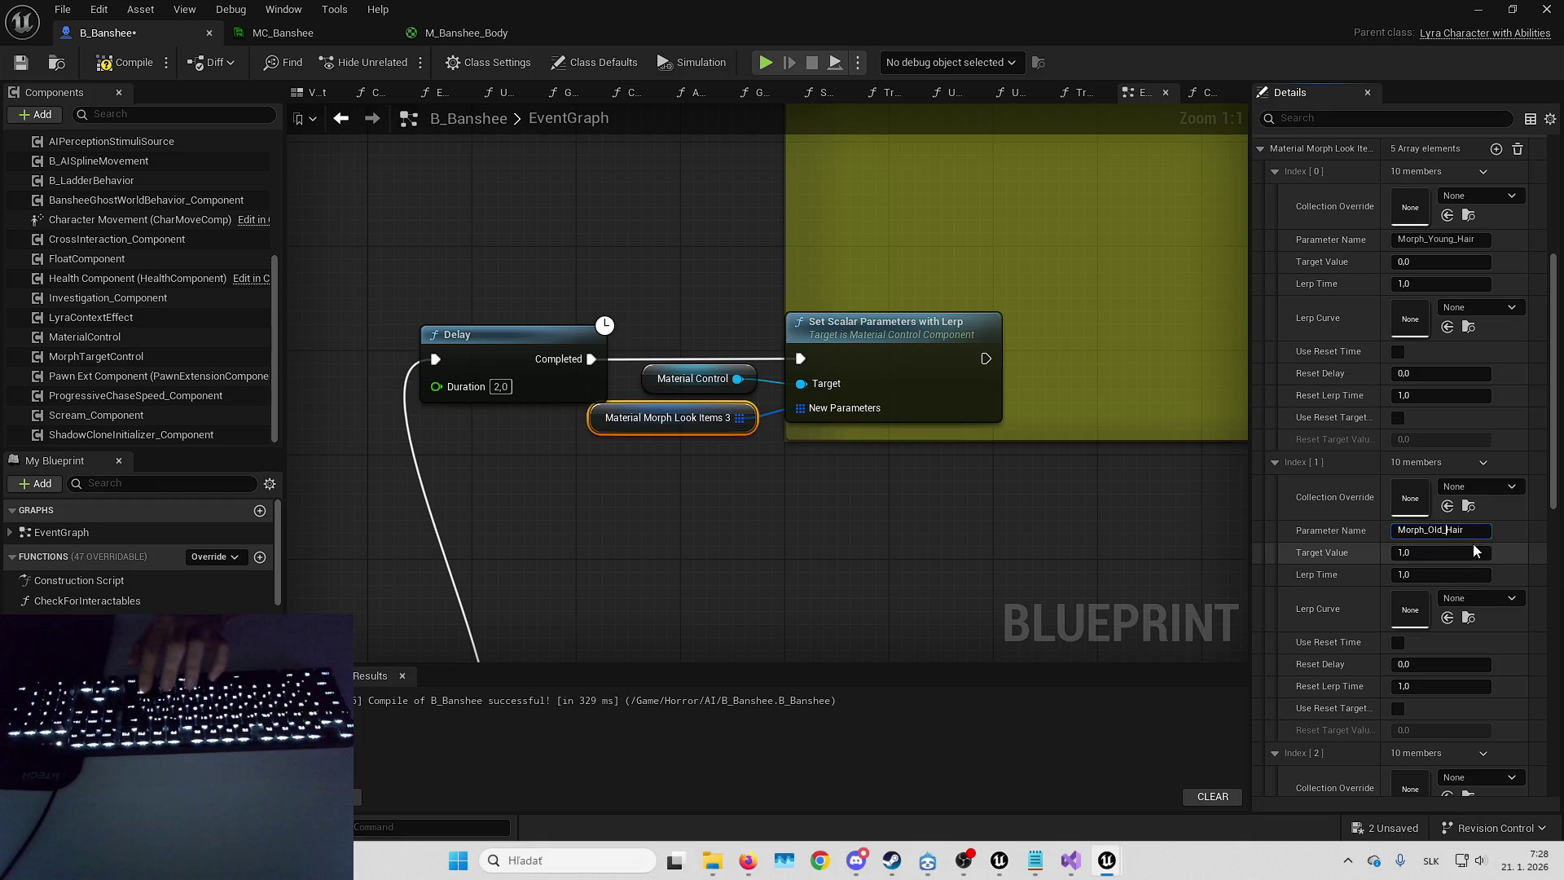
- Rename Index [2] to Hair_Color and the next entry to Morph_Veins
scroll(1449, 573, "down", 5)
left_click(1422, 624)
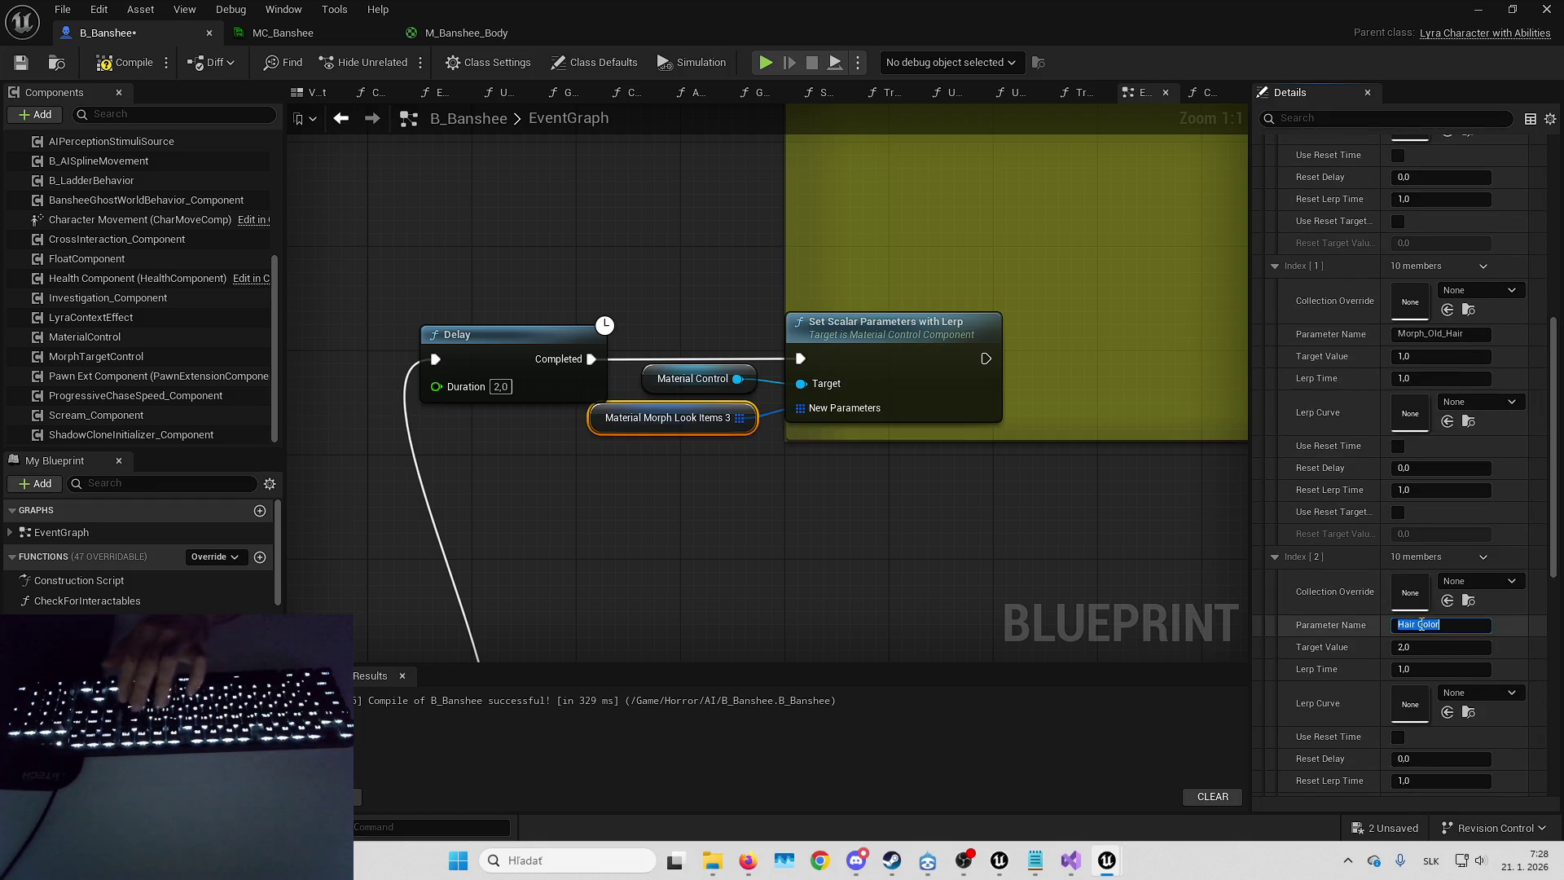
type("_")
key("Return")
scroll(1458, 594, "down", 8)
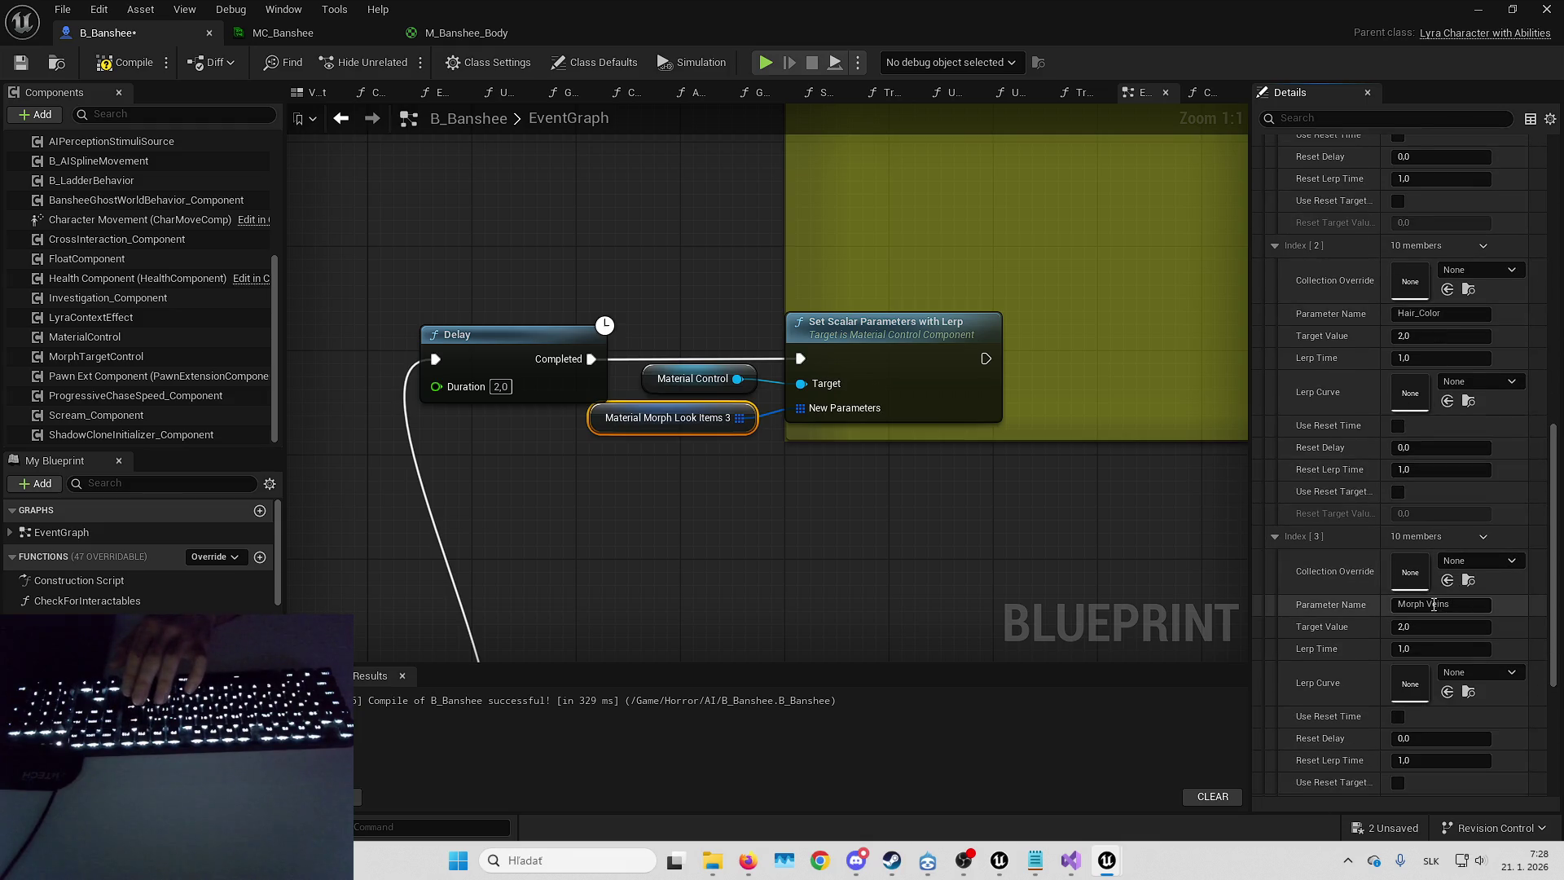
type("_")
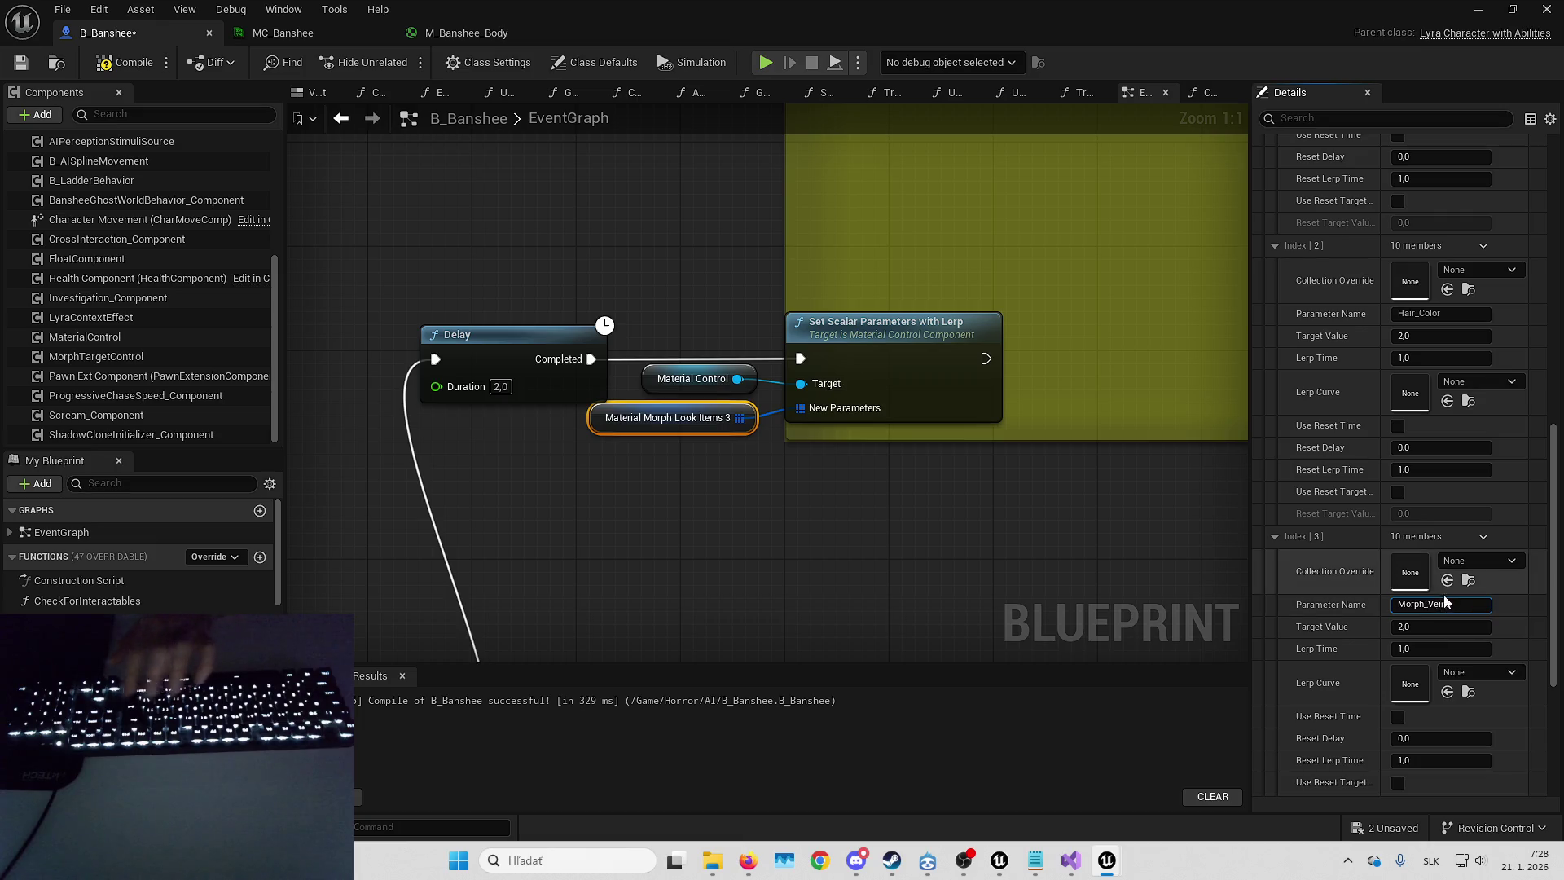
scroll(1443, 593, "down", 8)
key("Return")
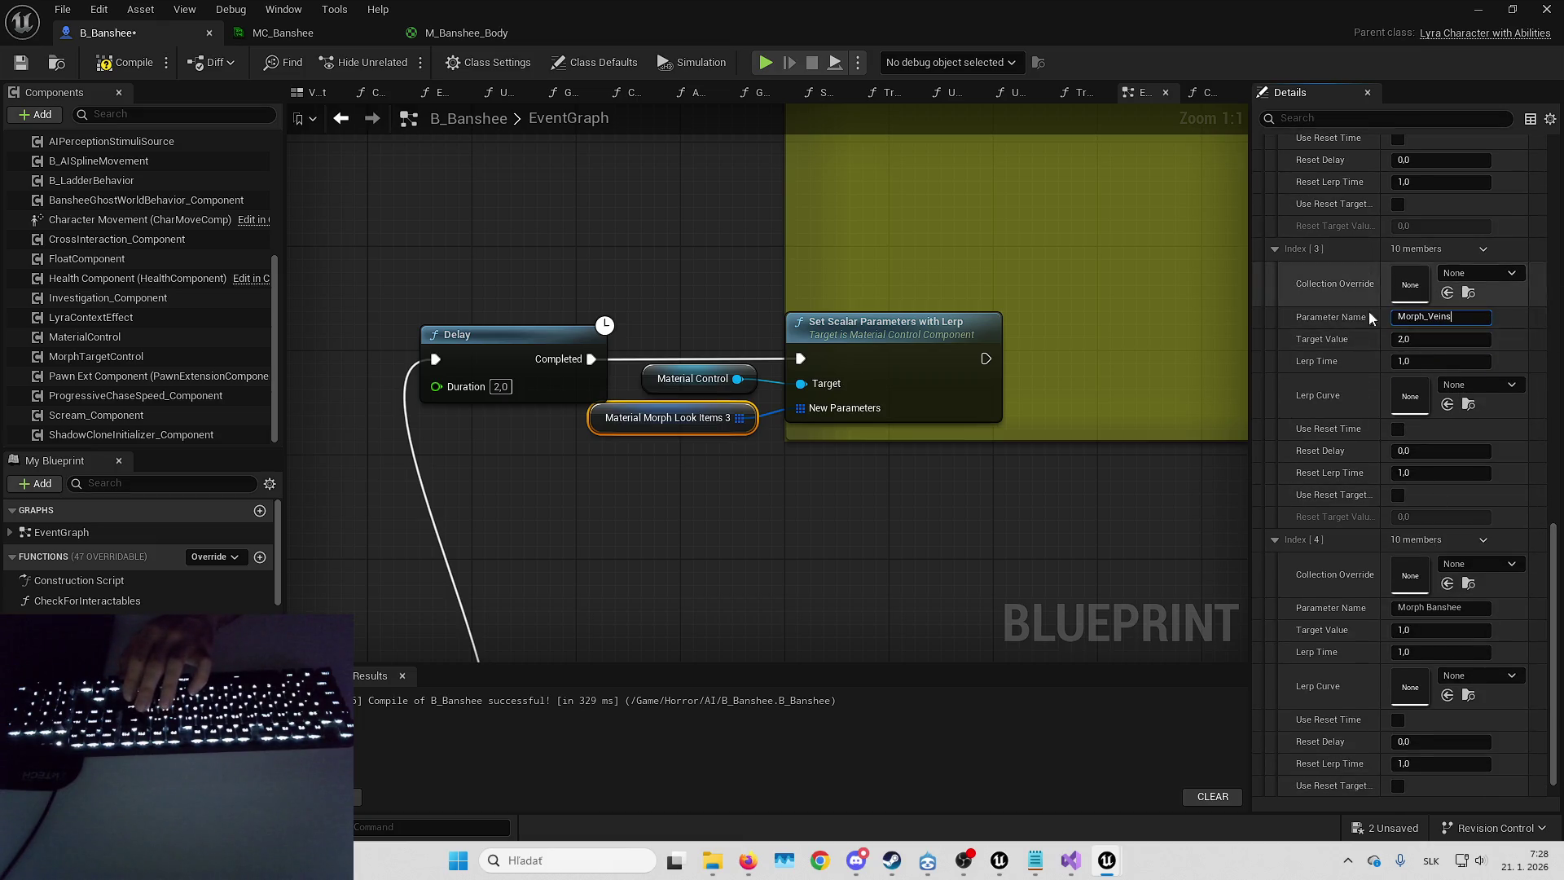
- Rename Index [4] to Morph_Banshee and compile B_Banshee
scroll(1394, 331, "down", 2)
scroll(1394, 332, "up", 1)
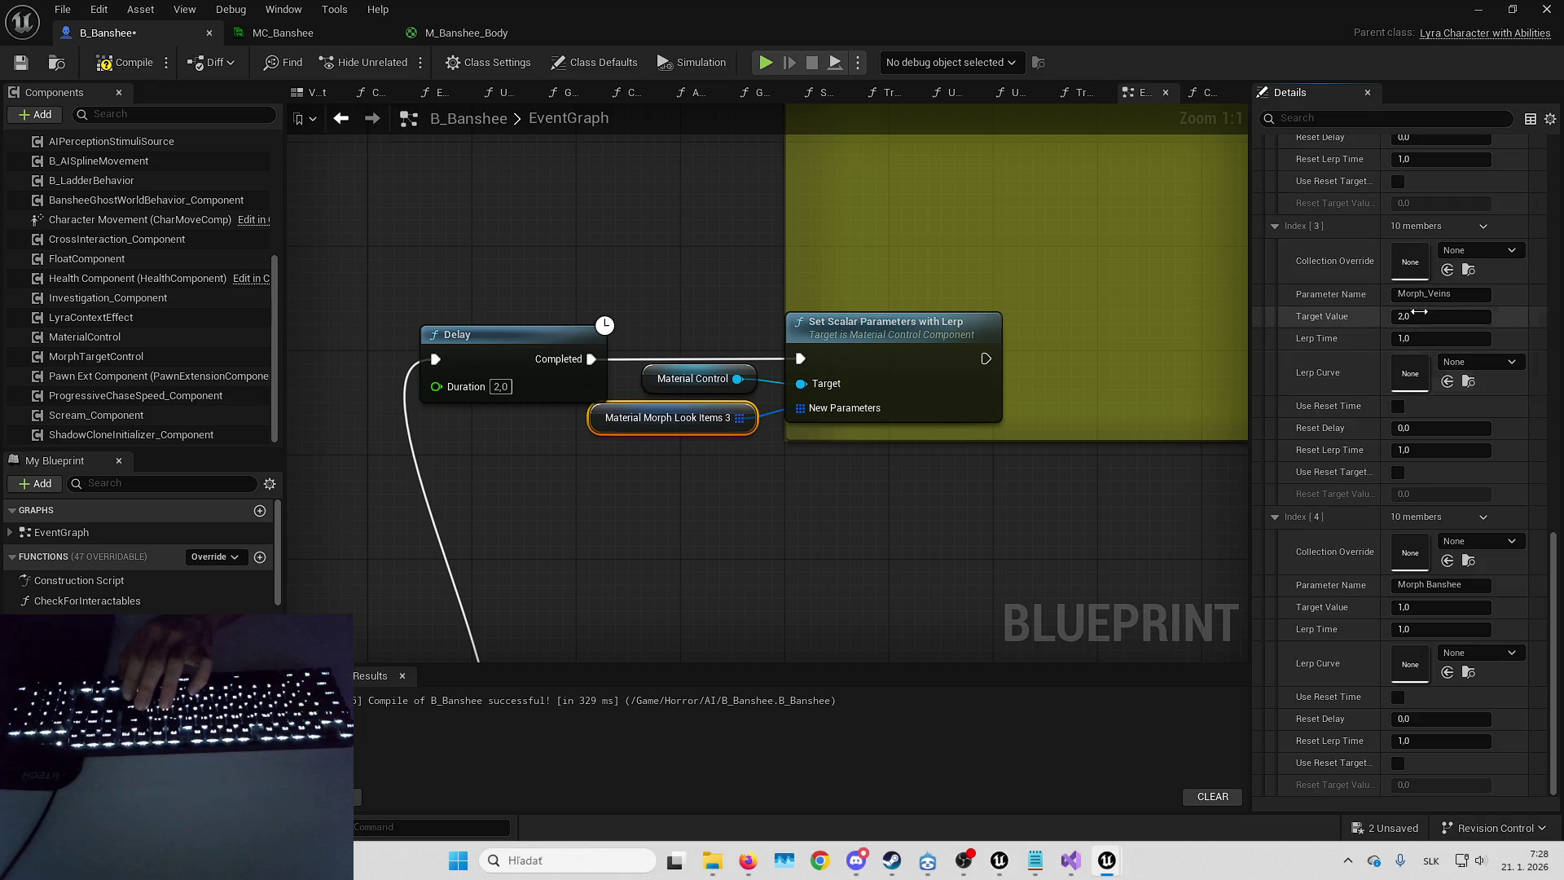
left_click(1427, 584)
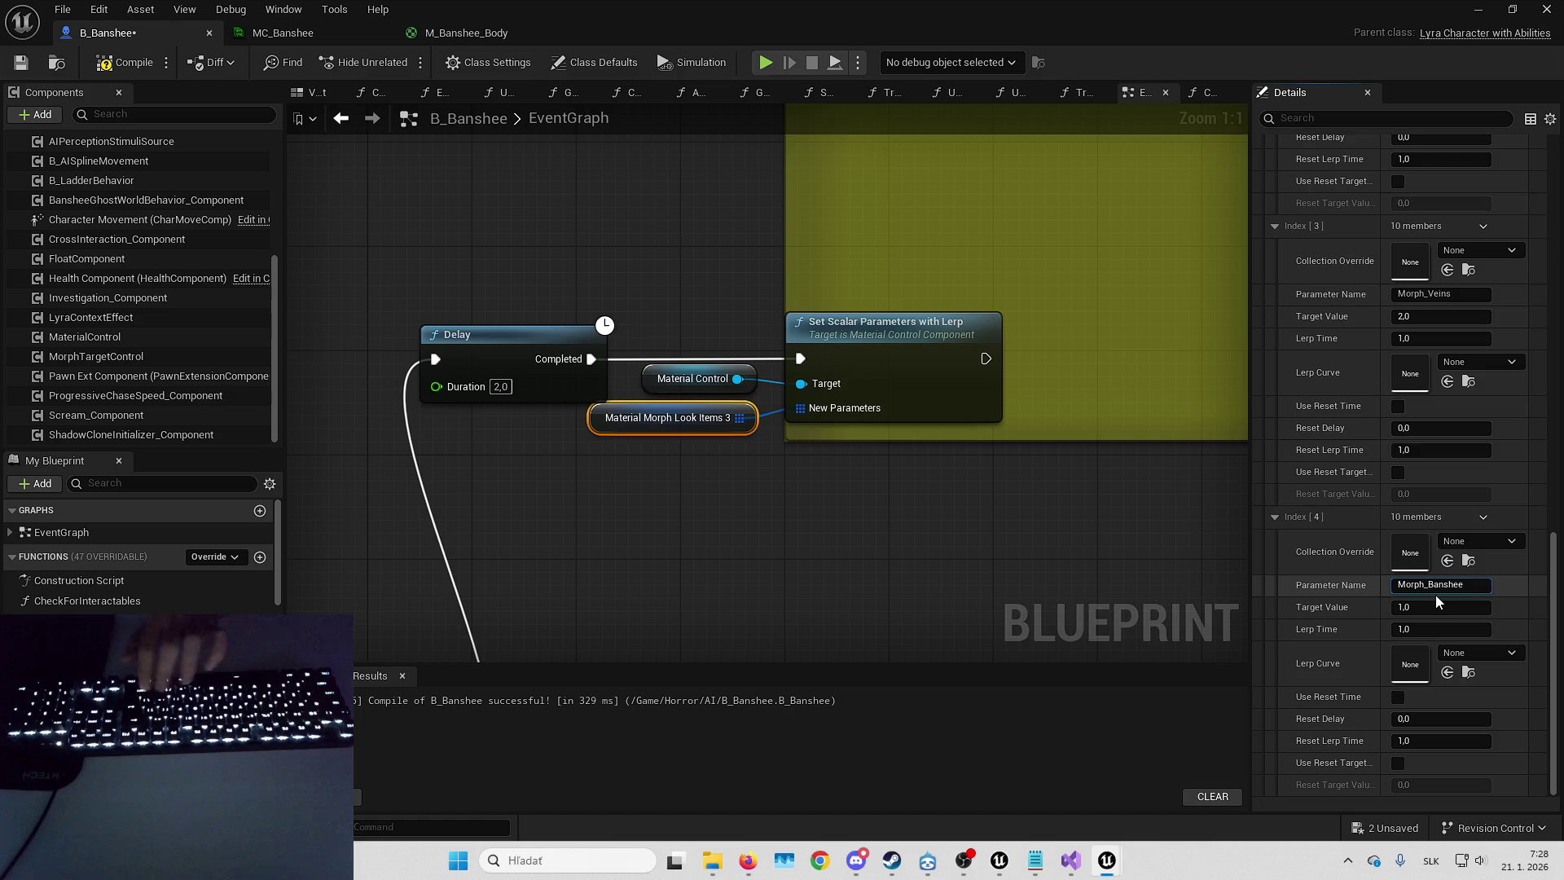
key("Return")
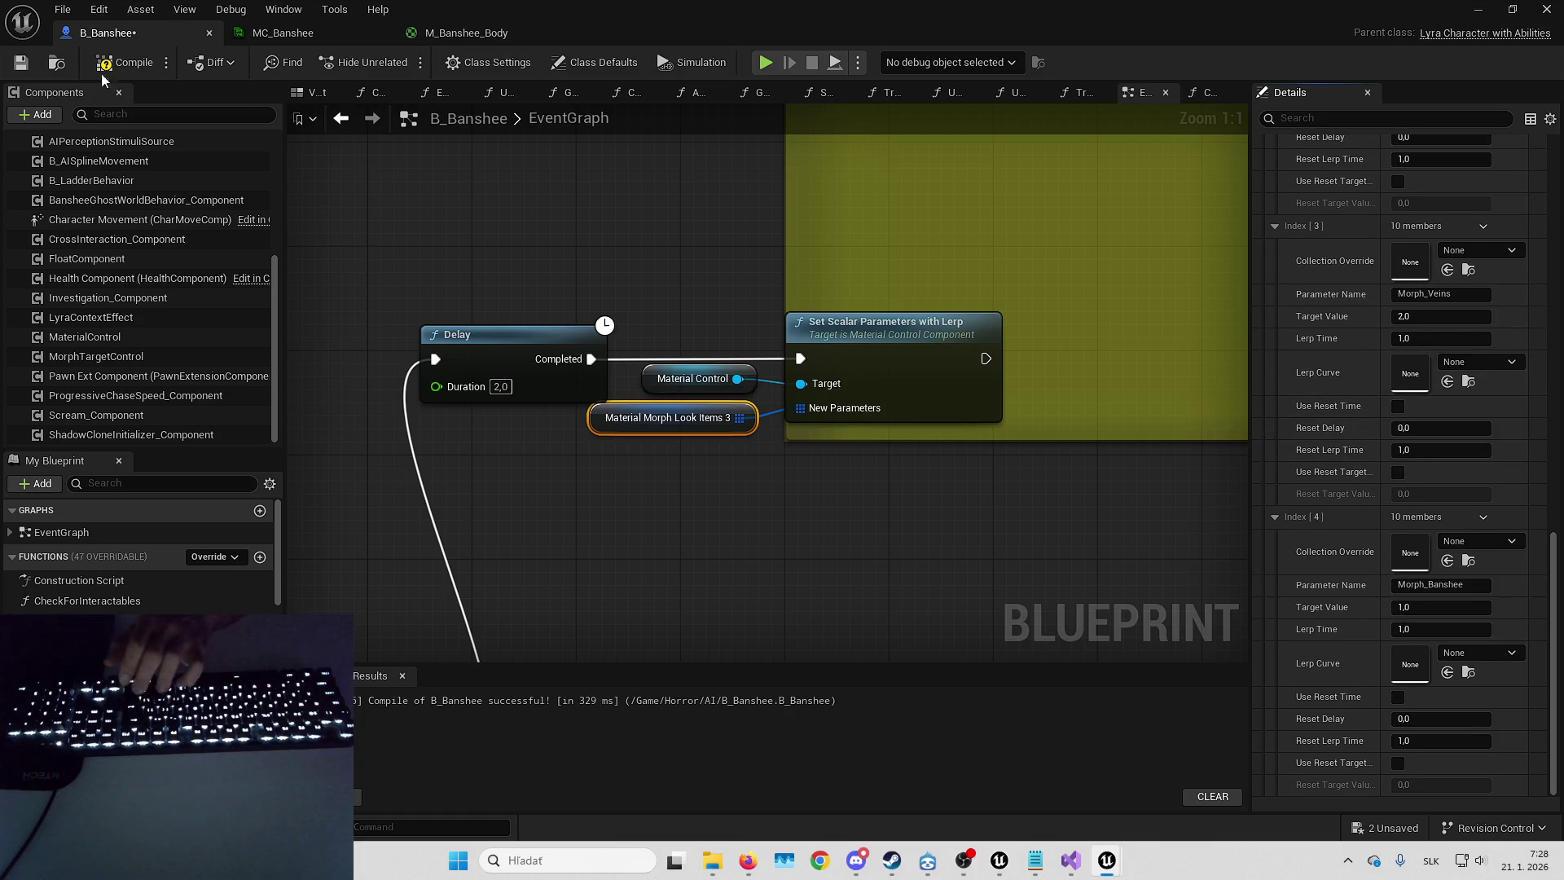
left_click(112, 67)
key("alt+Tab")
key("alt+Tab")
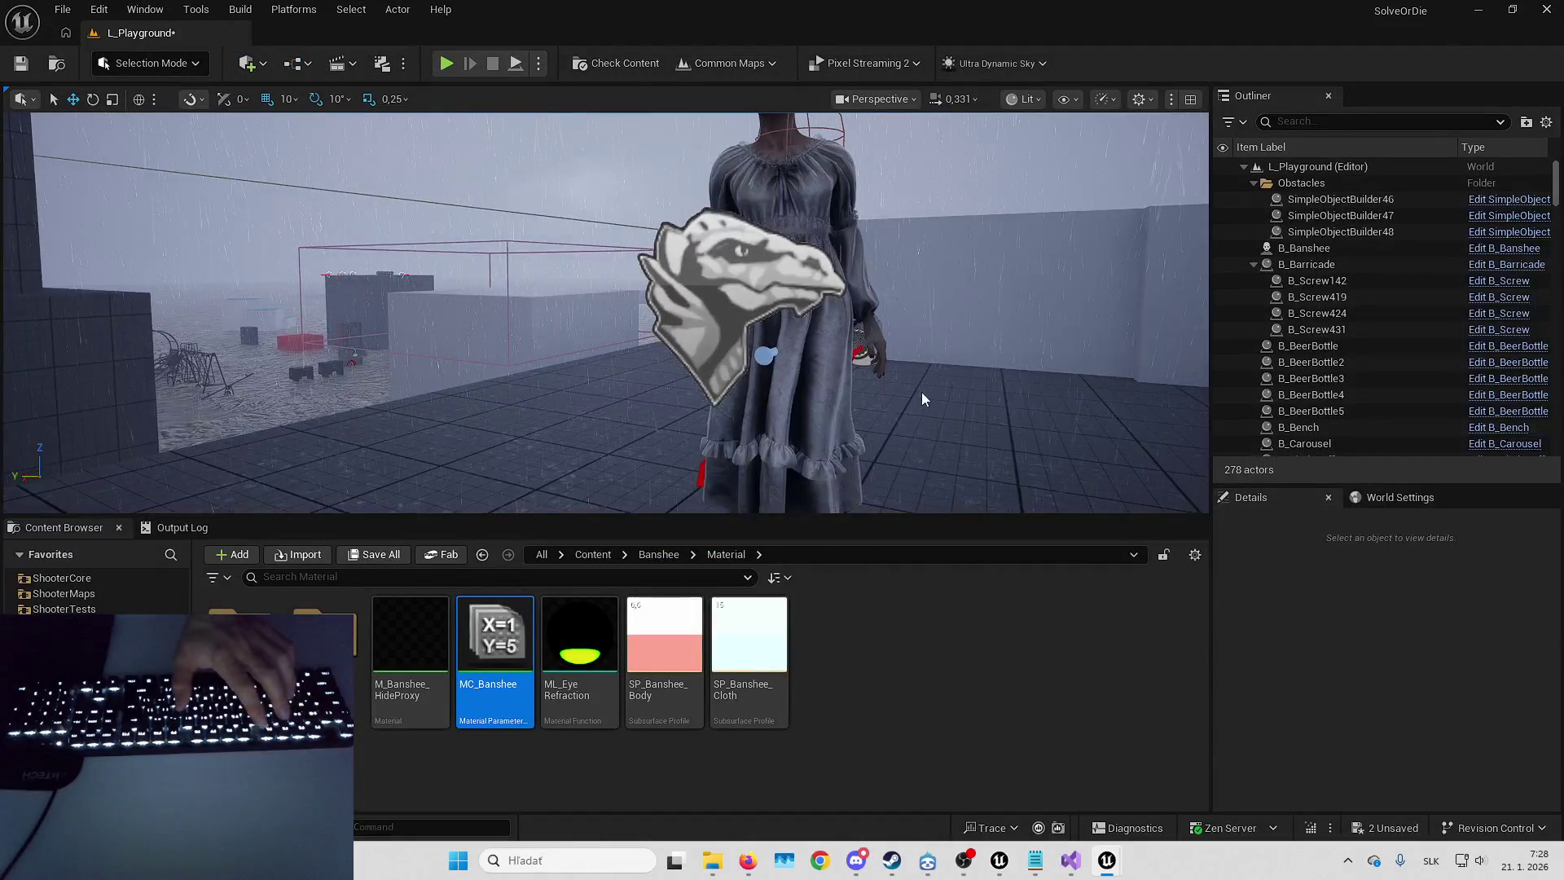
left_click(921, 392)
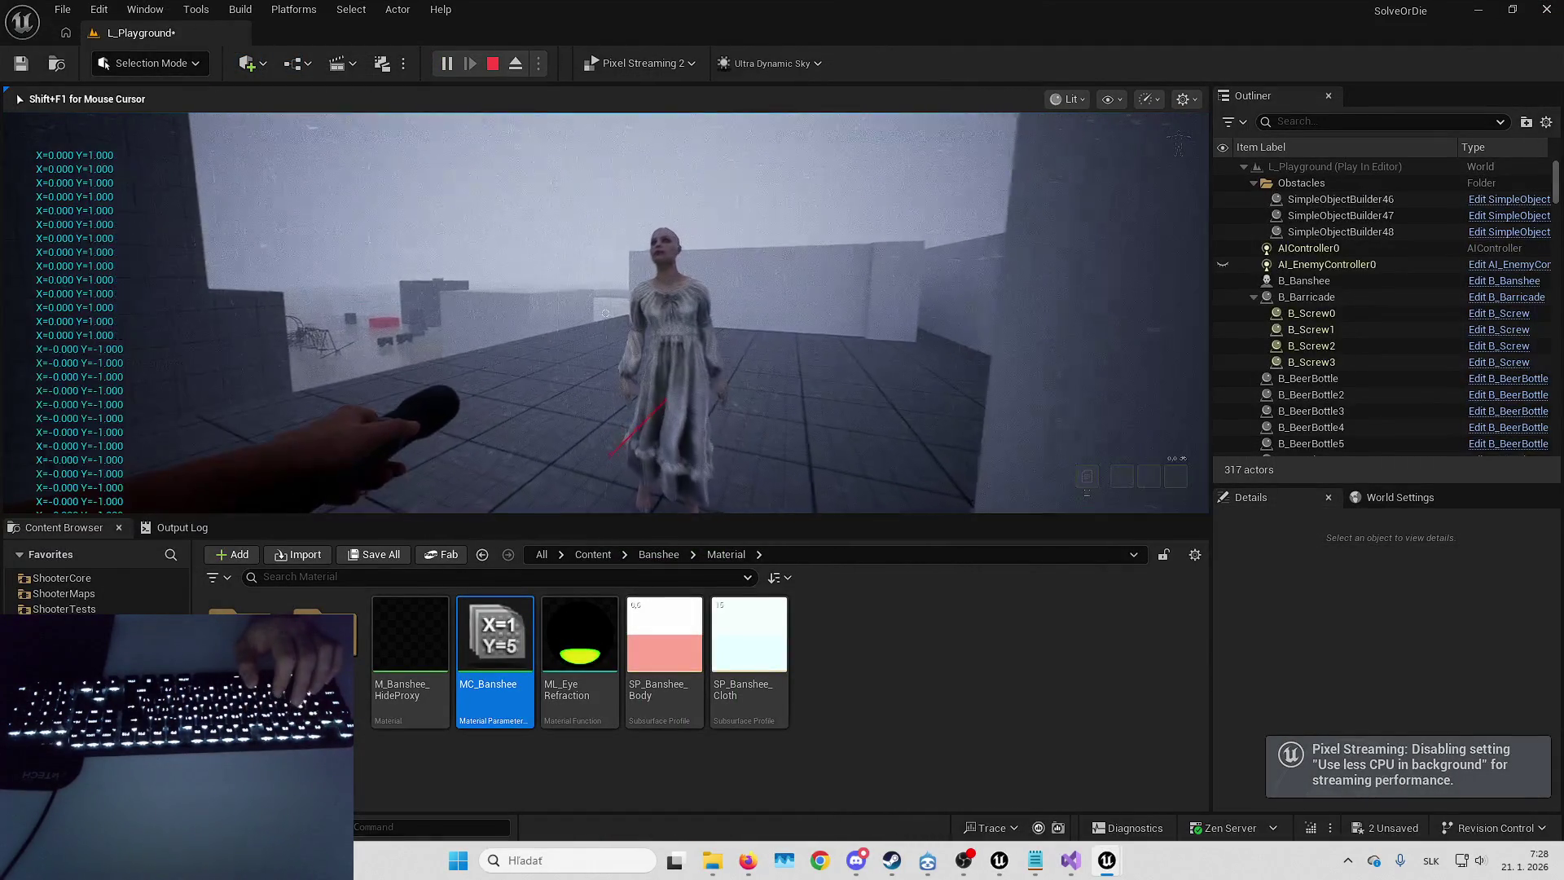
key("F11")
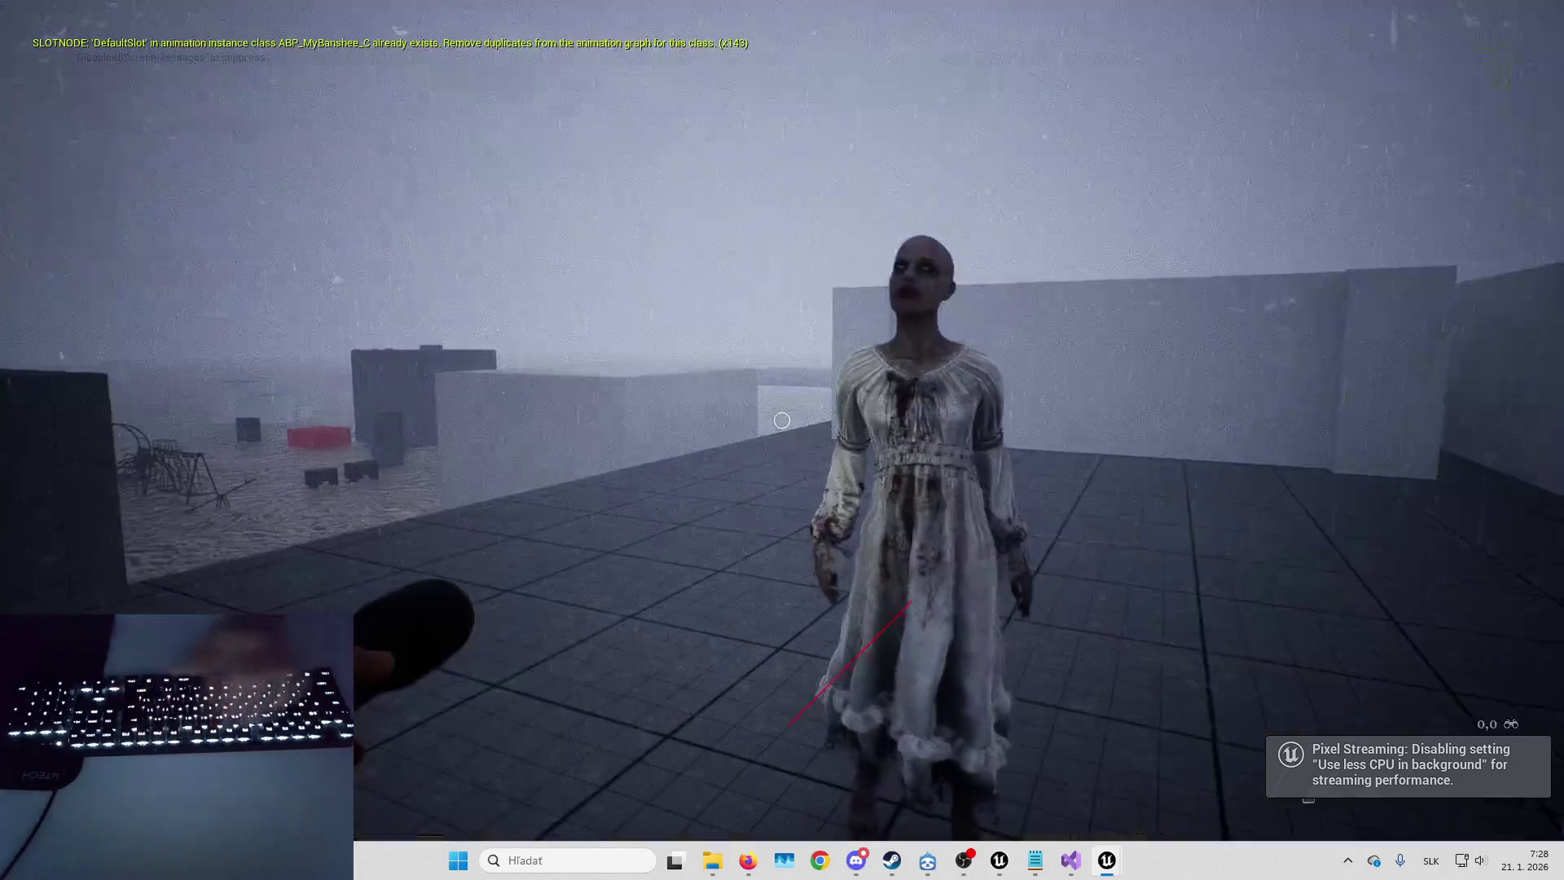
key("w+a")
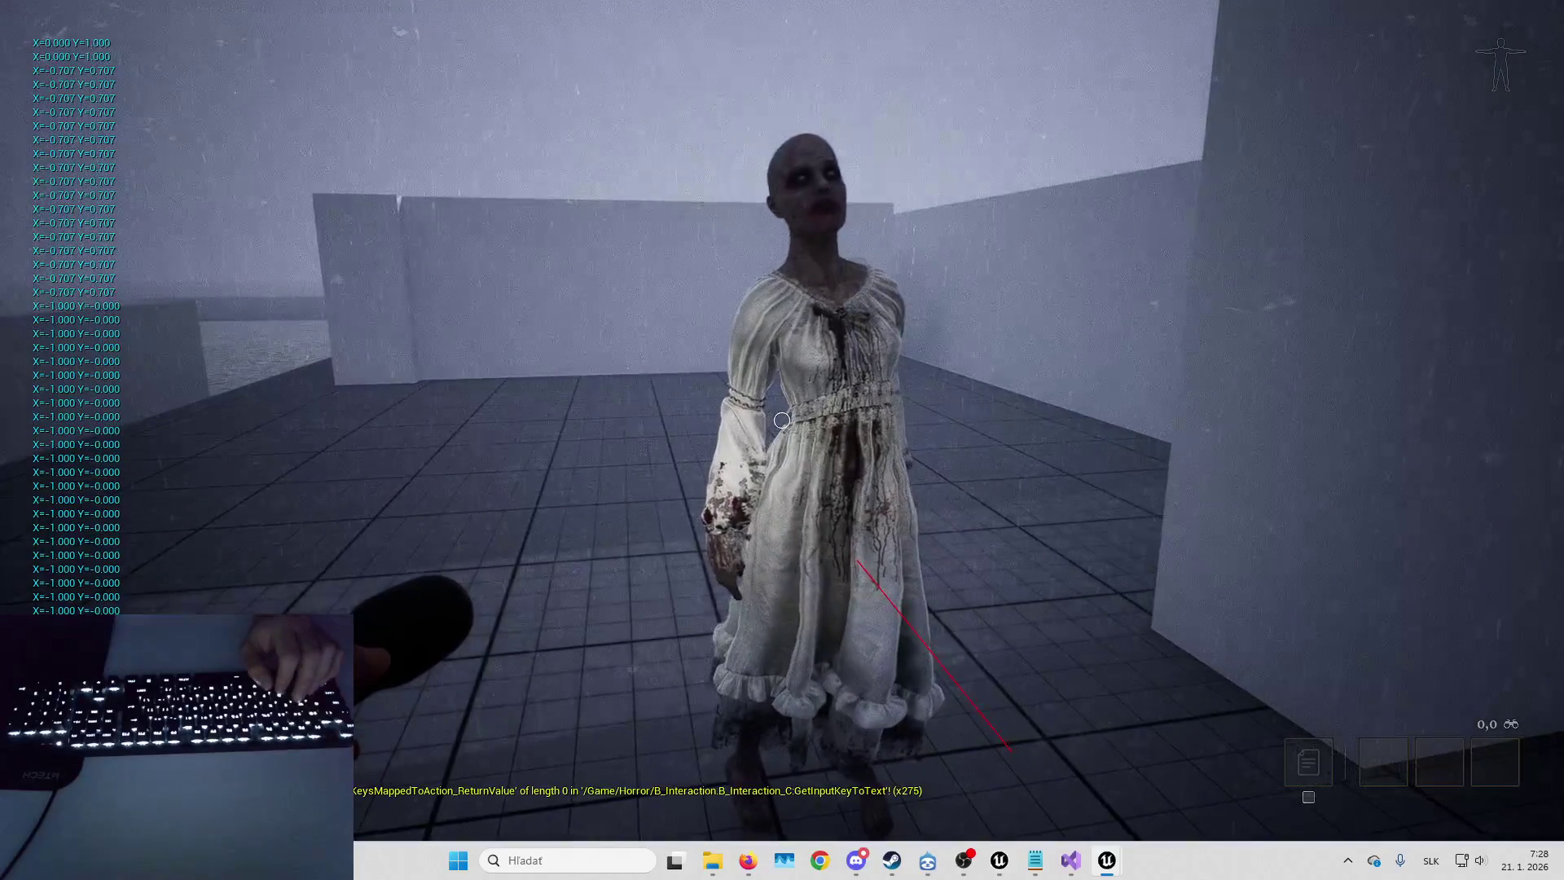
key("Escape")
left_click(1106, 860)
mouse_move(1106, 860)
left_click(1187, 778)
left_click(1382, 785)
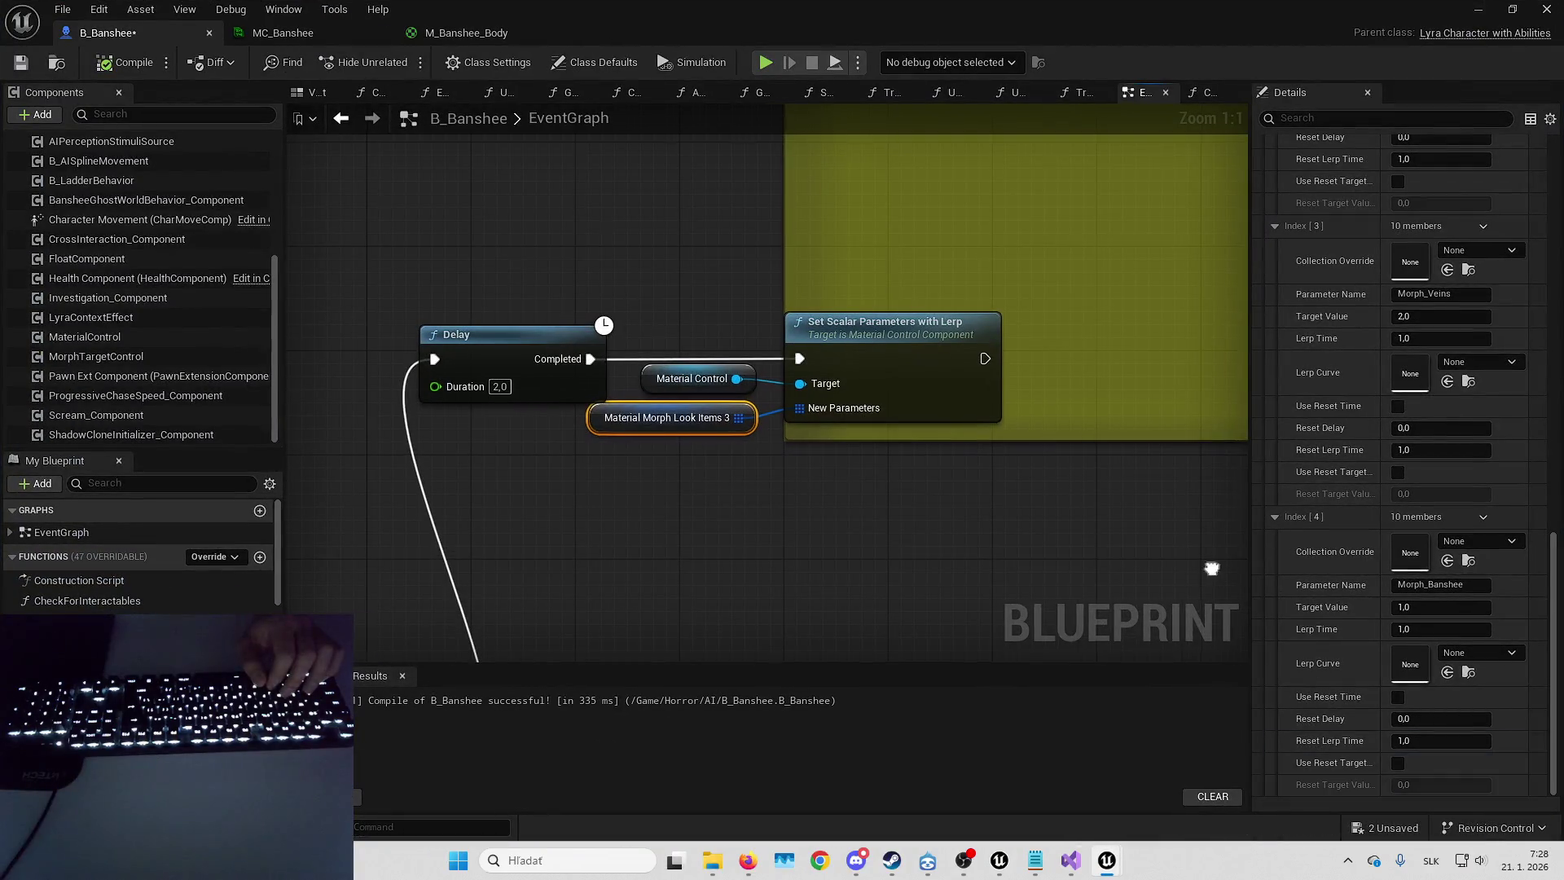
- Widen the Details panel and save all unsaved assets, including B_Banshee
left_click_drag(1251, 501, 1180, 497)
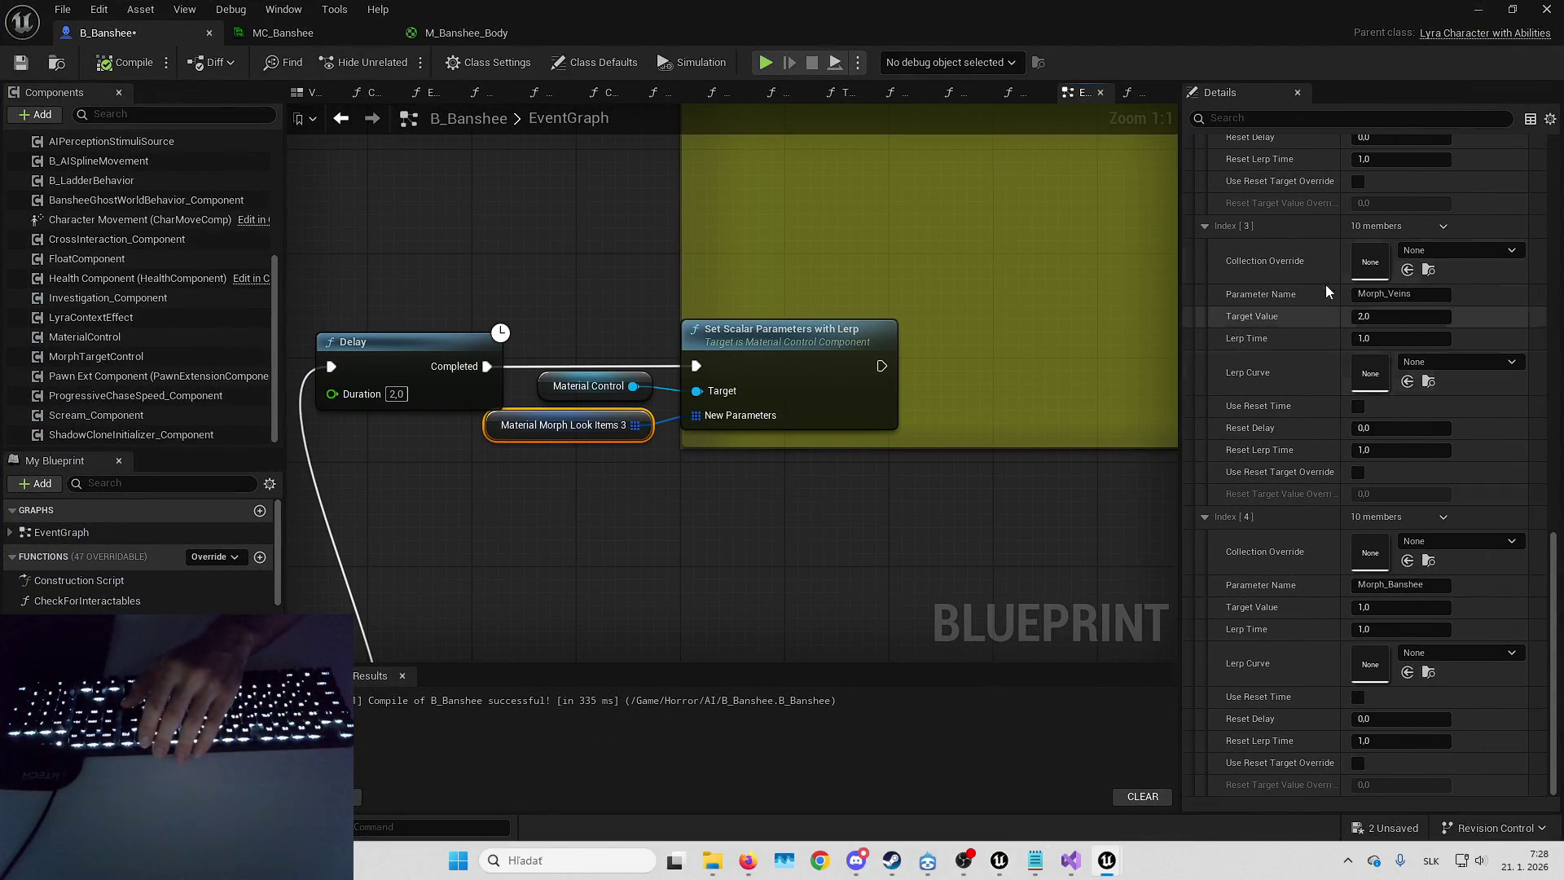
left_click(1389, 827)
key("Return")
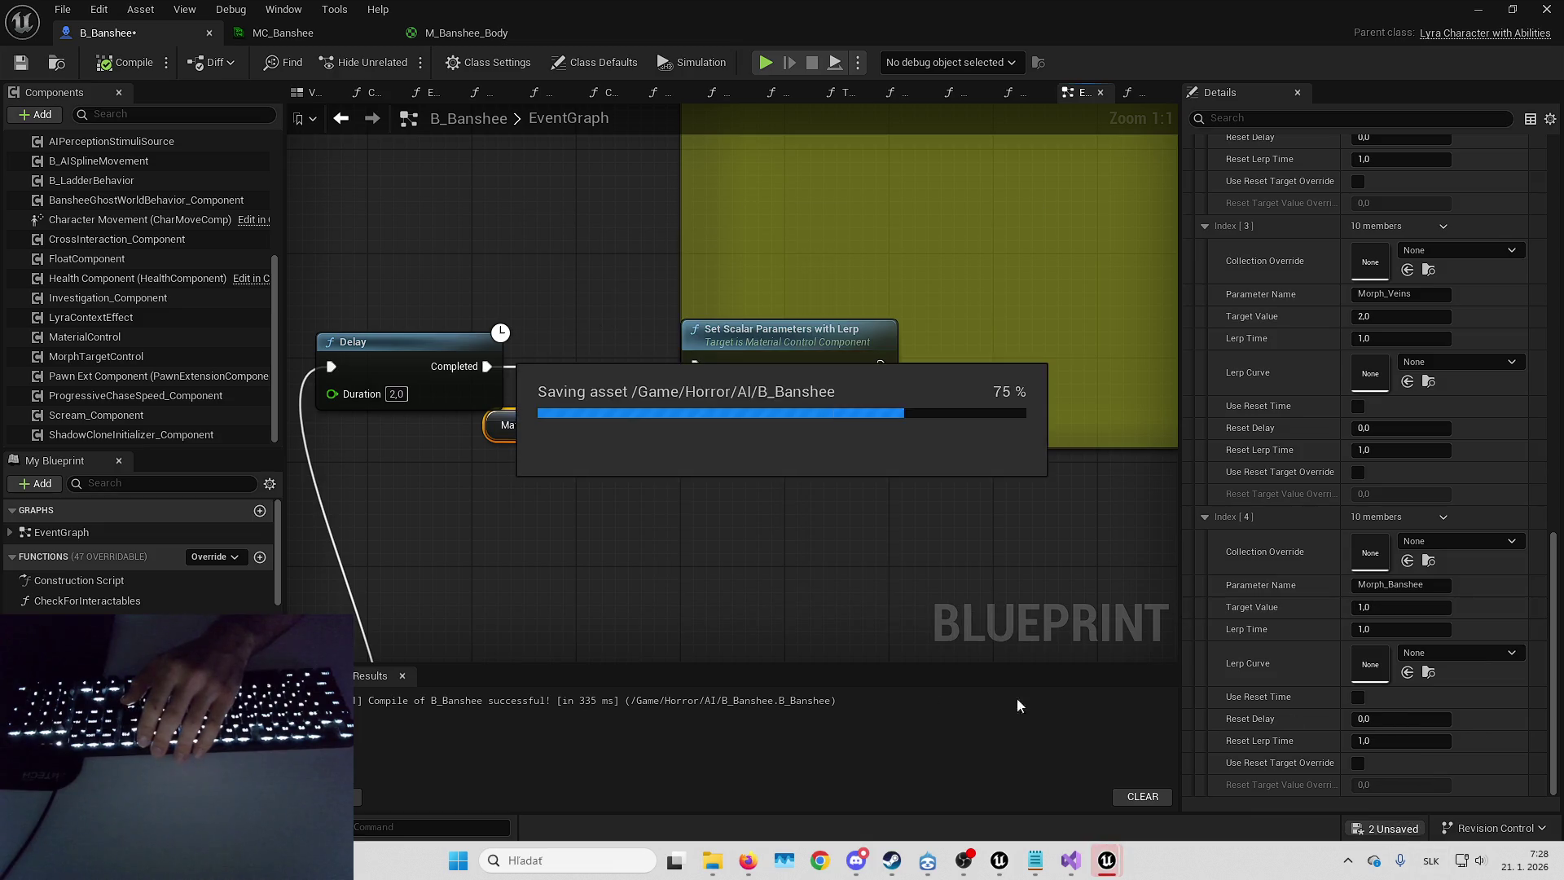
- Select MaterialMorphLook_Items1 and expand its Default Value array
scroll(138, 553, "down", 3)
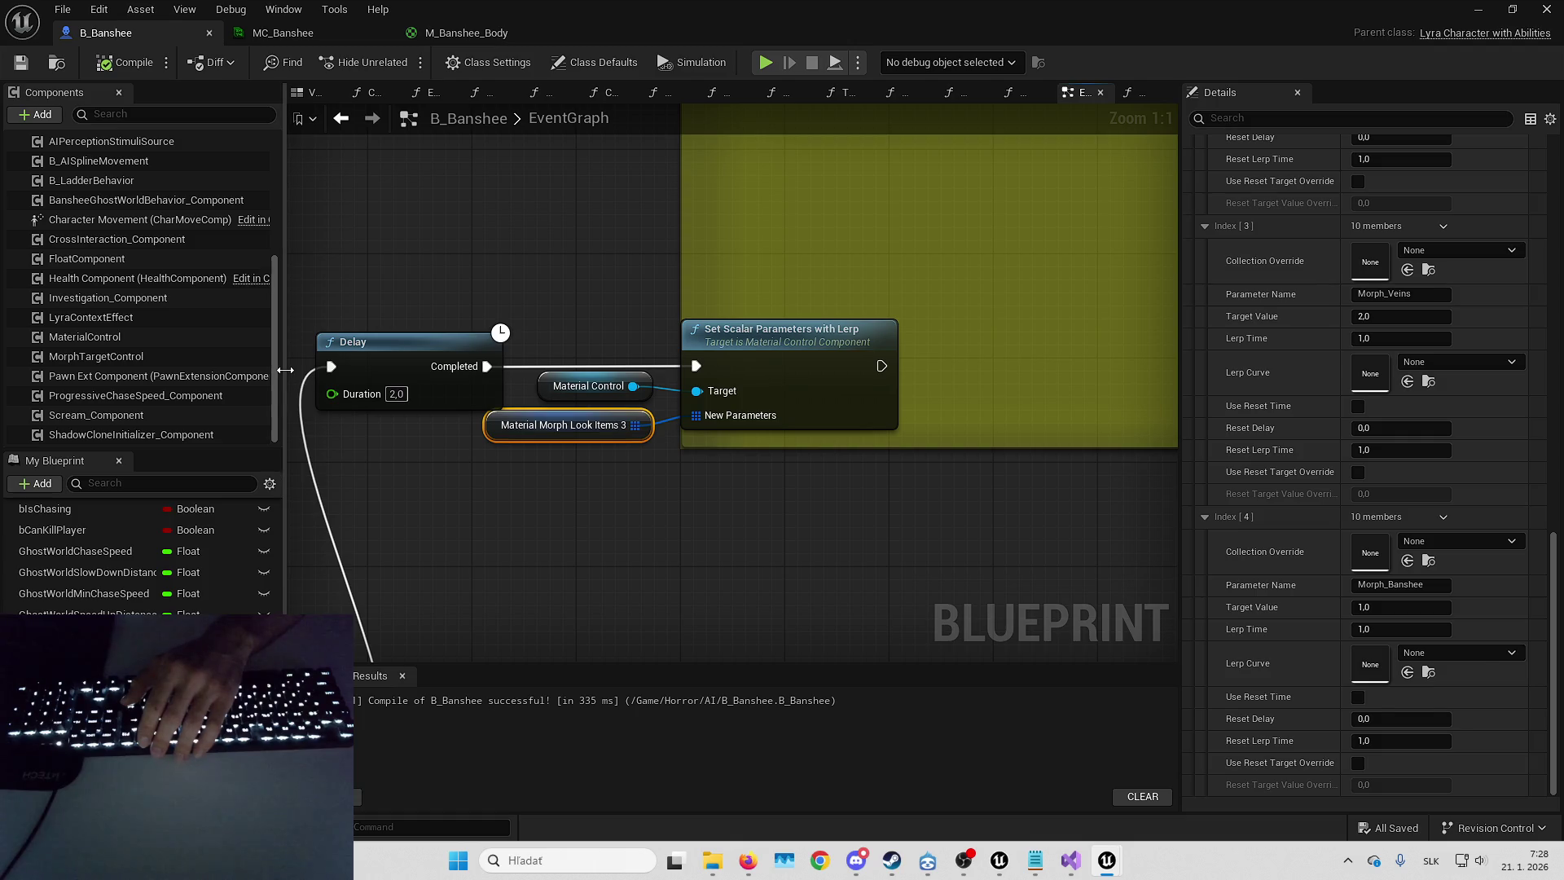
left_click_drag(282, 370, 343, 370)
scroll(162, 562, "down", 3)
scroll(122, 562, "down", 3)
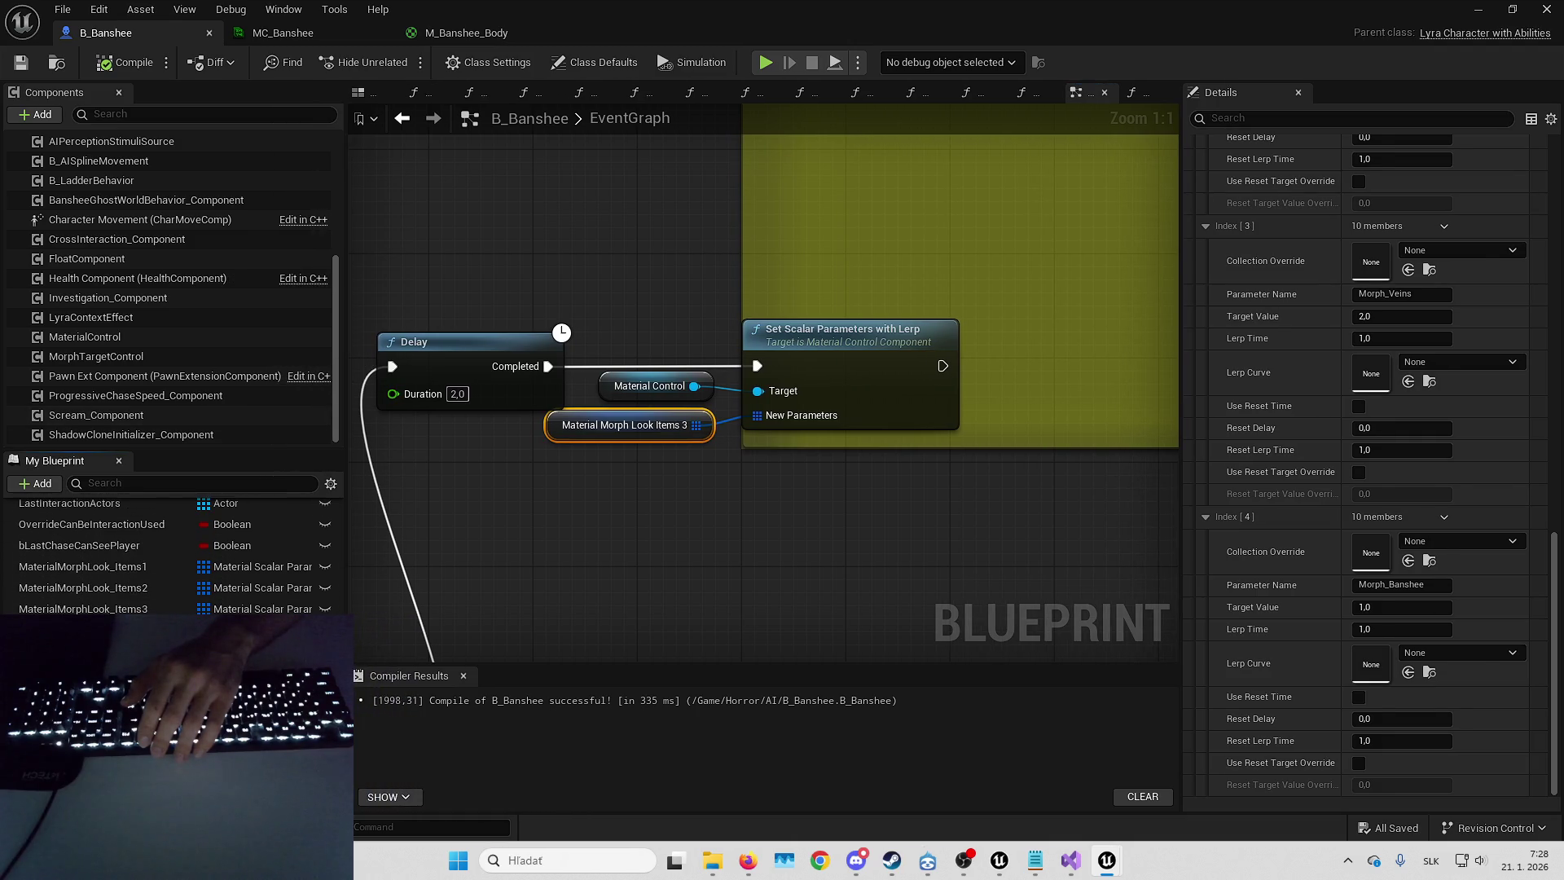
left_click(82, 566)
left_click(1192, 430)
left_click(1199, 454)
left_click(1201, 456)
left_click(1190, 432)
left_click(1190, 431)
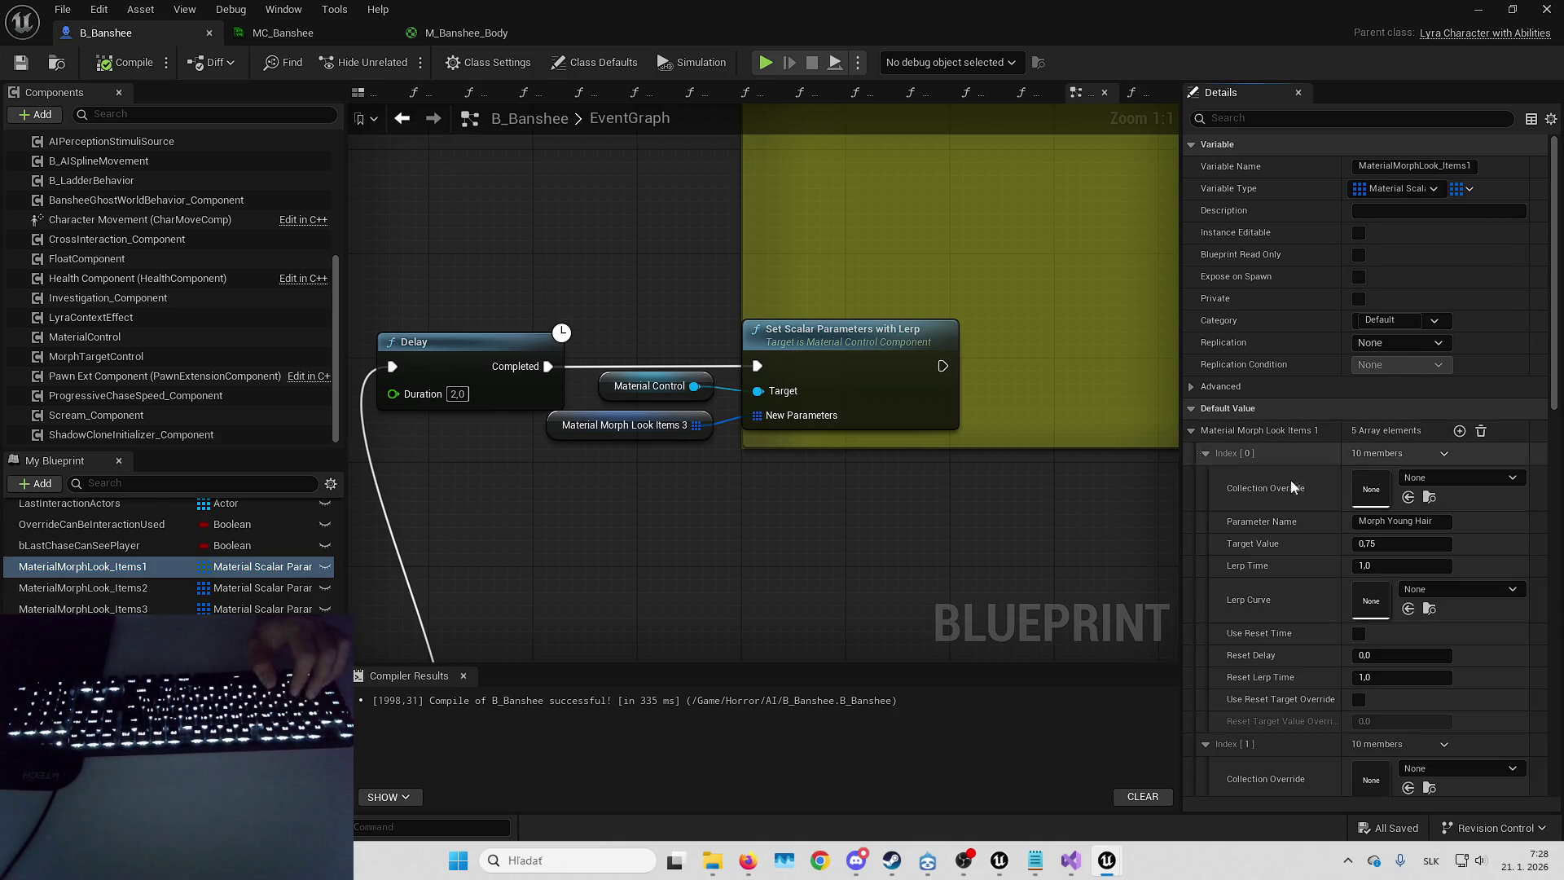
- Rename the first parameter to Morph_Young_Hair
left_click(1385, 522)
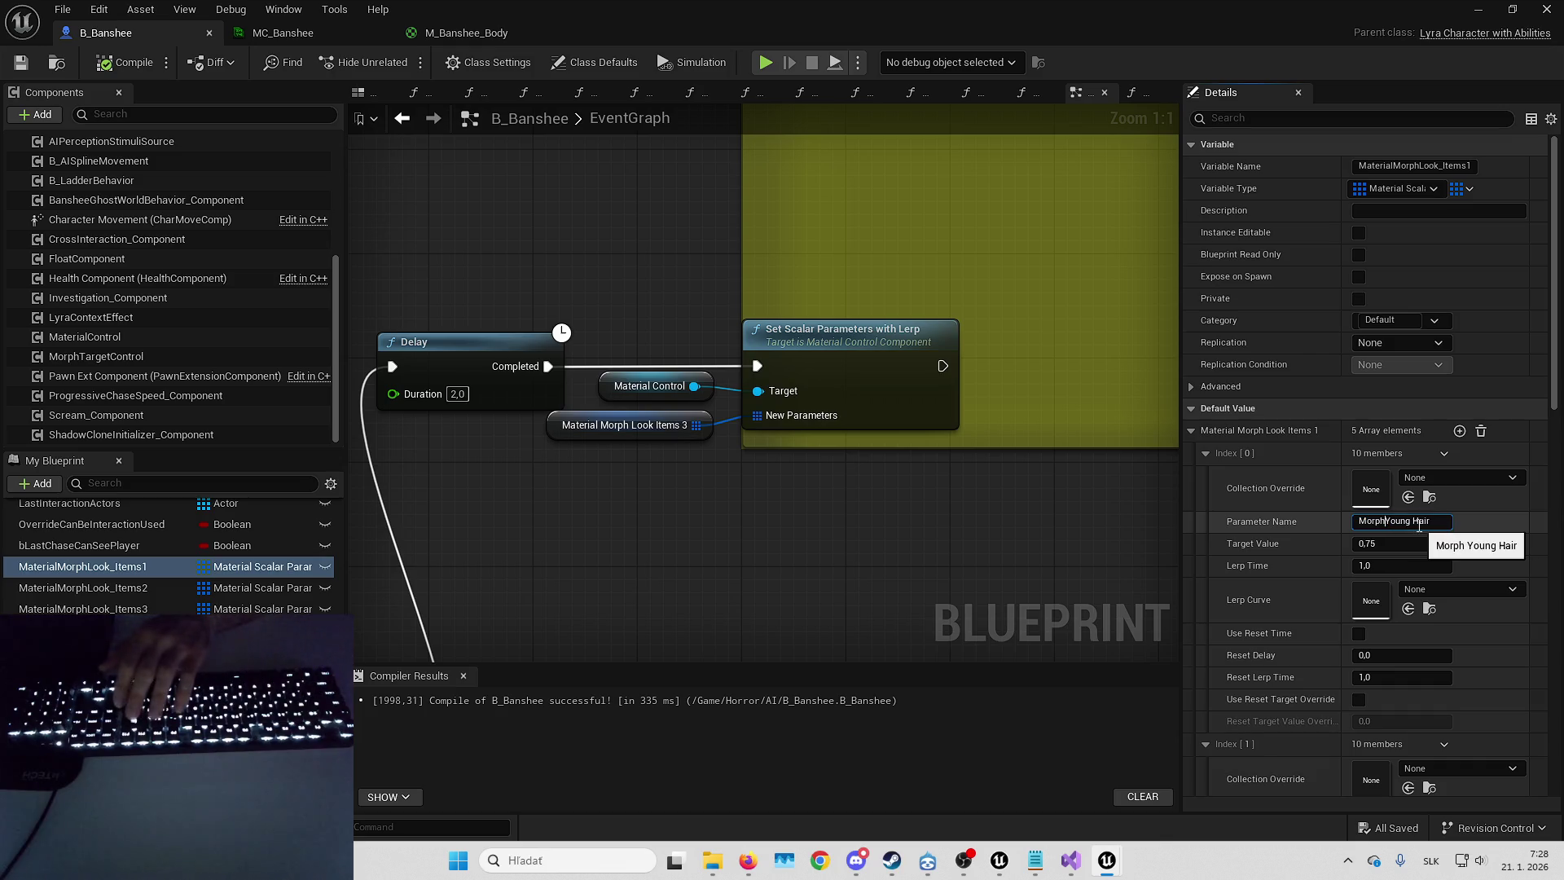
key("Delete")
type("_")
left_click(1414, 522)
key("BackSpace")
type("_")
key("Return")
scroll(1393, 503, "down", 5)
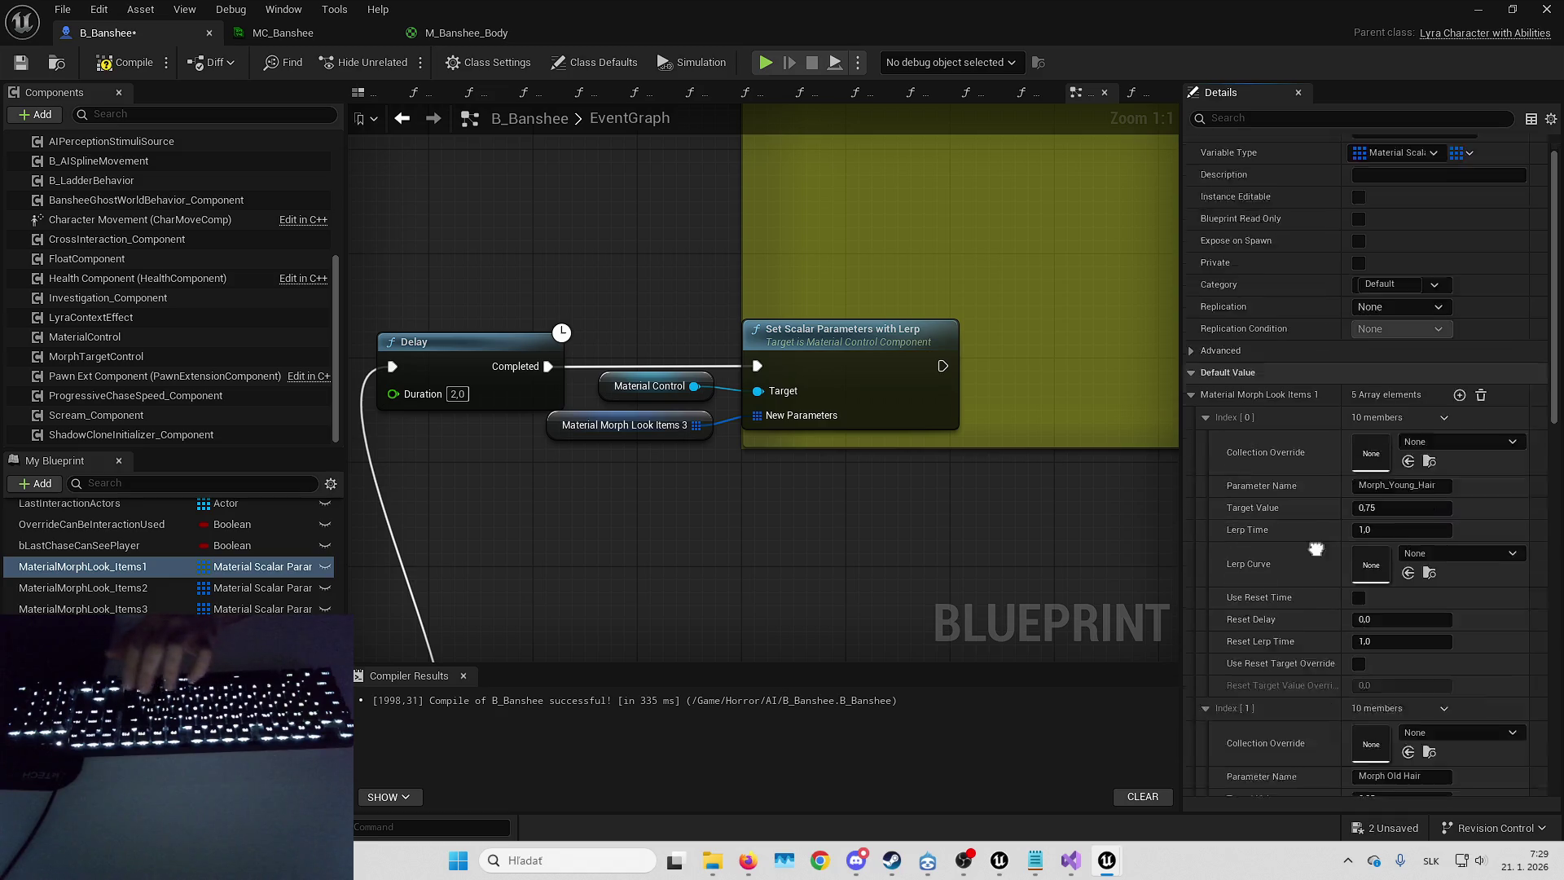
- Rename the second parameter to Morph_Old_Hair
left_click(1387, 501)
key("Delete")
type("_")
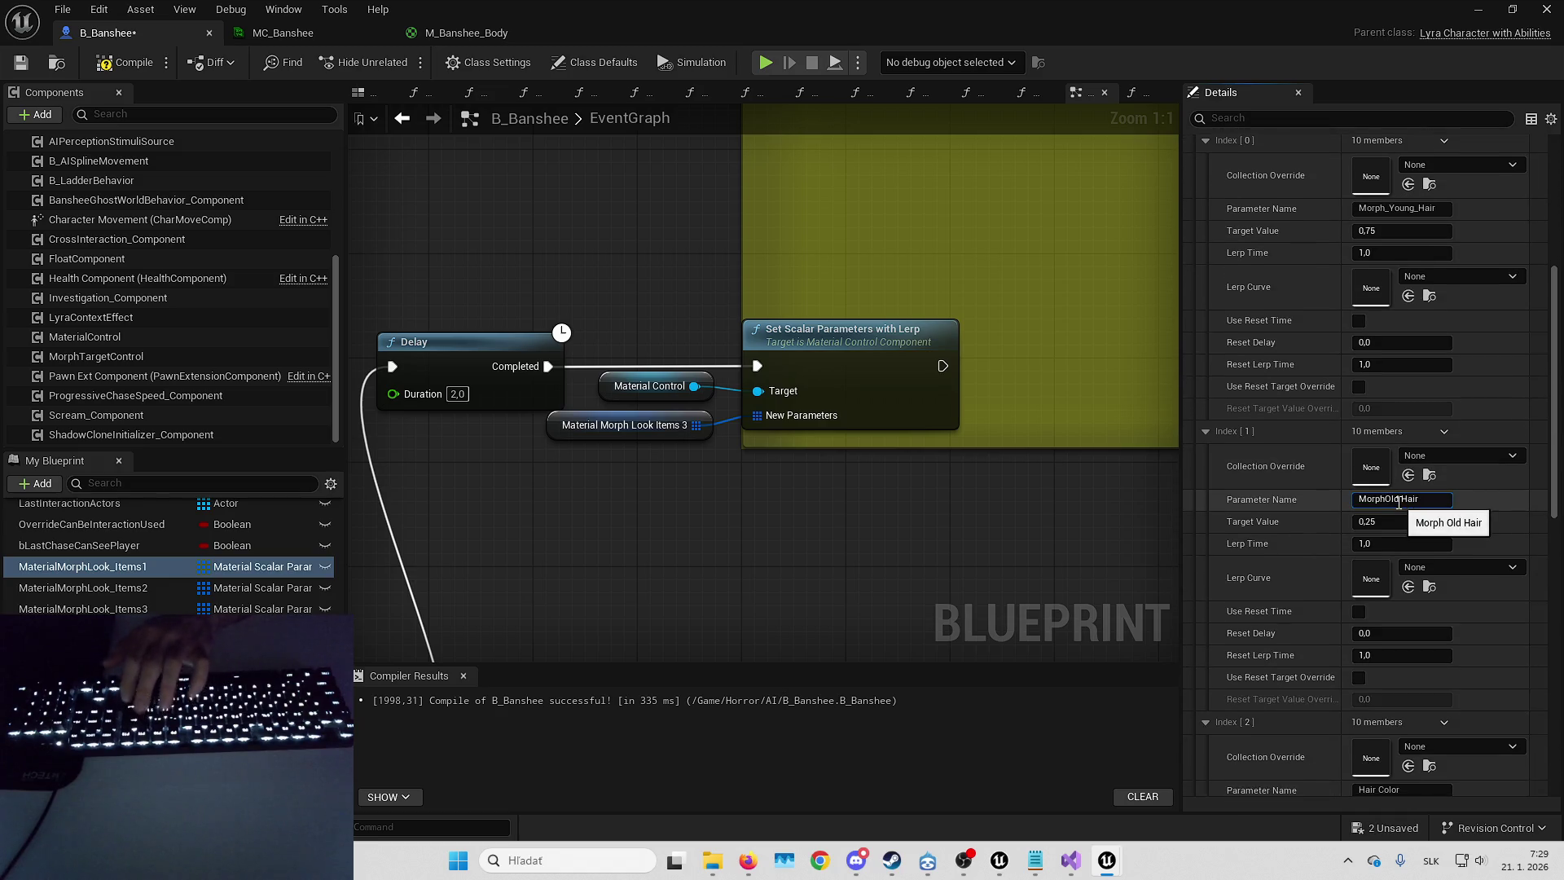
key("BackSpace")
type("_")
key("Return")
scroll(1374, 562, "down", 3)
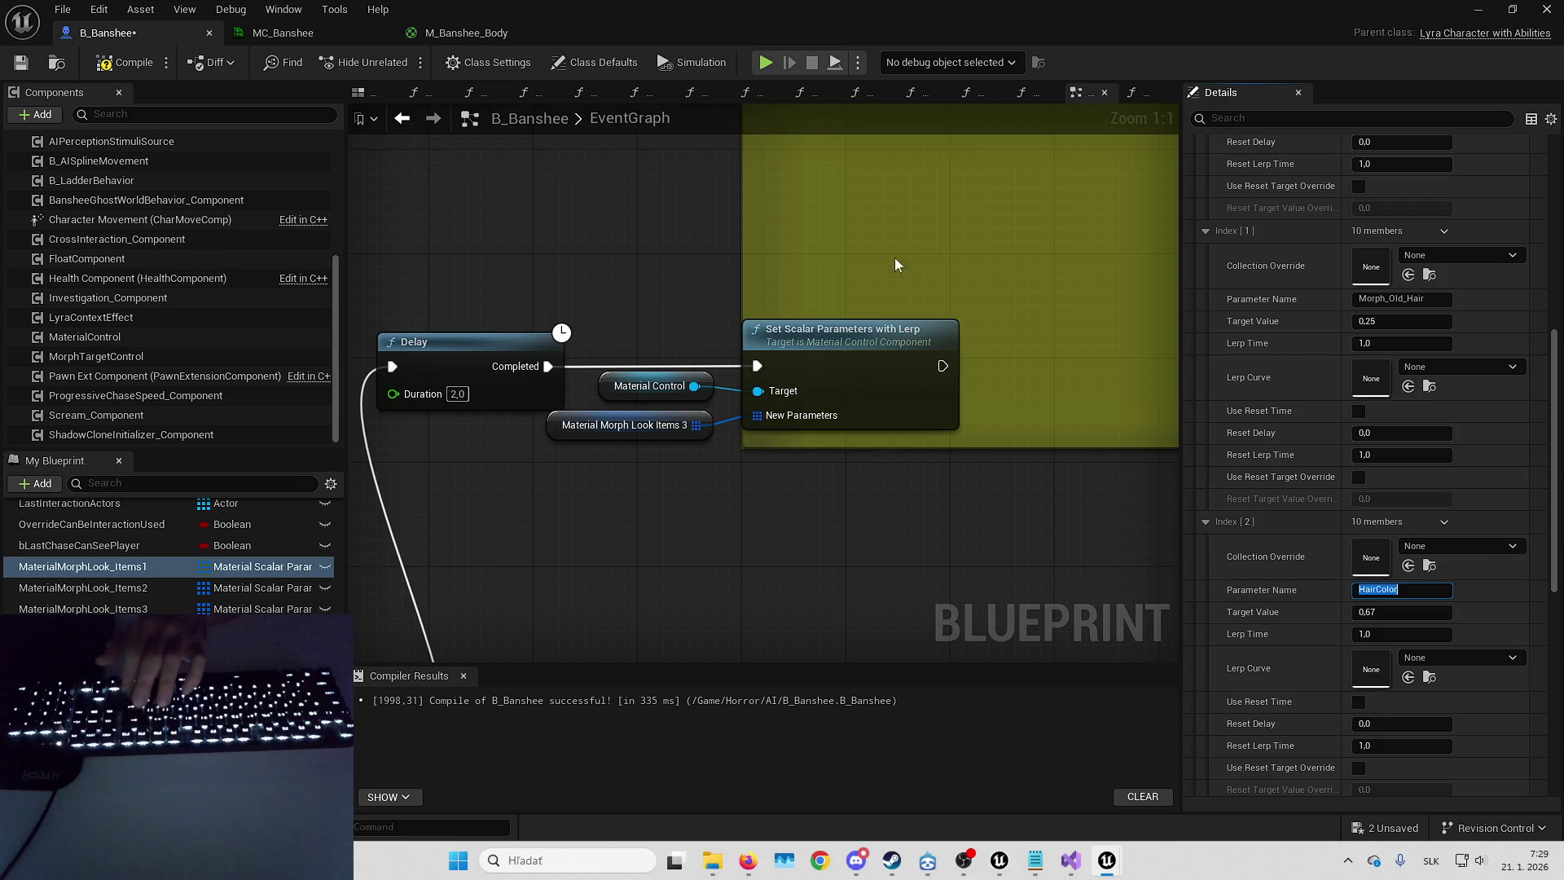
- After checking names in MC_Banshee, set Morph_Veins and Morph_Banshee, then select MaterialMorphLook_Items2
left_click(313, 36)
left_click(396, 33)
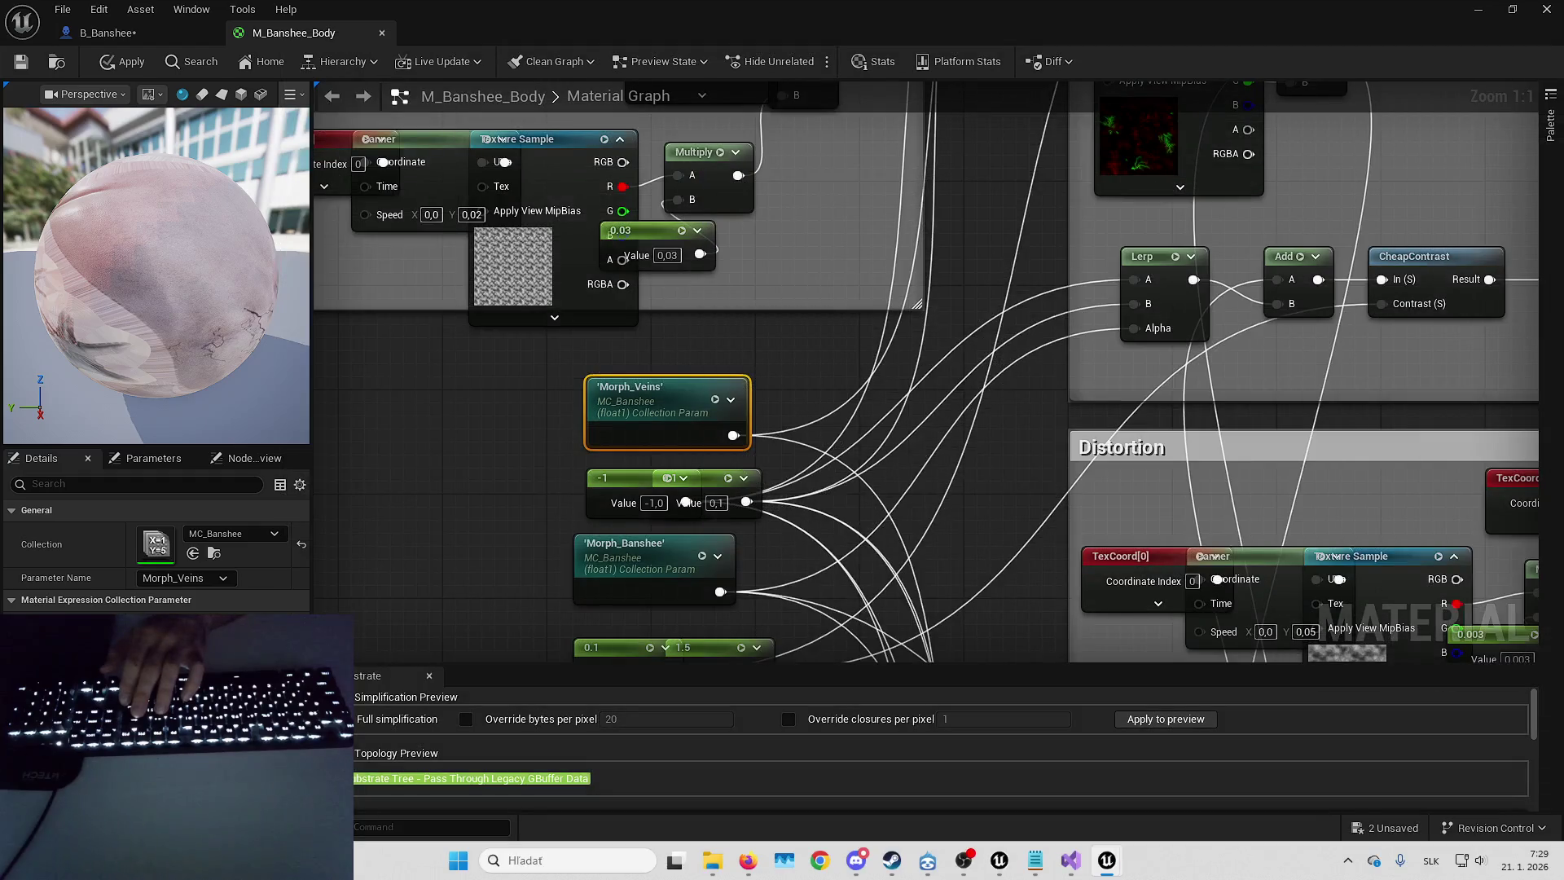
left_click(130, 32)
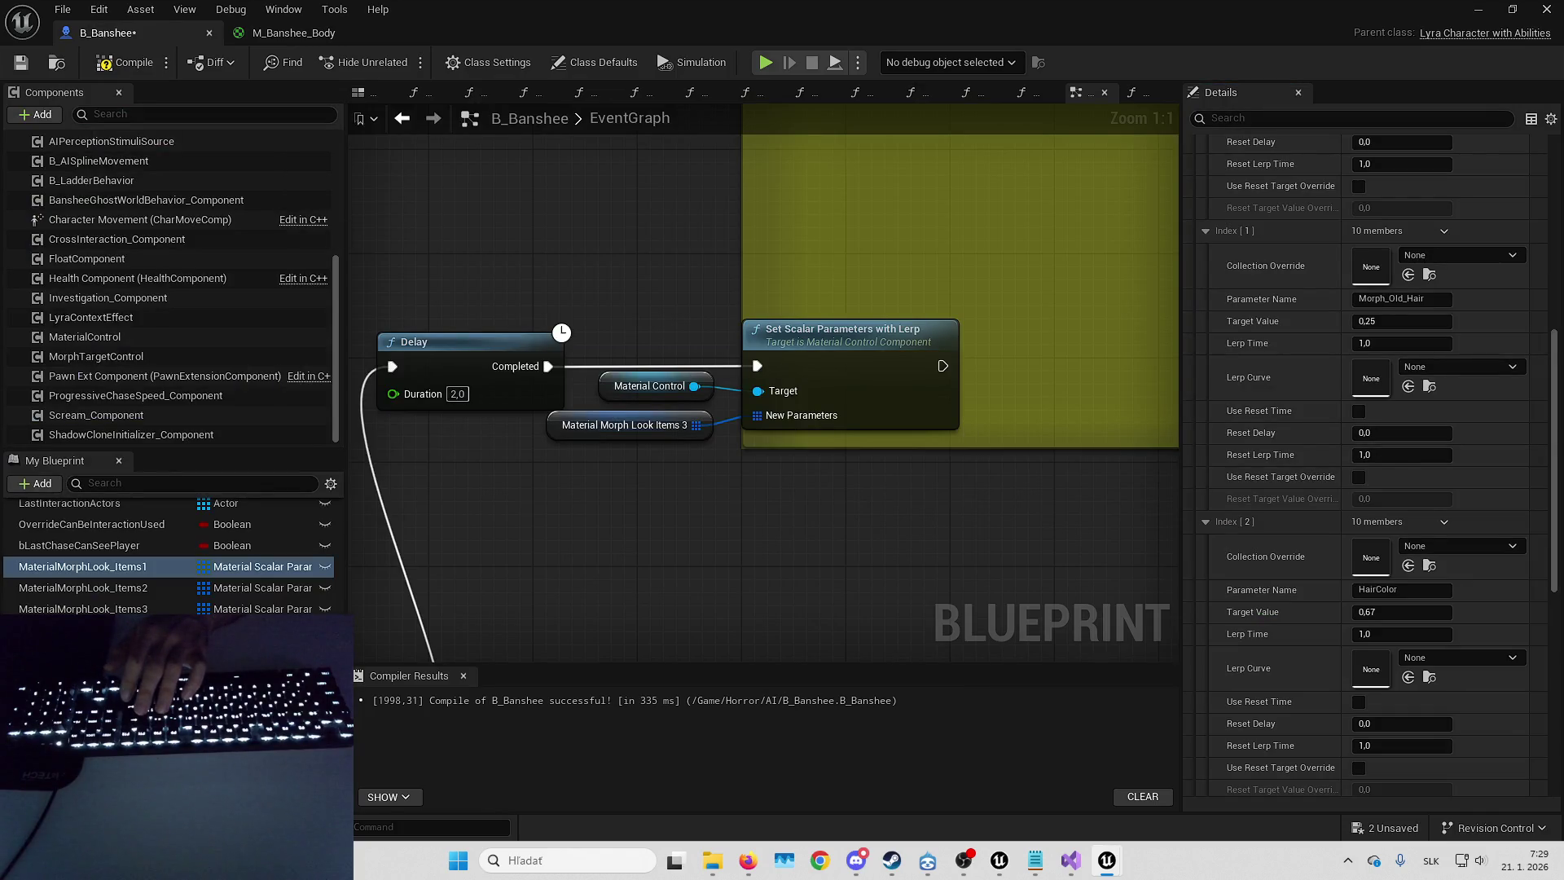
scroll(1389, 582, "down", 5)
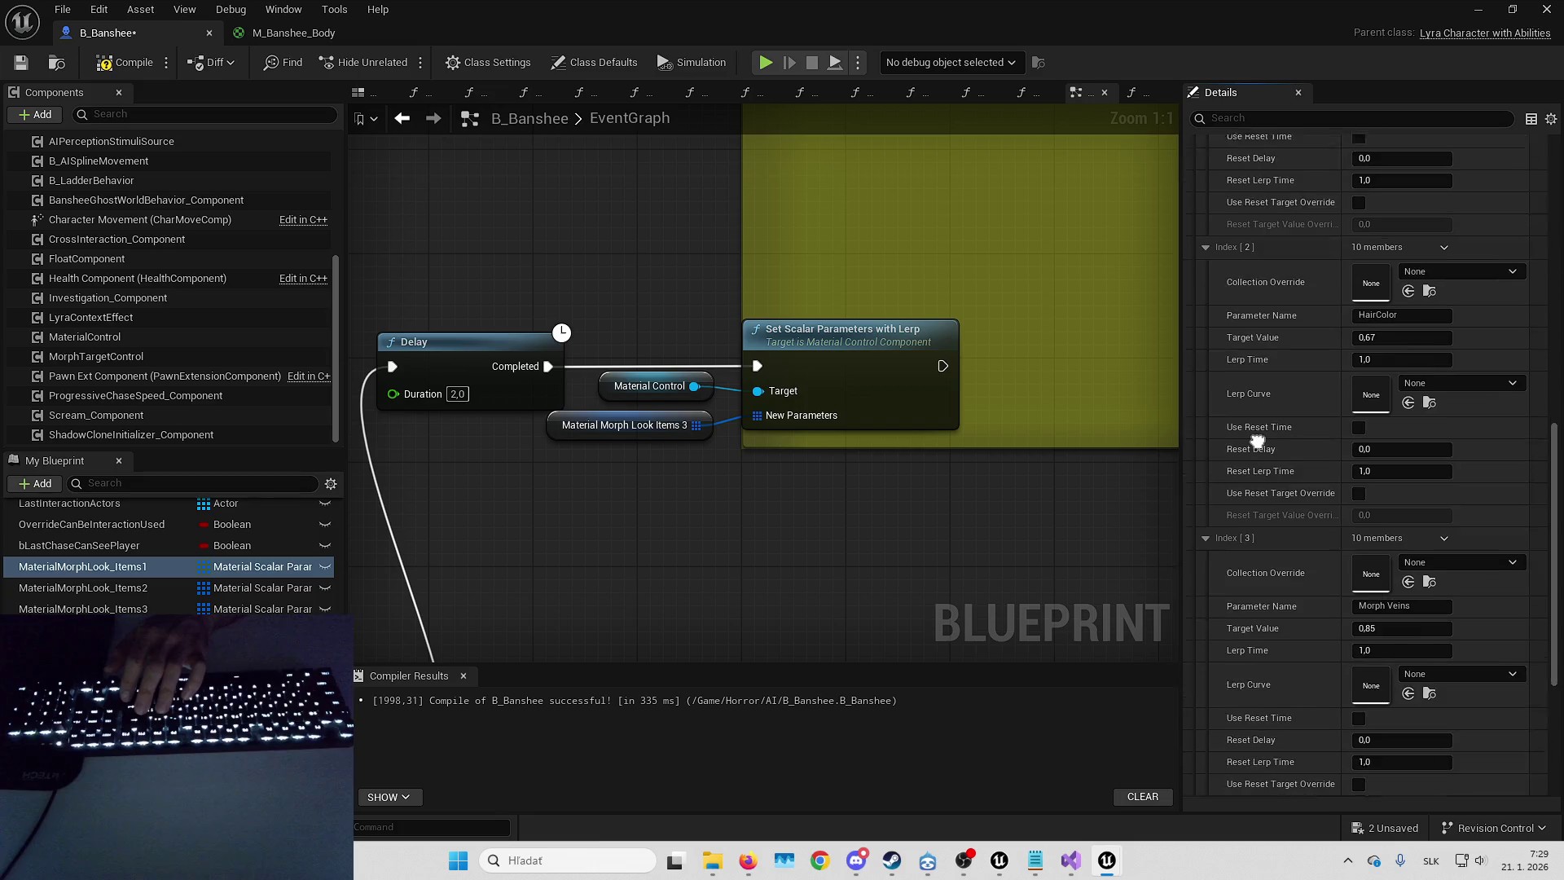
left_click(1389, 585)
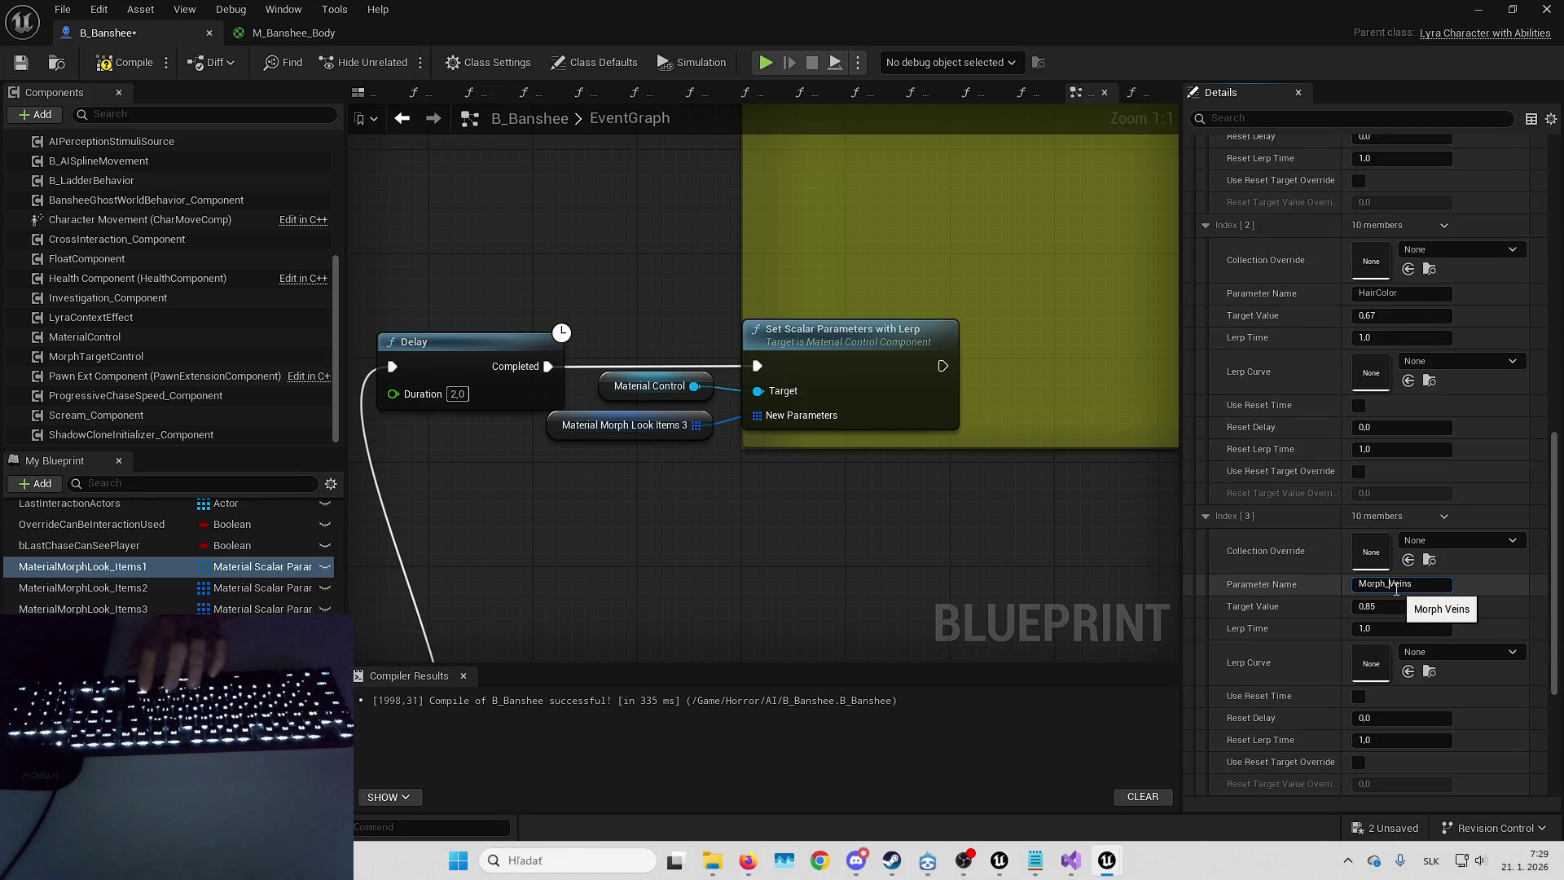
scroll(1396, 588, "down", 3)
left_click(1395, 689)
type("Morph_Banshee")
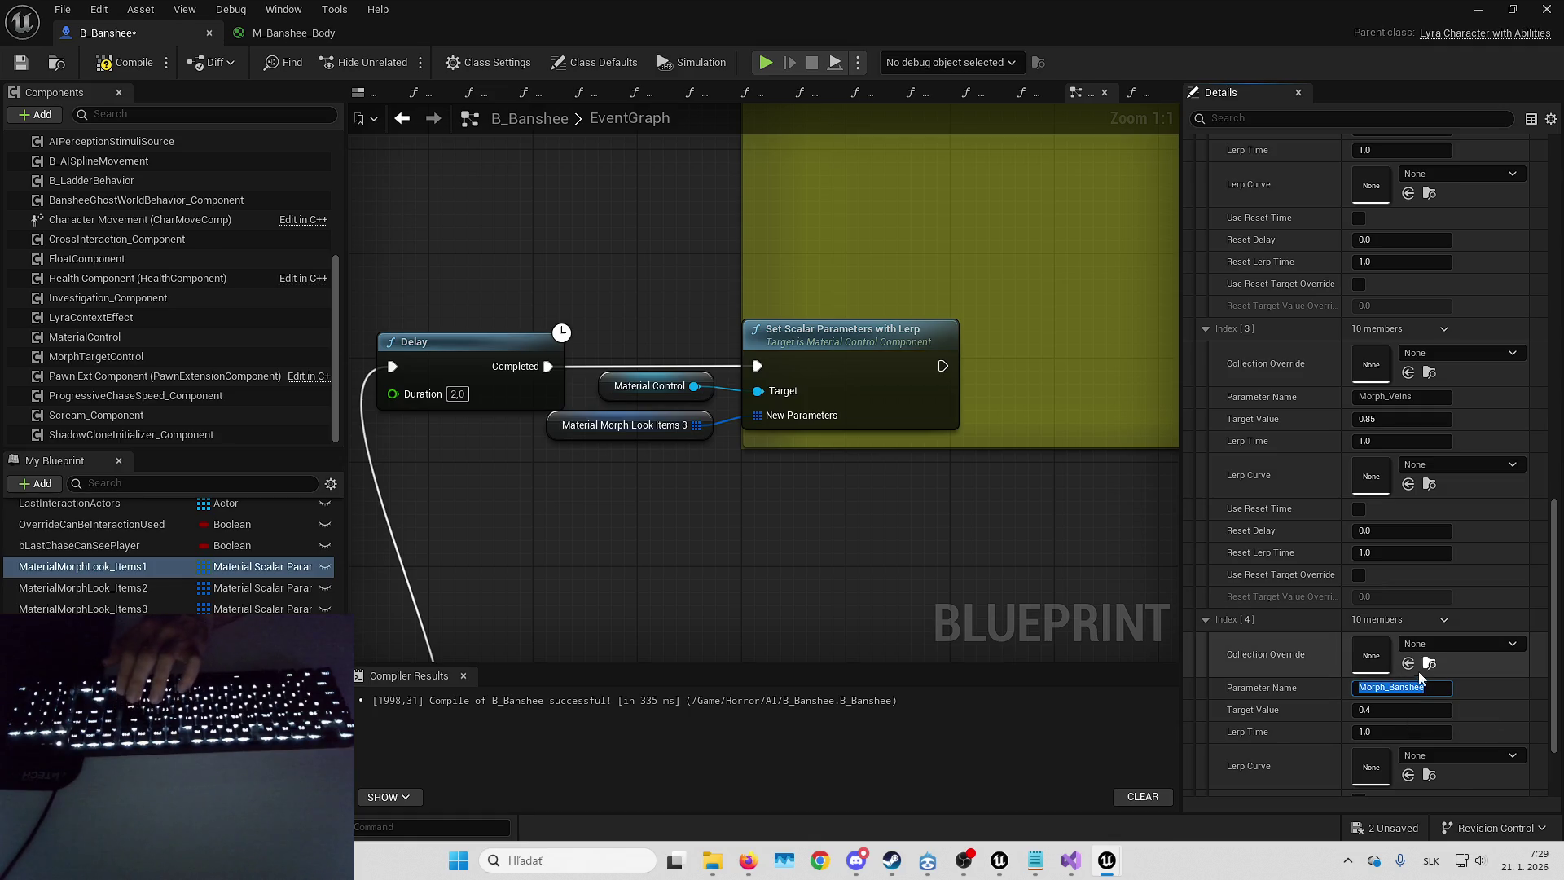
scroll(1381, 665, "down", 2)
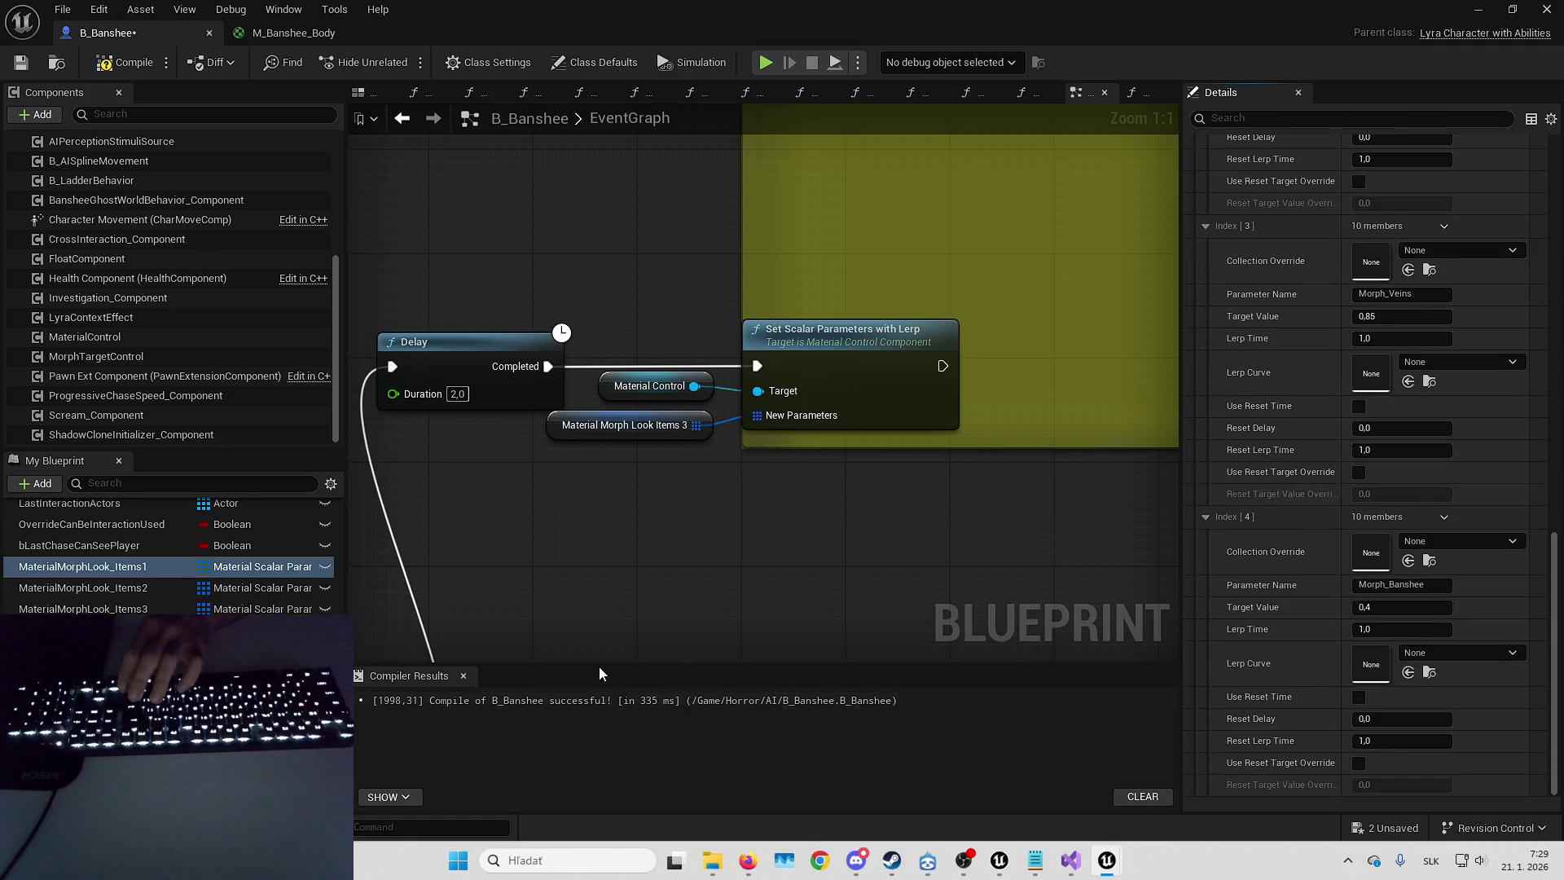
left_click(105, 592)
left_click(1316, 436)
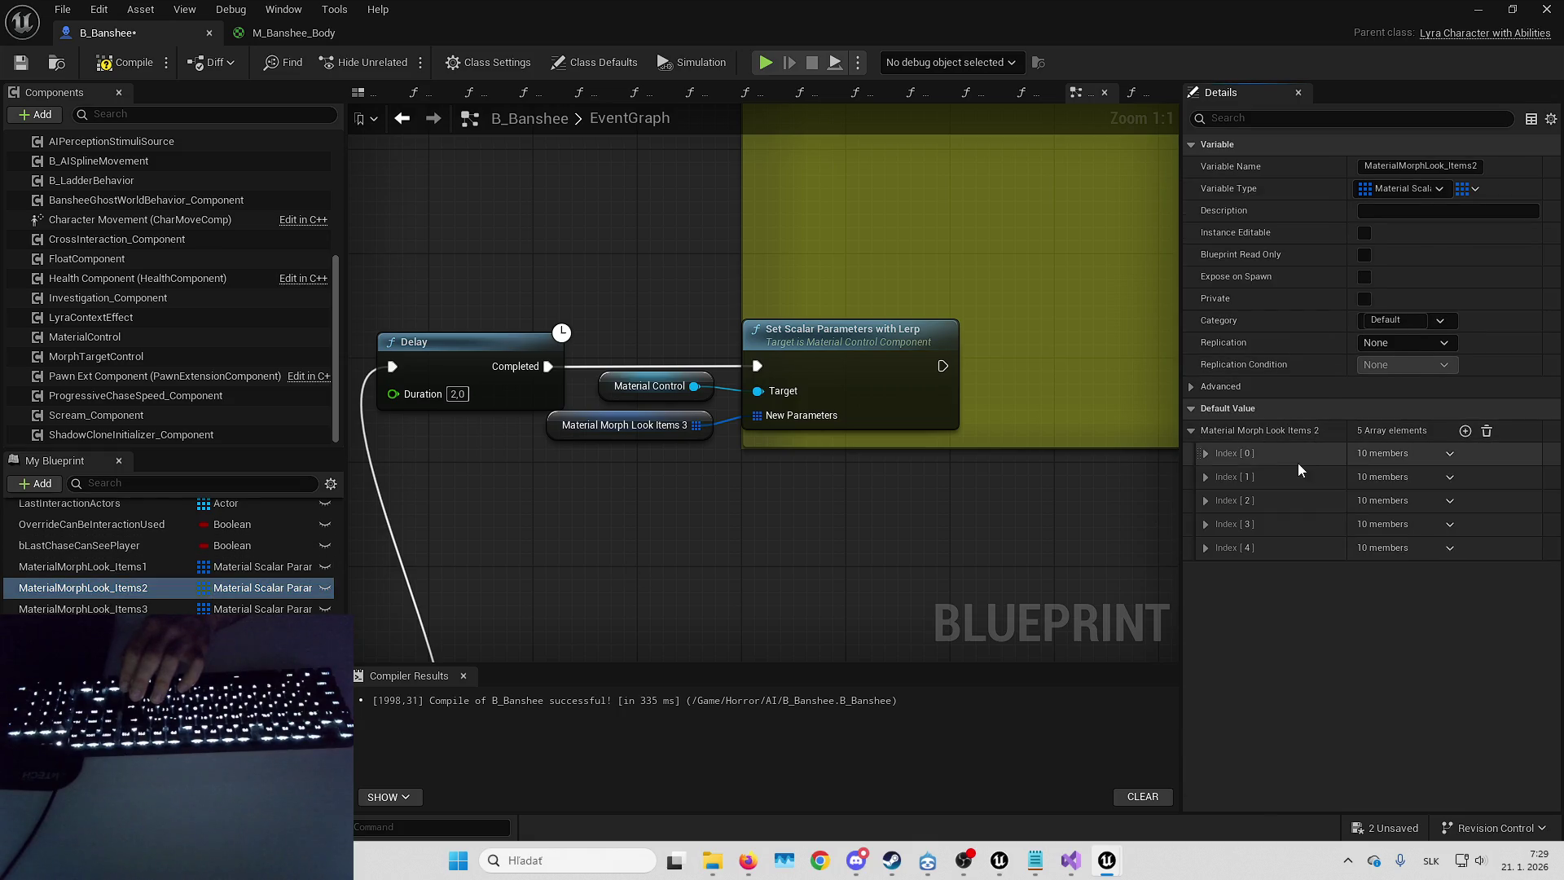
- Rename Items2's first parameter to Morph_Young_Hair
left_click(1190, 430)
left_click(1191, 430, "shift")
left_click(1392, 521)
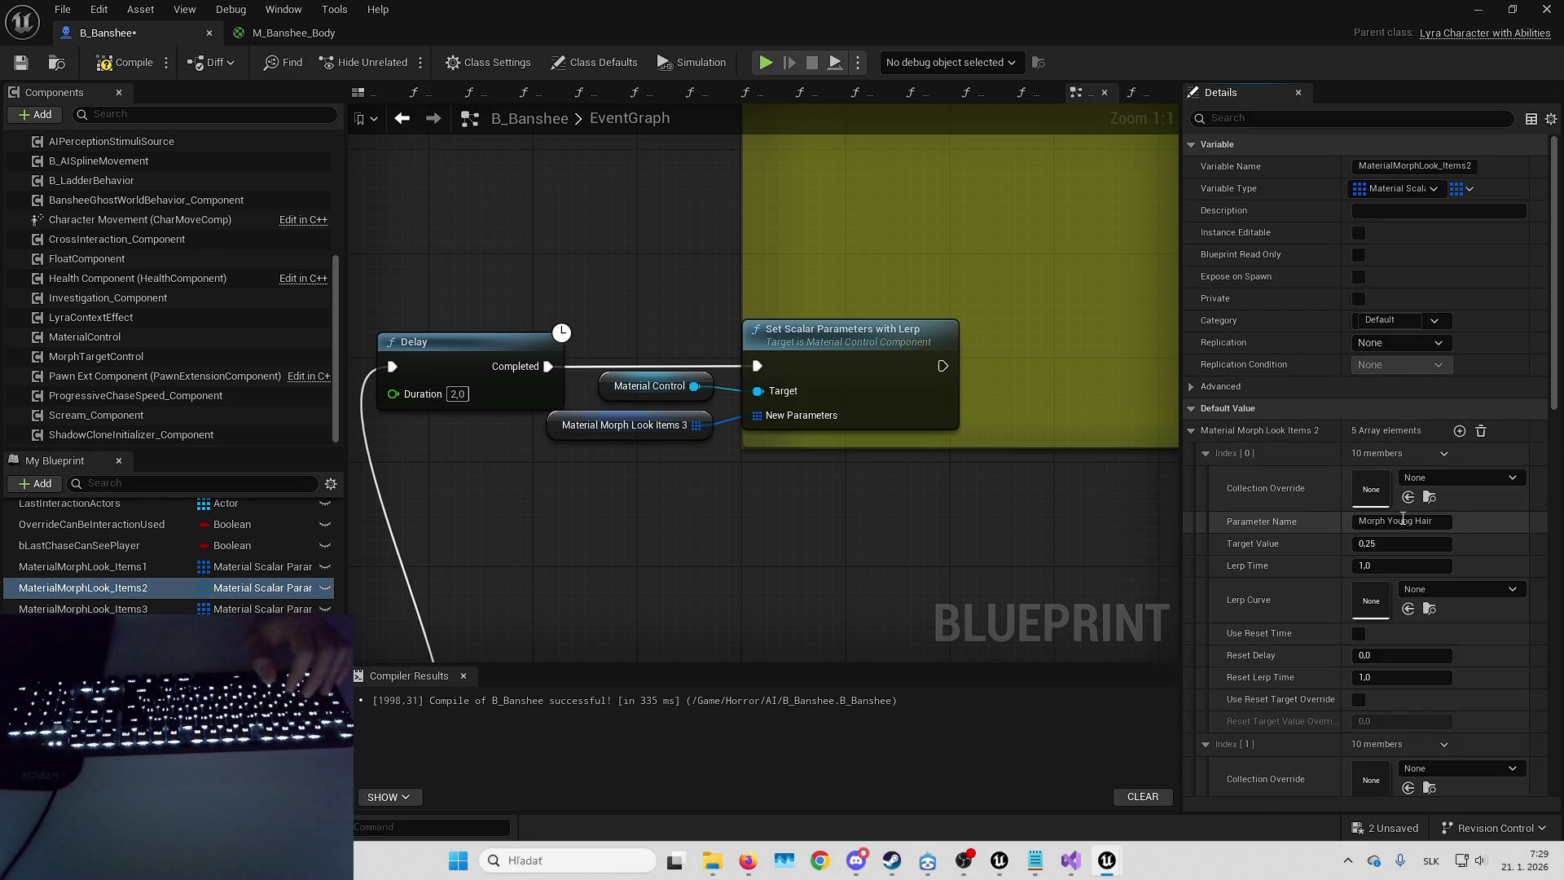
double_click(1389, 521)
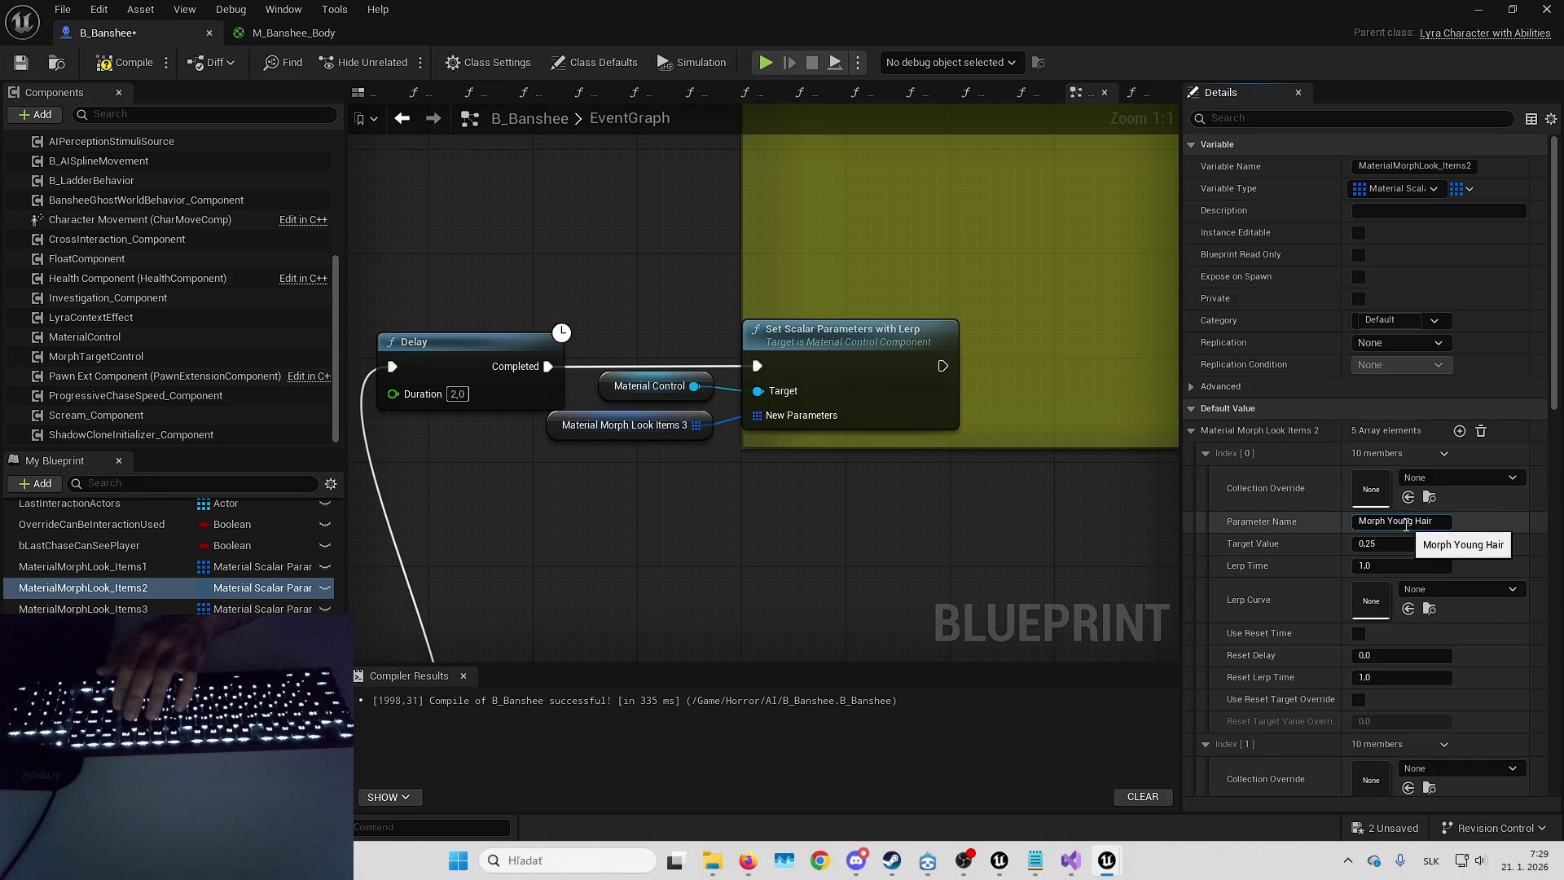
type("_")
key("Right")
key("Right")
key("Right")
key("Delete")
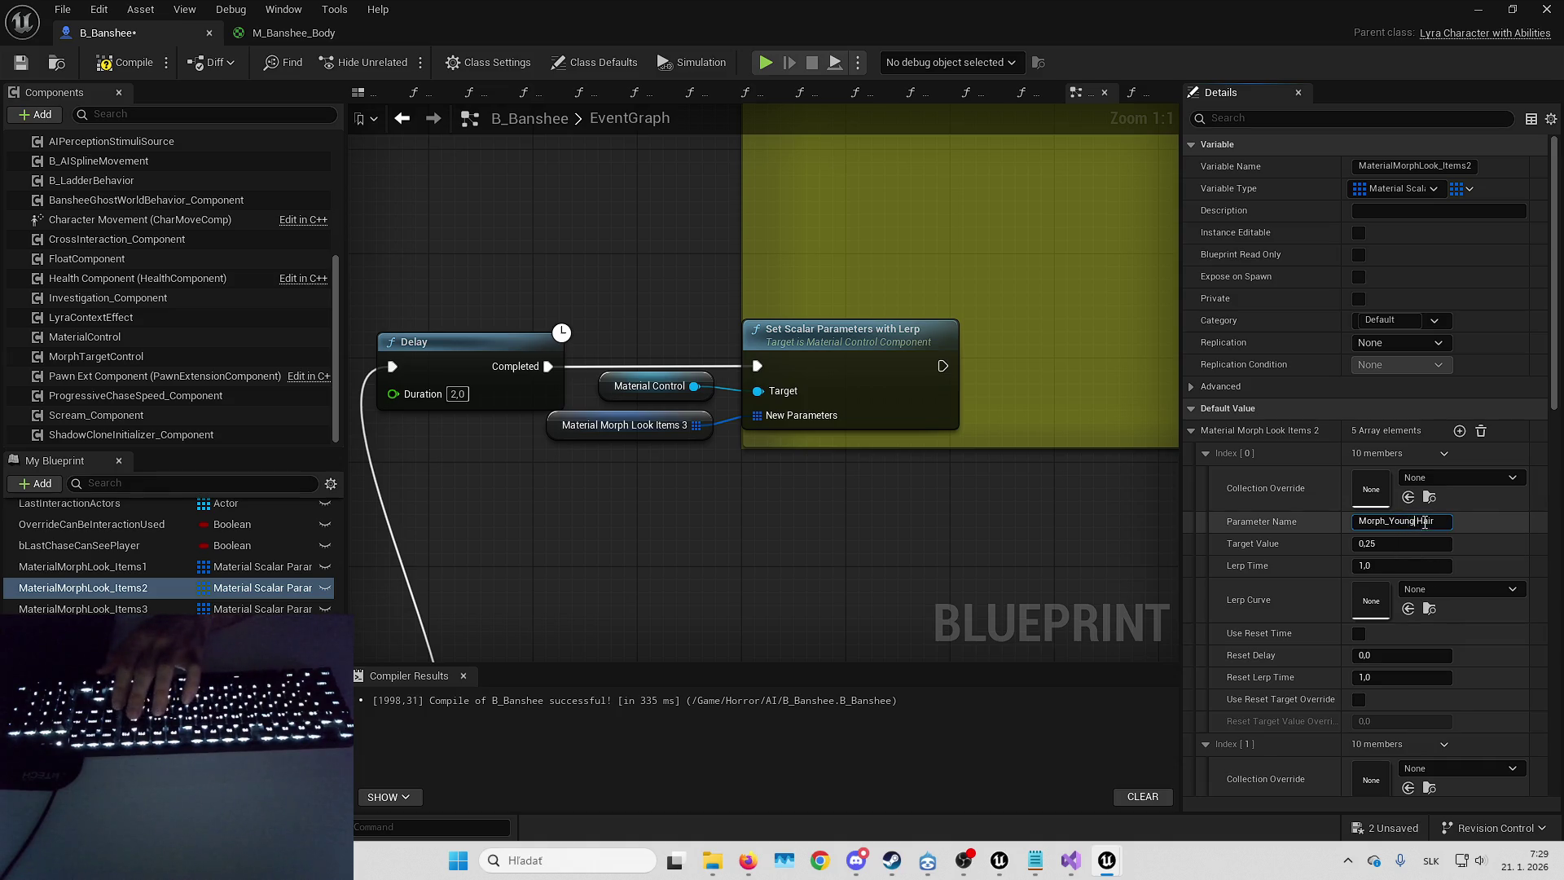
type("_")
key("Return")
- Fix the next parameter names to Morph_Old_Hair and Morph_Veins
scroll(1385, 488, "down", 3)
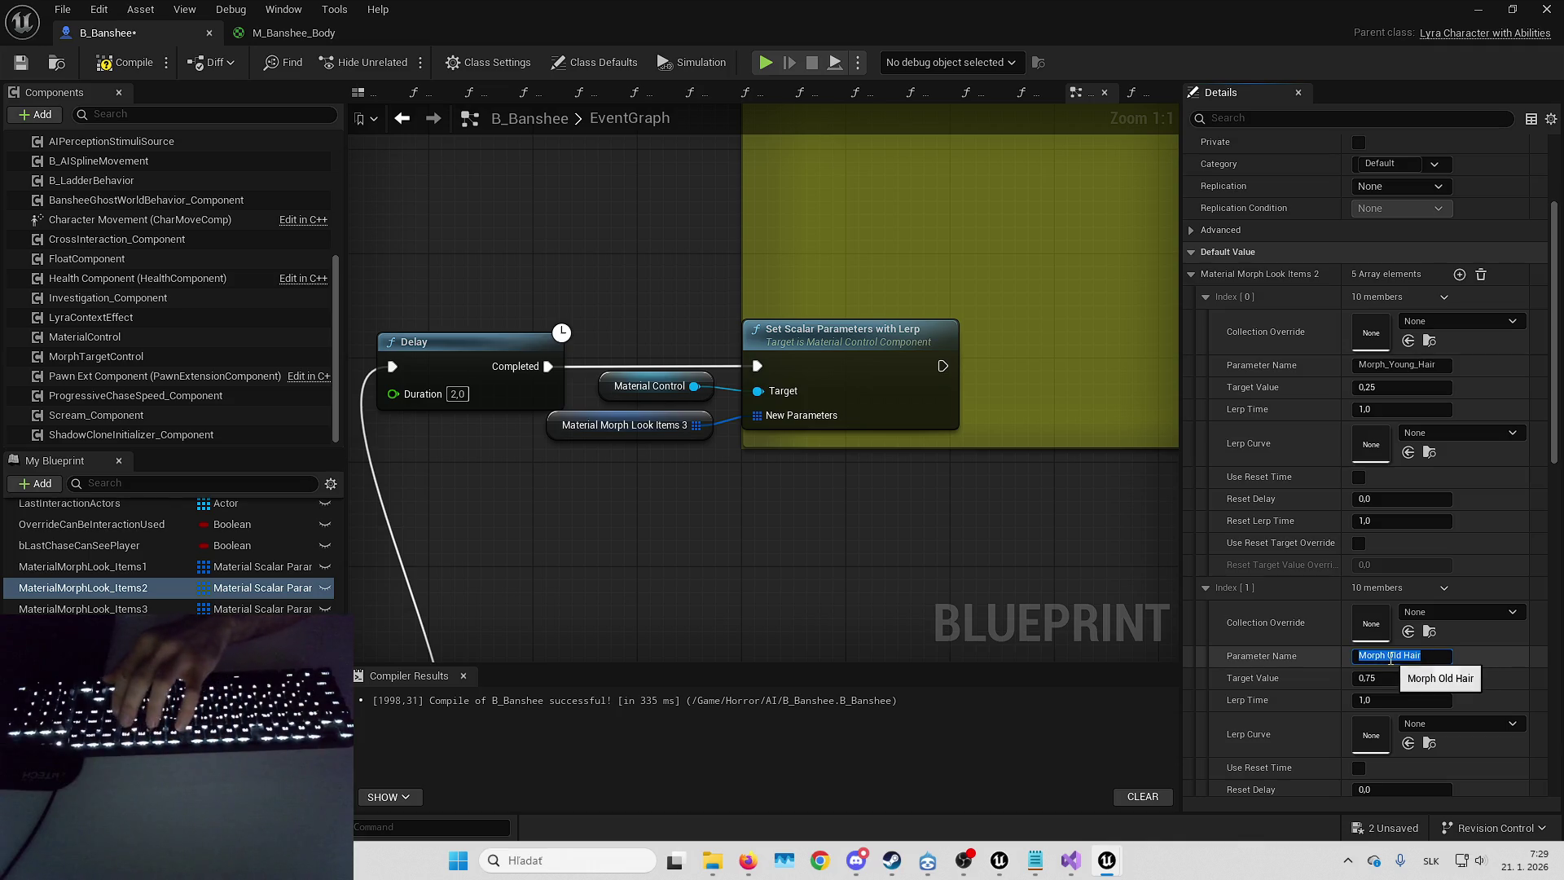
key("BackSpace")
type("_")
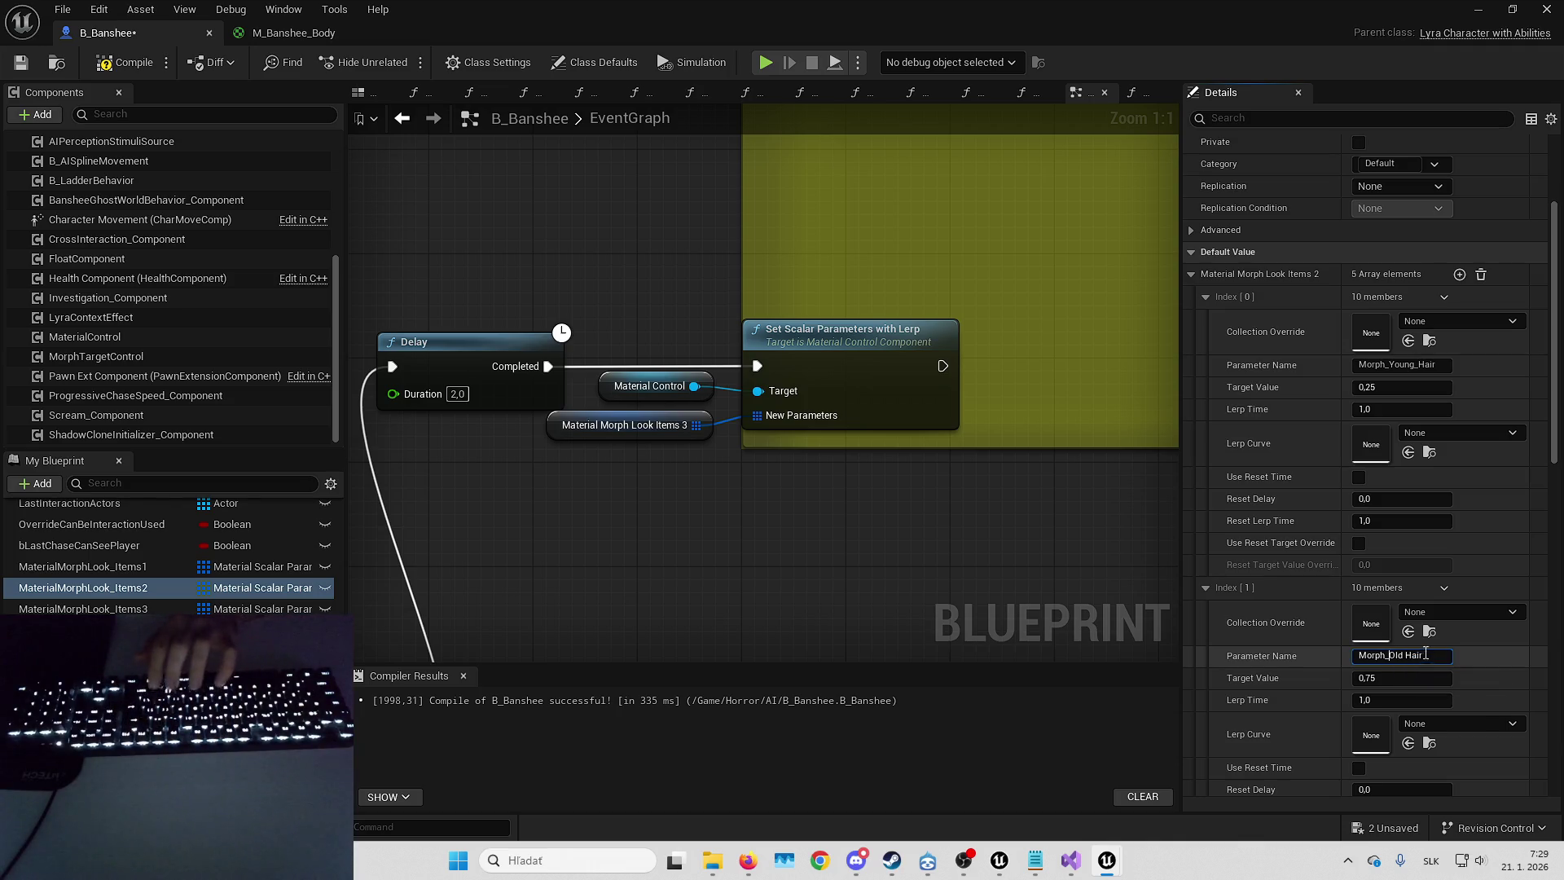
key("Left")
key("Left")
key("Left")
key("BackSpace")
type("_")
key("Return")
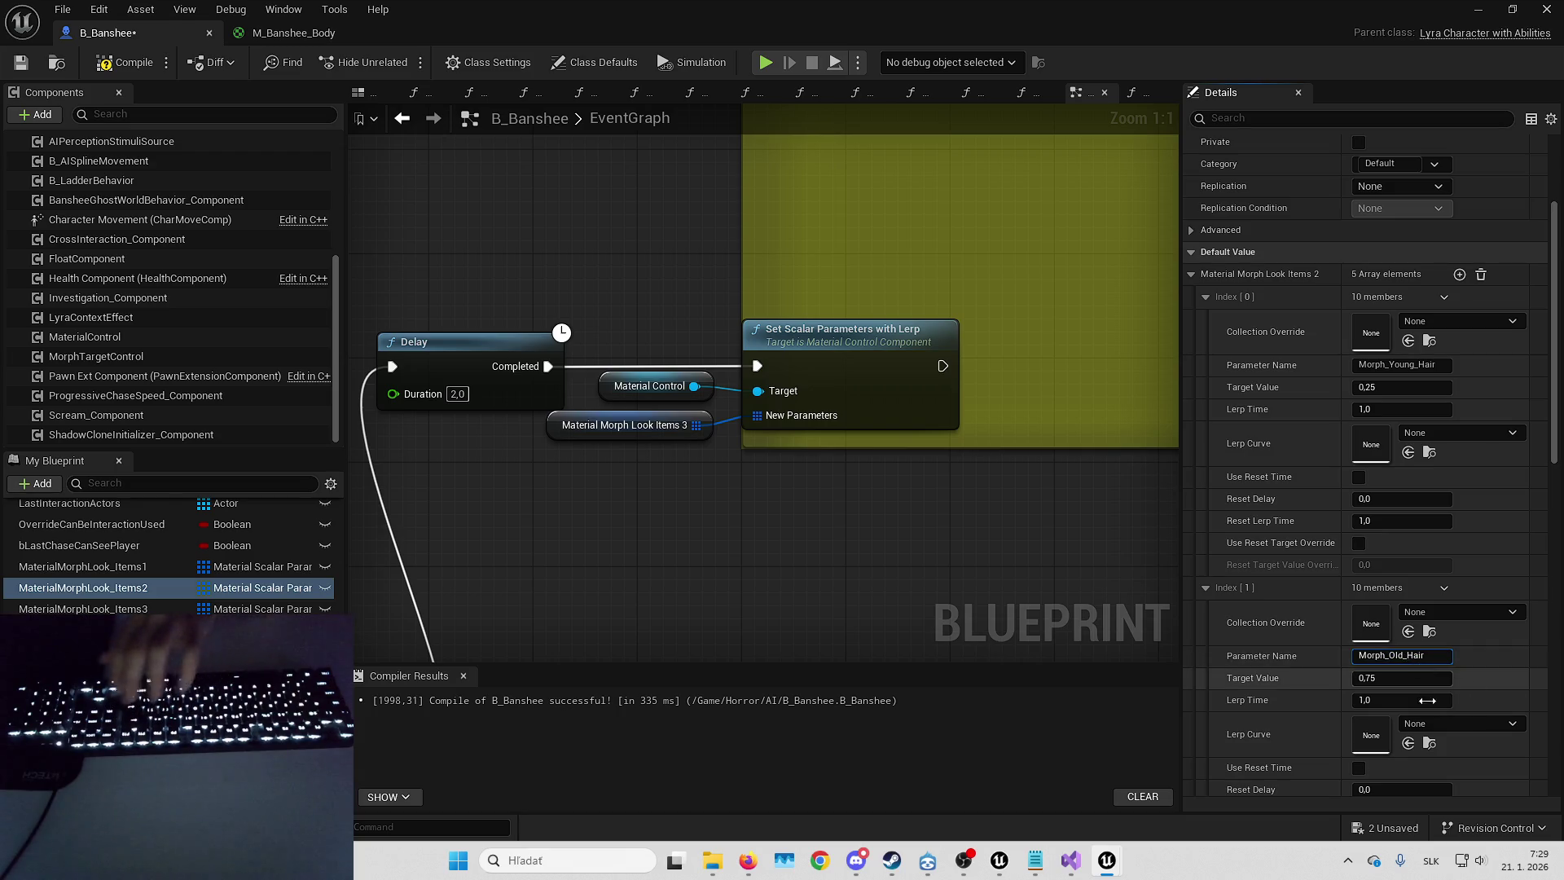
scroll(1420, 670, "down", 3)
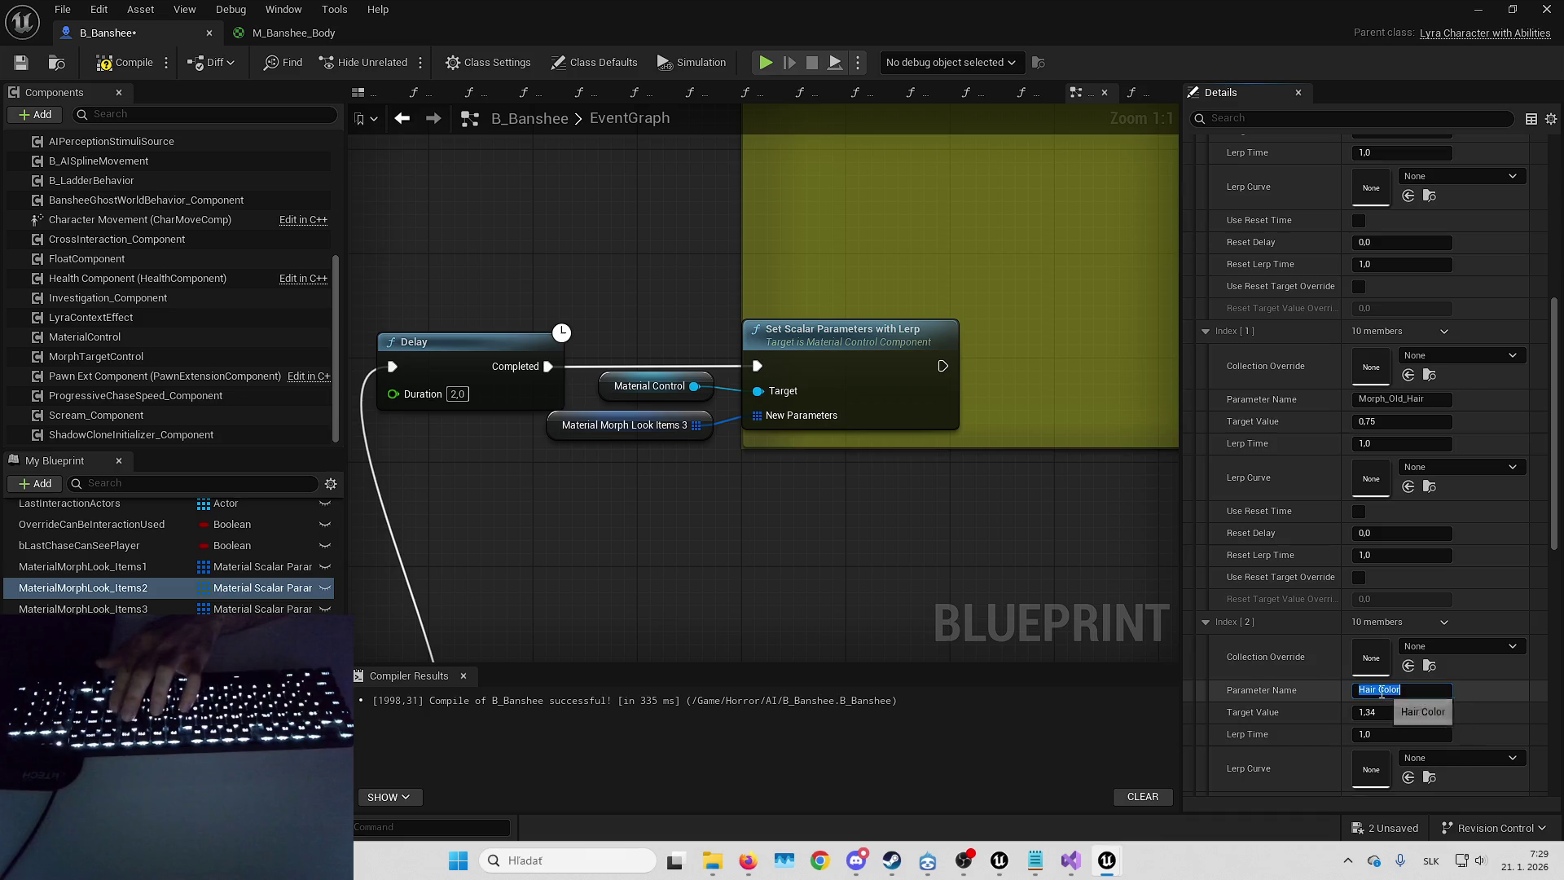
scroll(1388, 692, "down", 5)
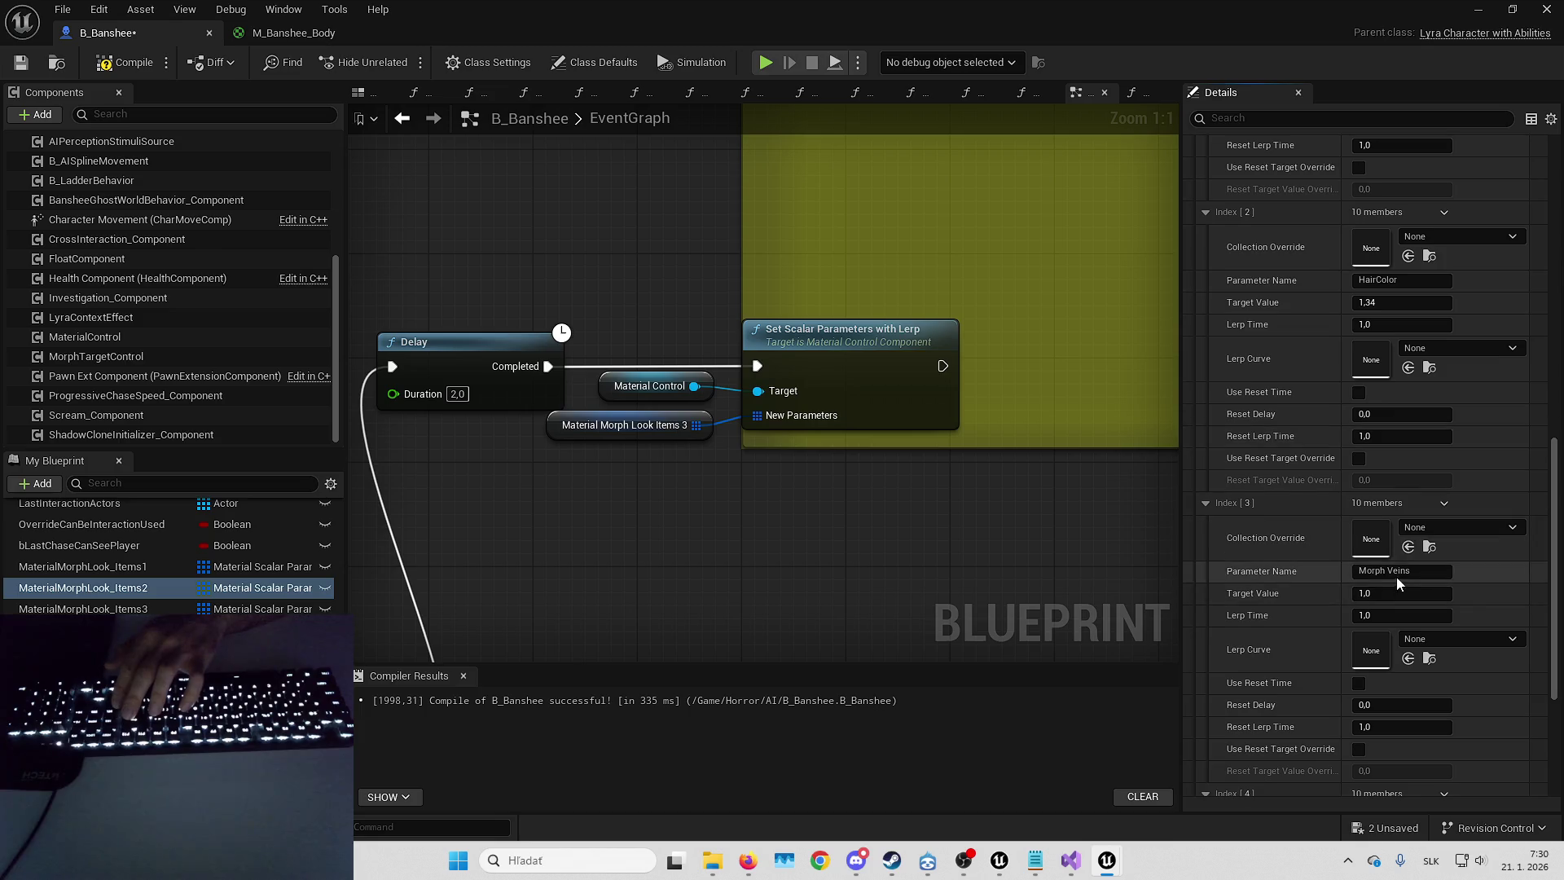
key("Return")
- Set the last parameter name to Morph_Banshee, compile B_Banshee, and select MaterialMorphLook_Items3
scroll(1368, 619, "down", 2)
scroll(1369, 553, "down", 1)
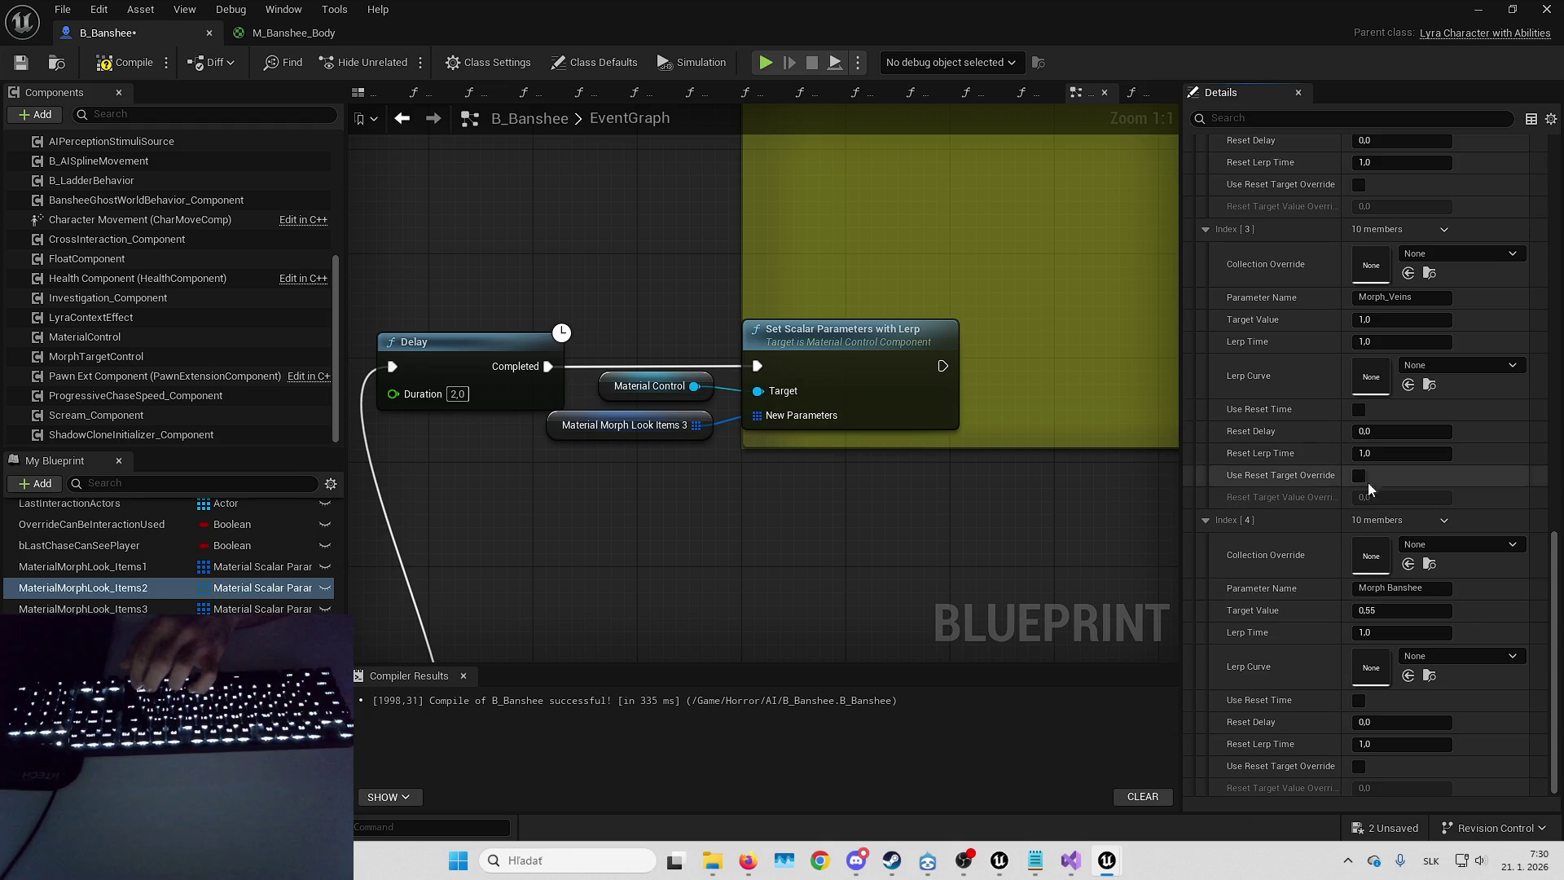
type("MorphBanshee")
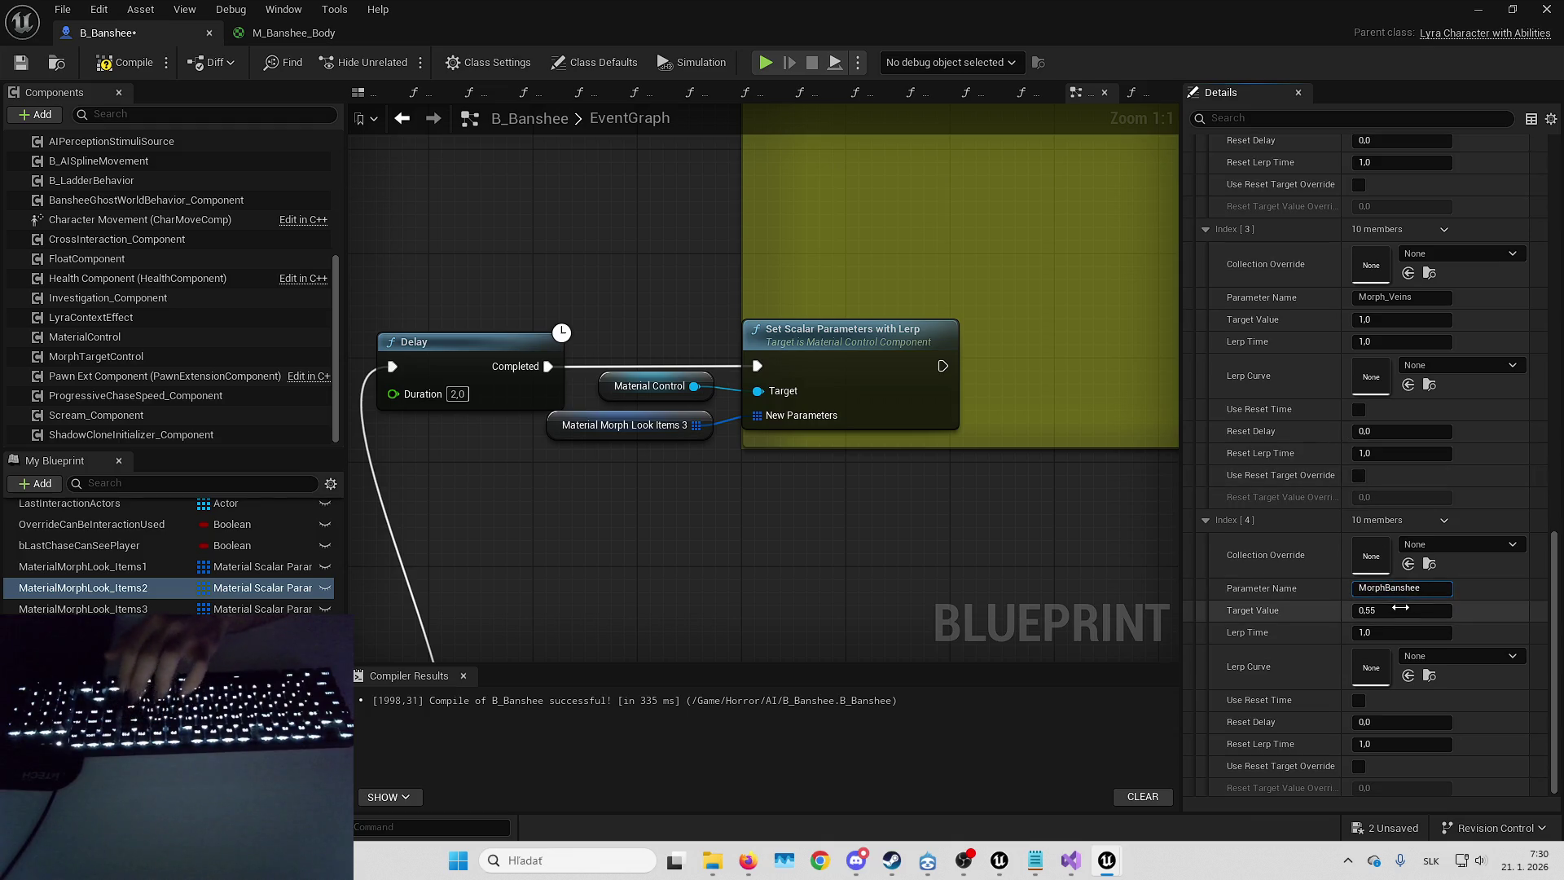
type("_")
key("Return")
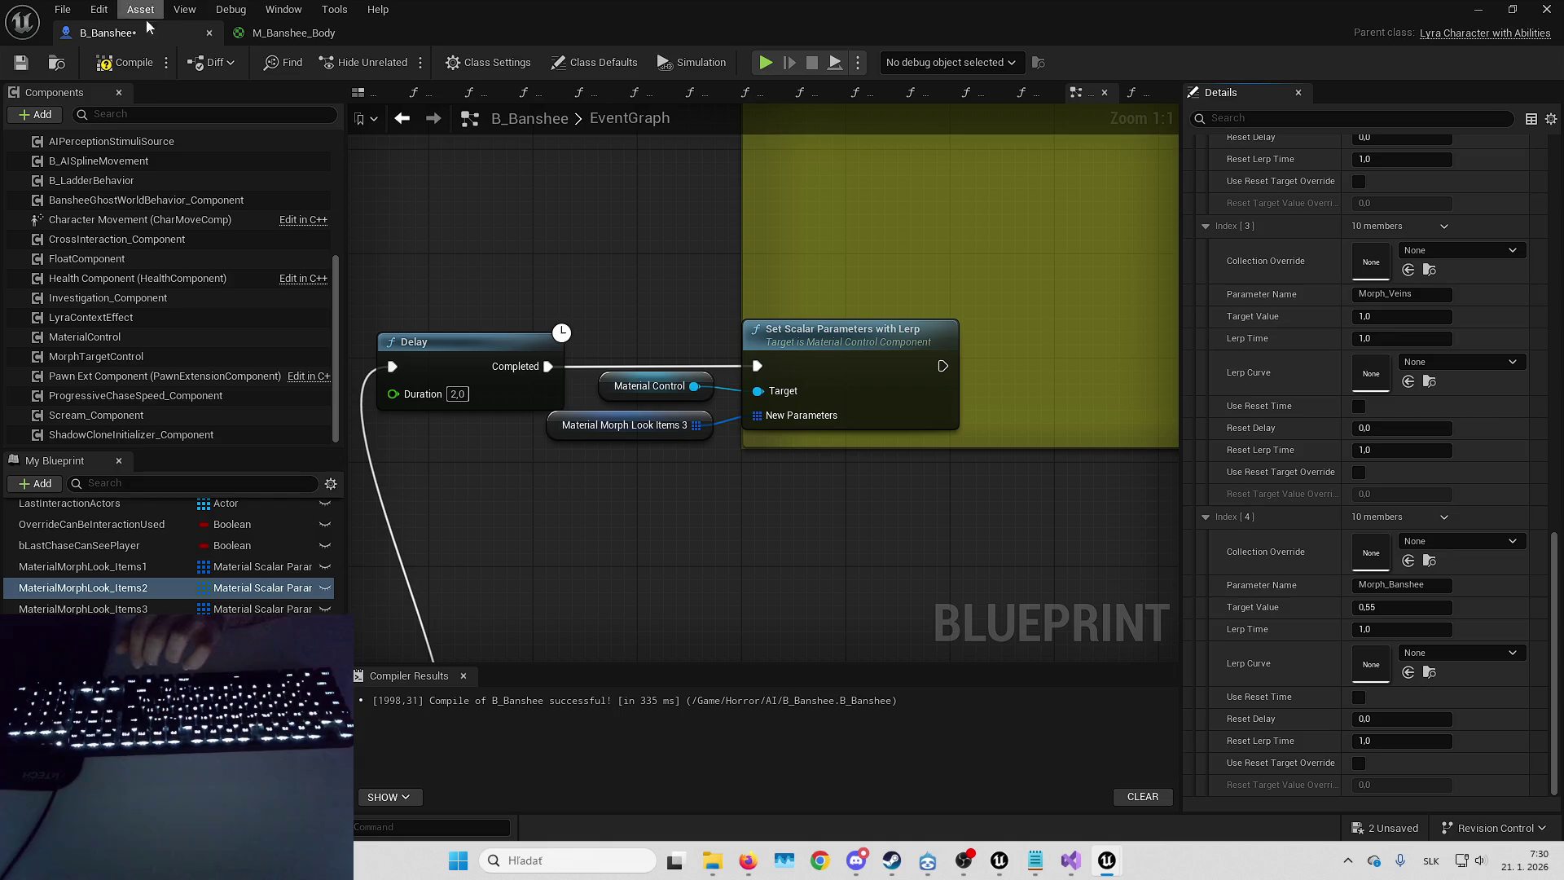
left_click(122, 63)
left_click(81, 609)
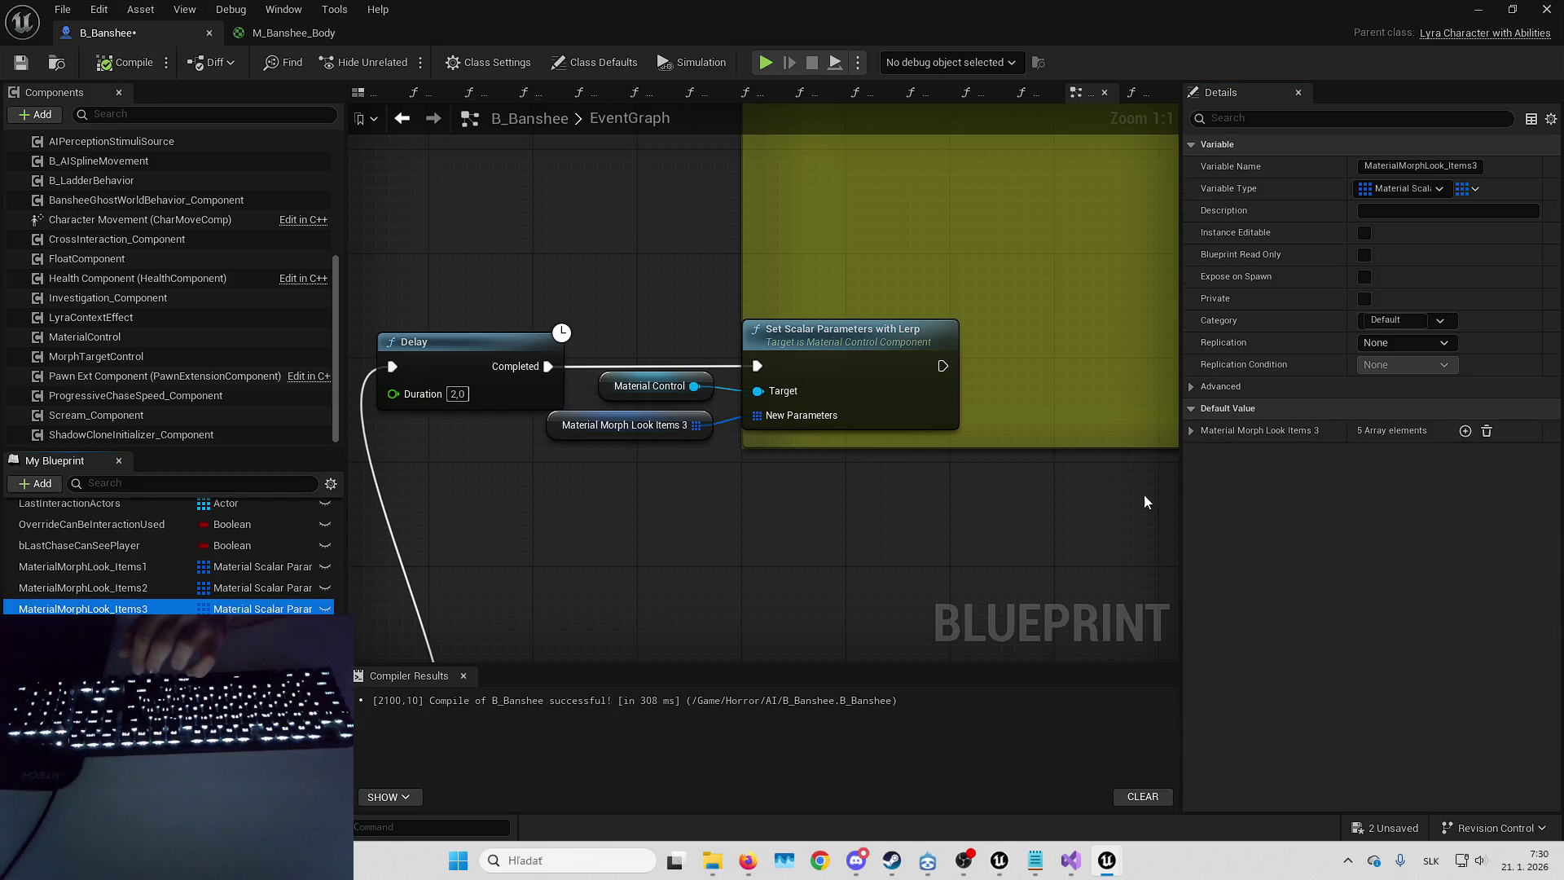
- Review the Items3 array entries, then bring up KillPlayerMaterialMorphParameters' five-element defaults
left_click(1192, 431)
scroll(1275, 529, "down", 6)
scroll(1272, 492, "down", 4)
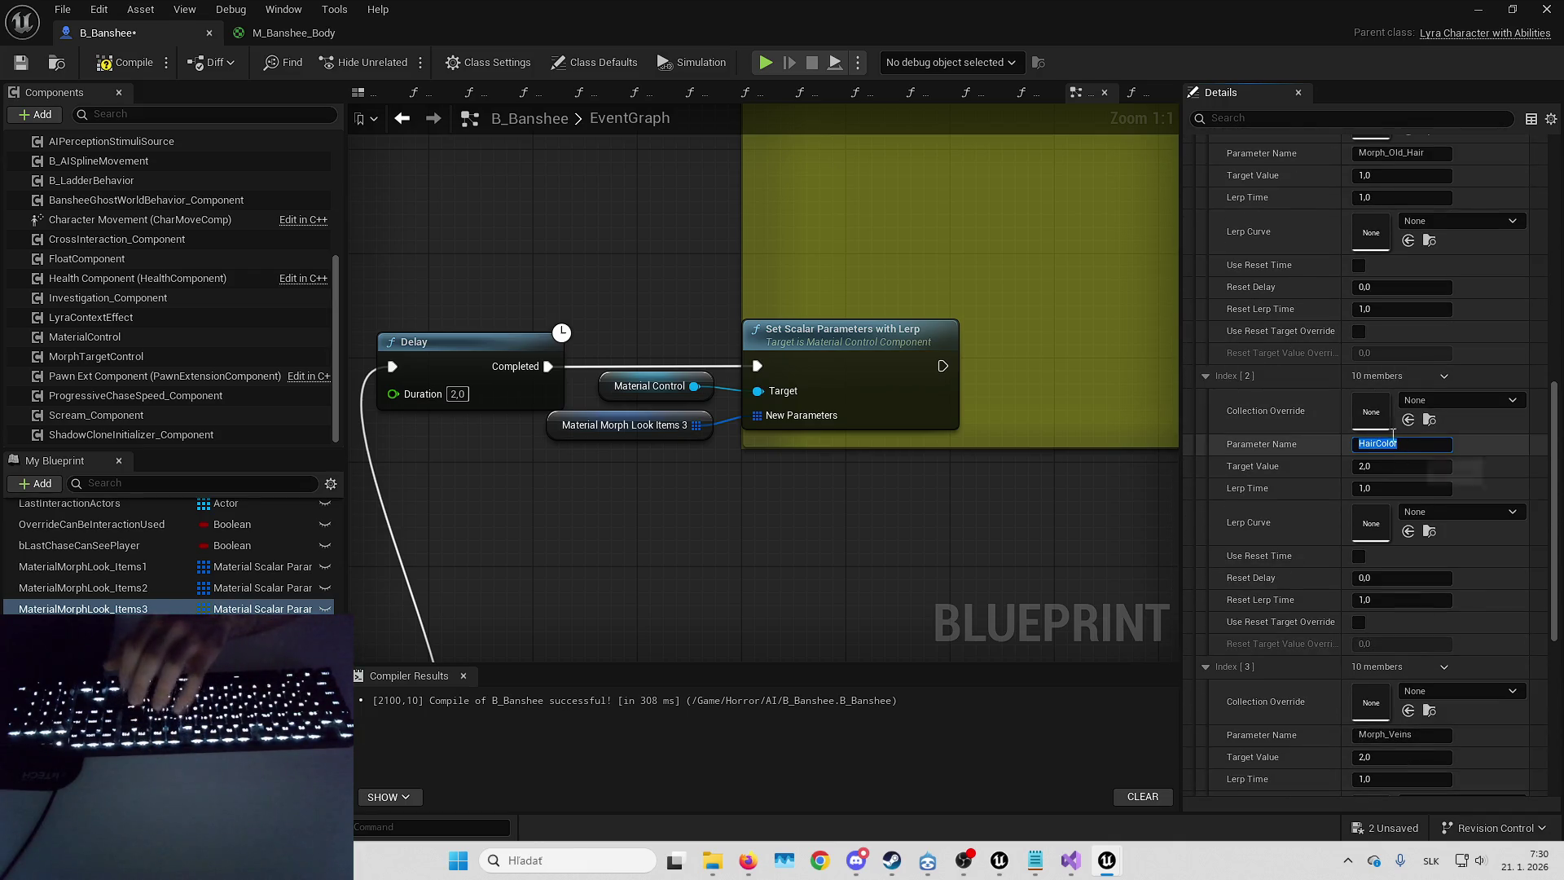
scroll(1304, 448, "down", 10)
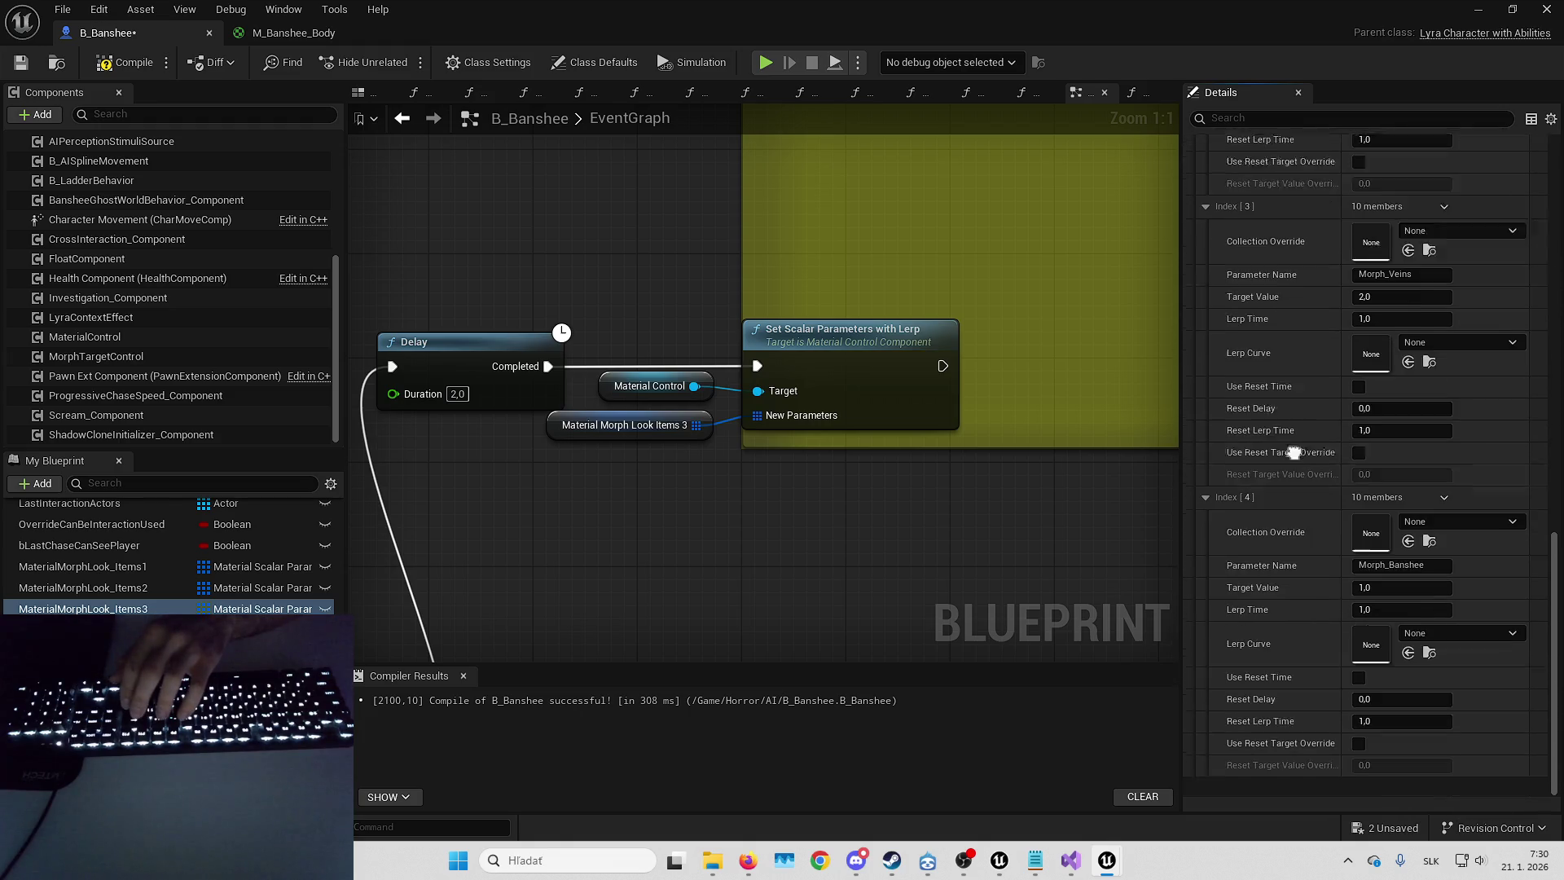
scroll(1293, 453, "down", 2)
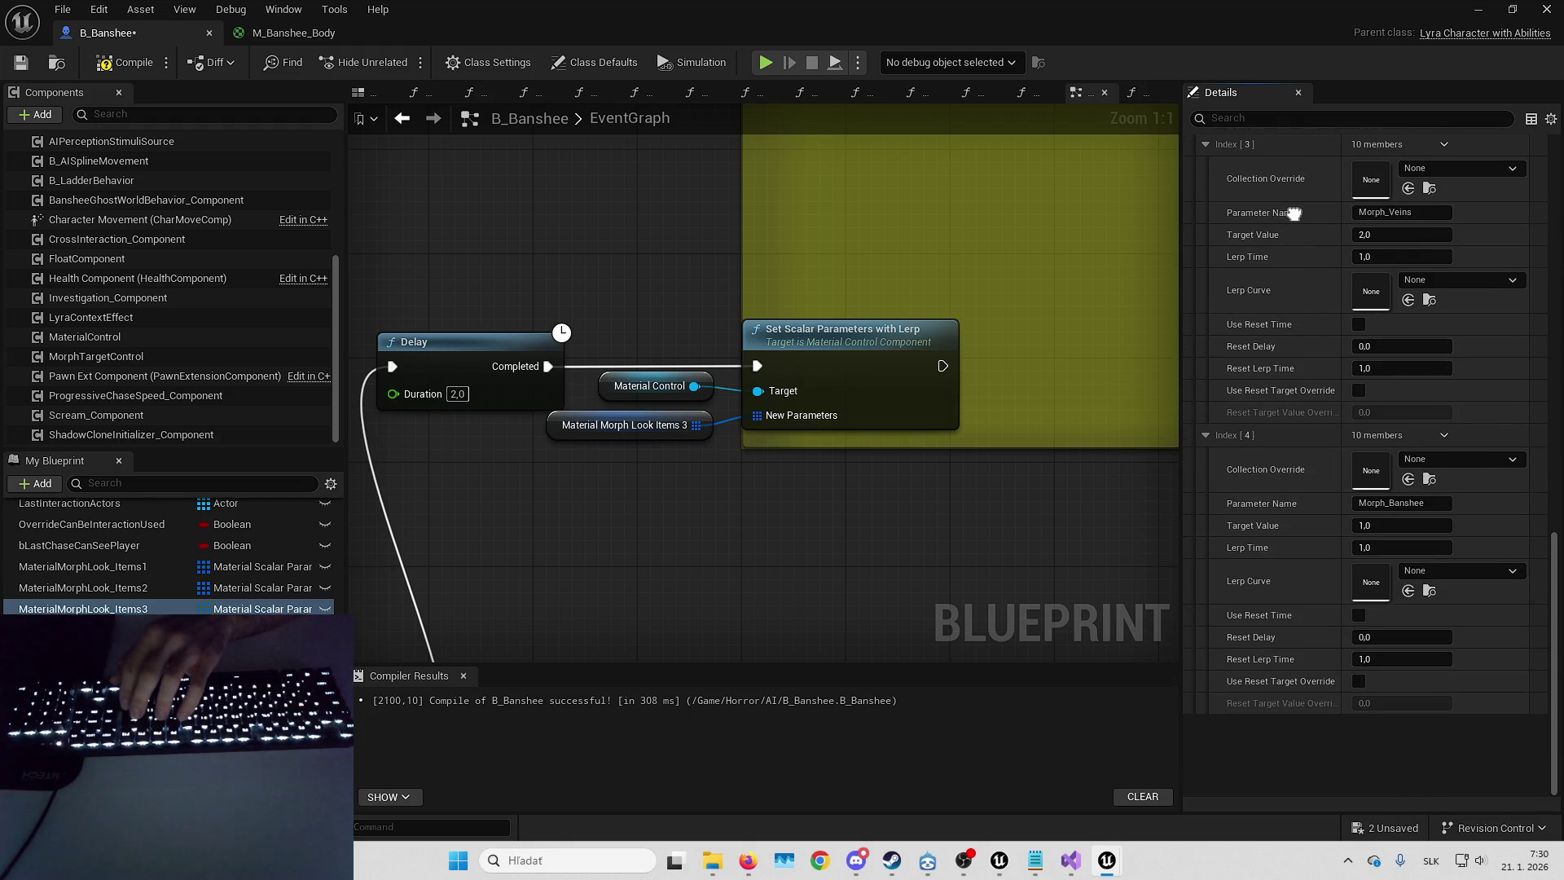
scroll(1293, 213, "up", 4)
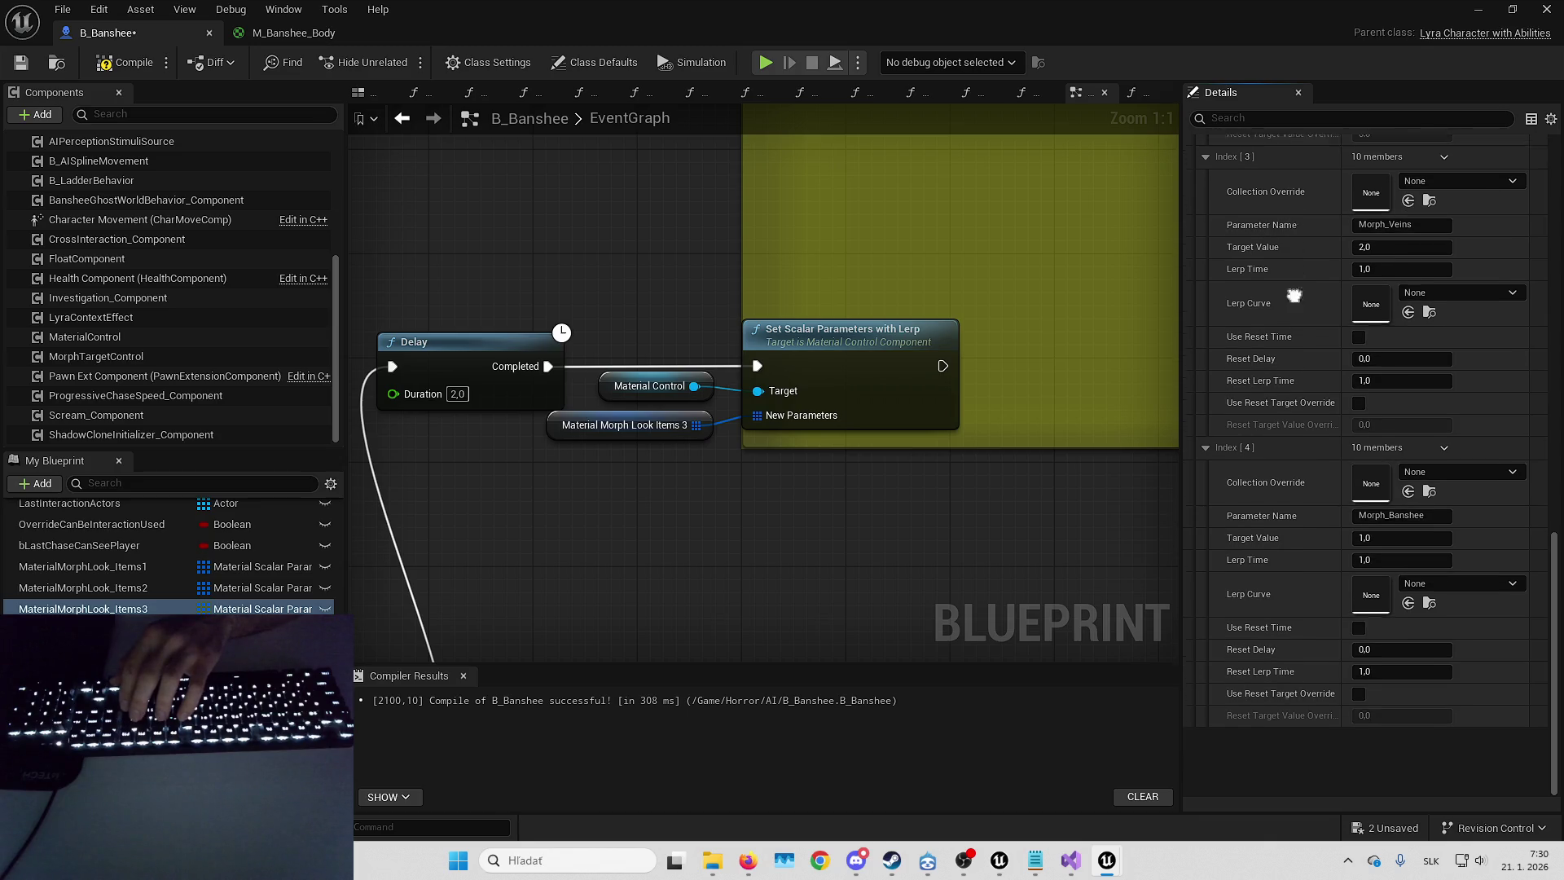
scroll(1298, 381, "up", 10)
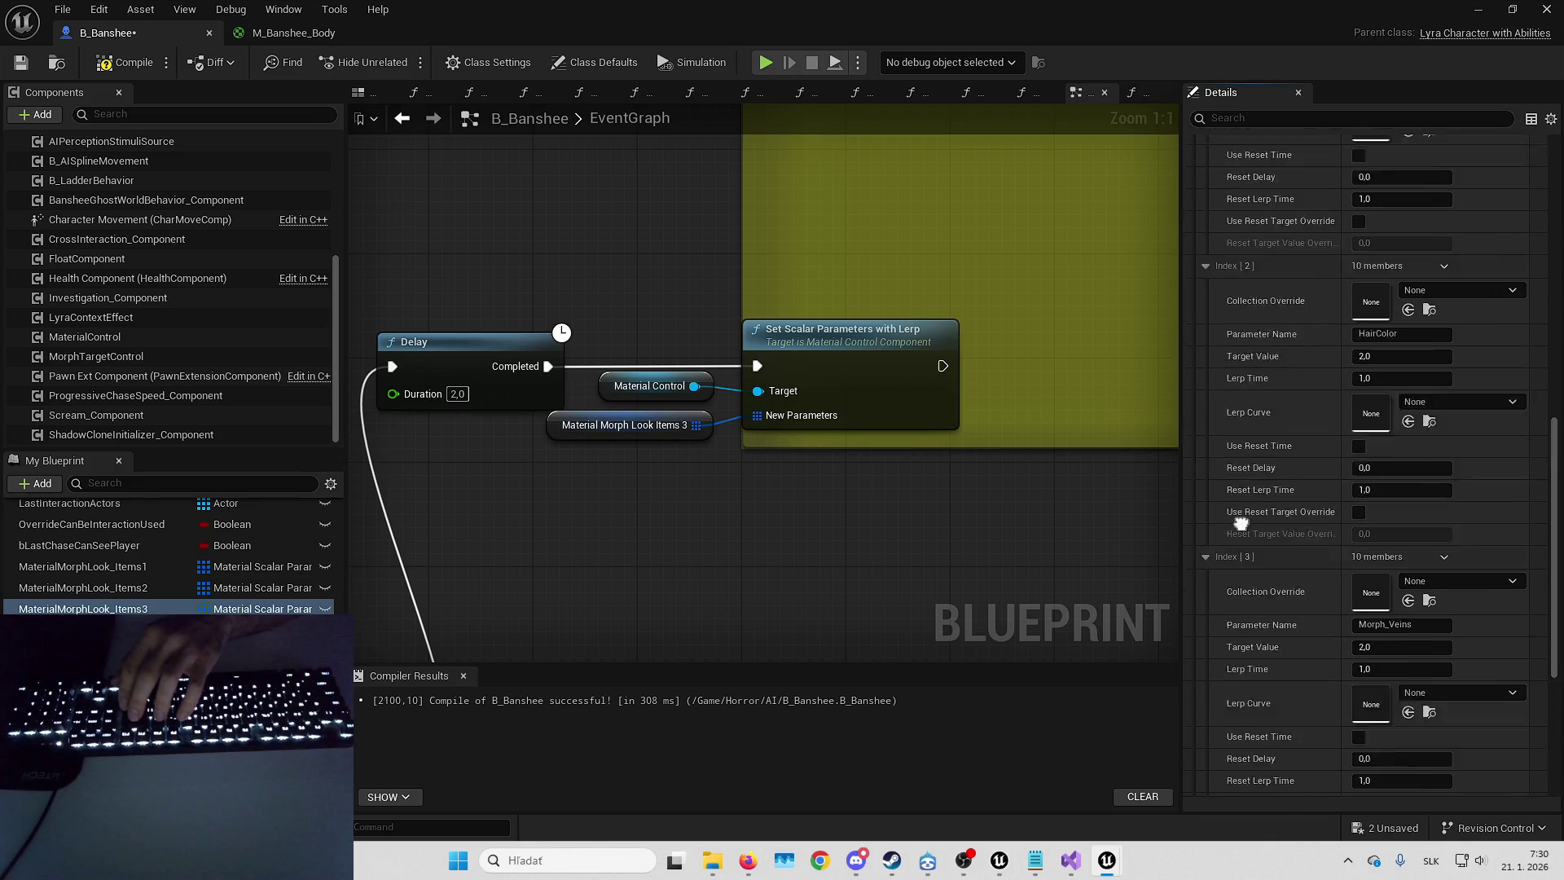
right_click(1279, 503)
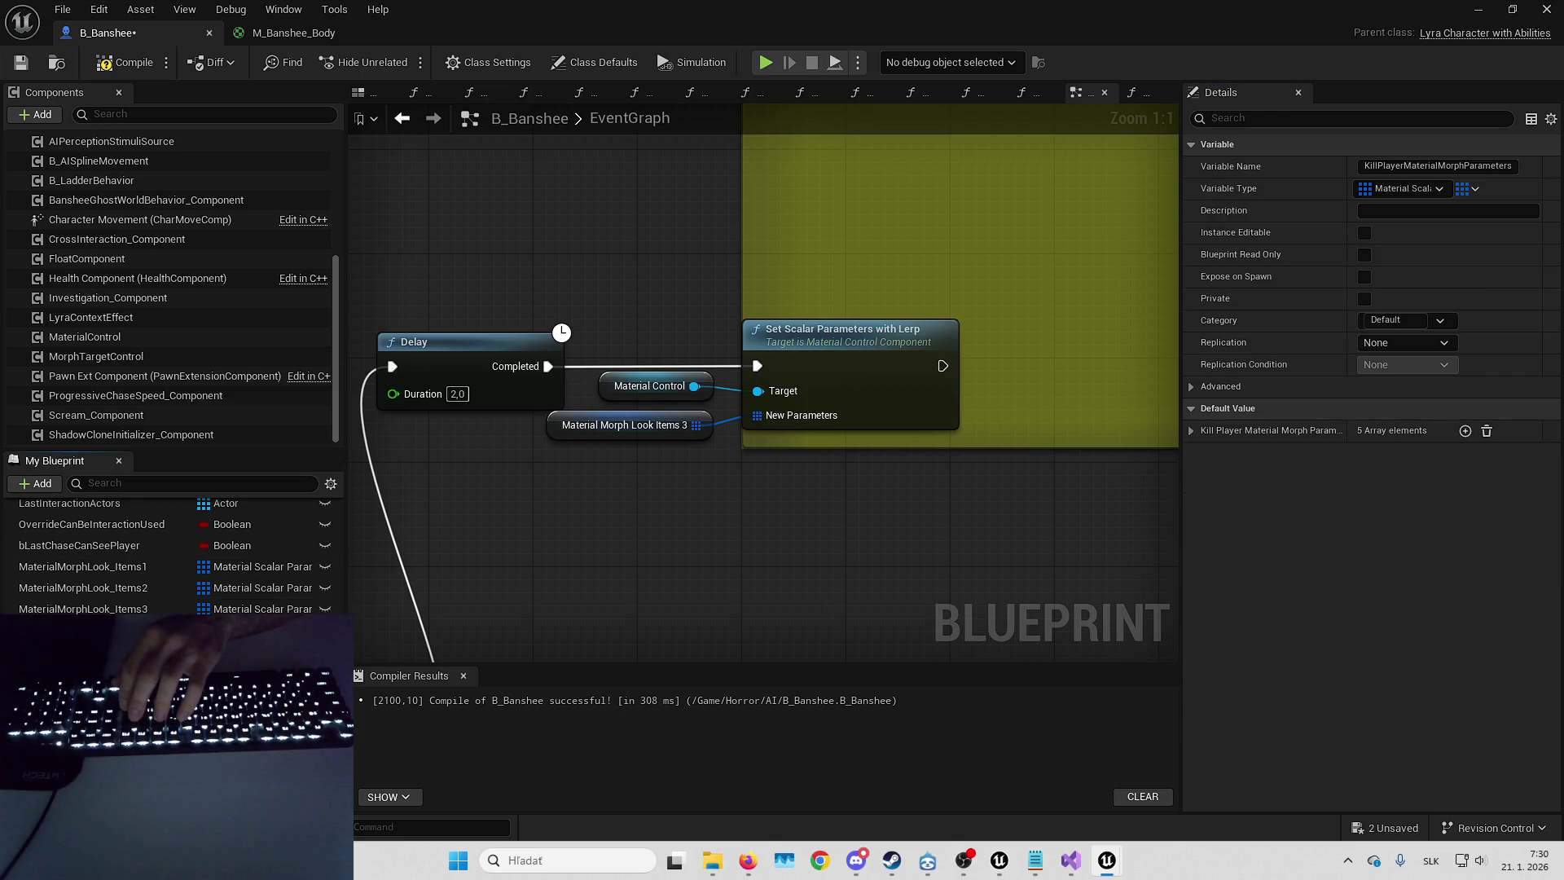
- Rename the first kill-player parameter to Morph_Young_Hair
scroll(1223, 443, "down", 3)
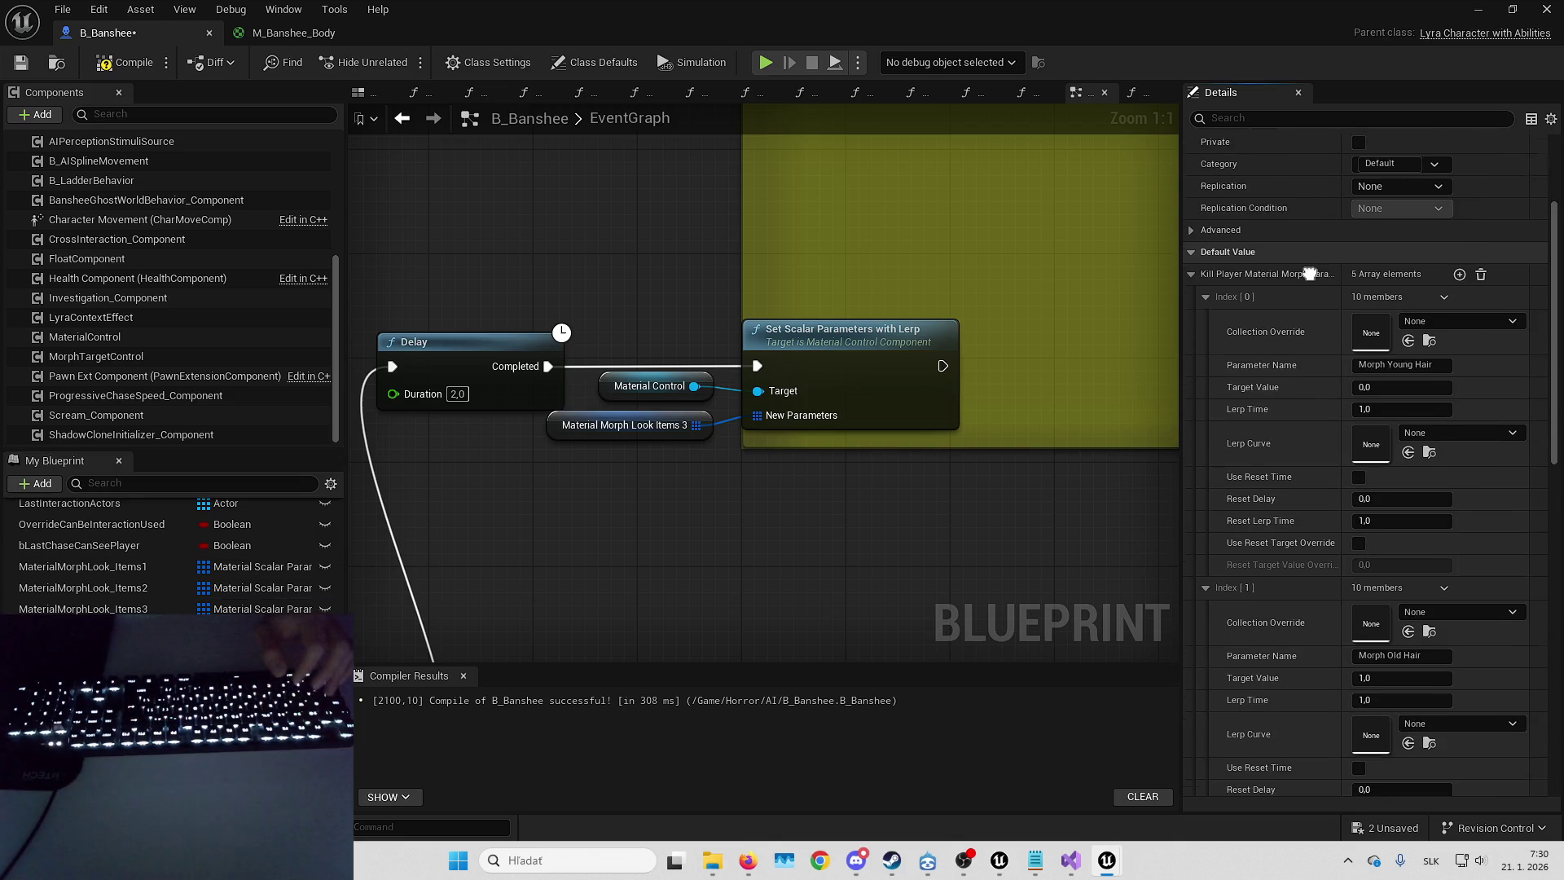
left_click(1393, 365)
left_click(1393, 365)
key("BackSpace")
type("_")
left_click(1414, 365)
key("BackSpace")
type("_")
key("Return")
- Rename the second kill-player parameter to Morph_Old_Hair
scroll(1335, 483, "down", 3)
left_click(1364, 518)
key("BackSpace")
type("Morph_Old_Hair")
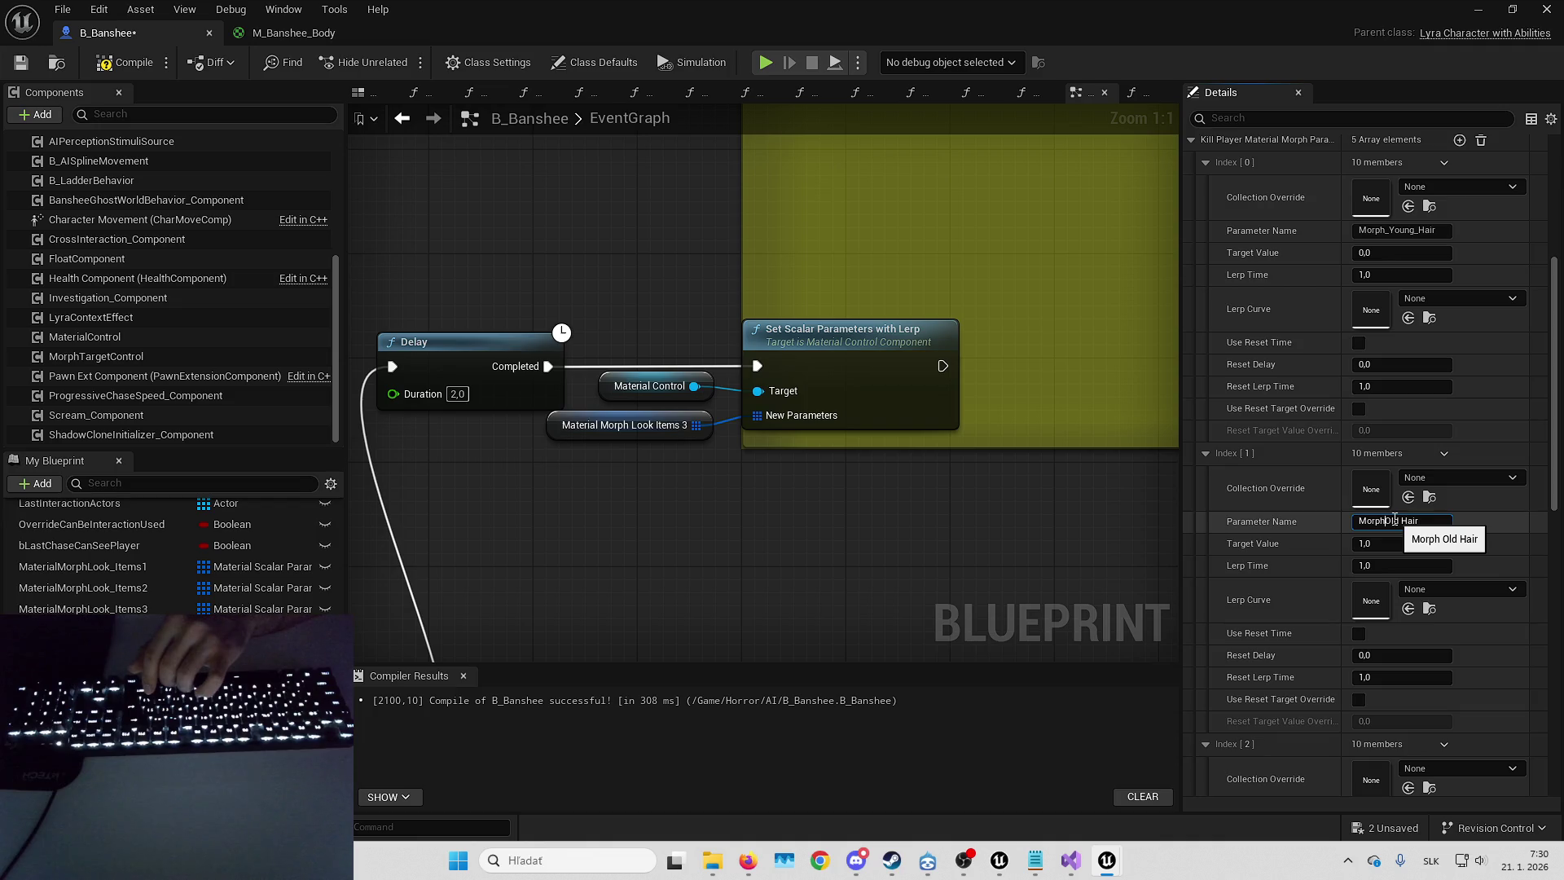
type("_")
key("BackSpace")
type("_")
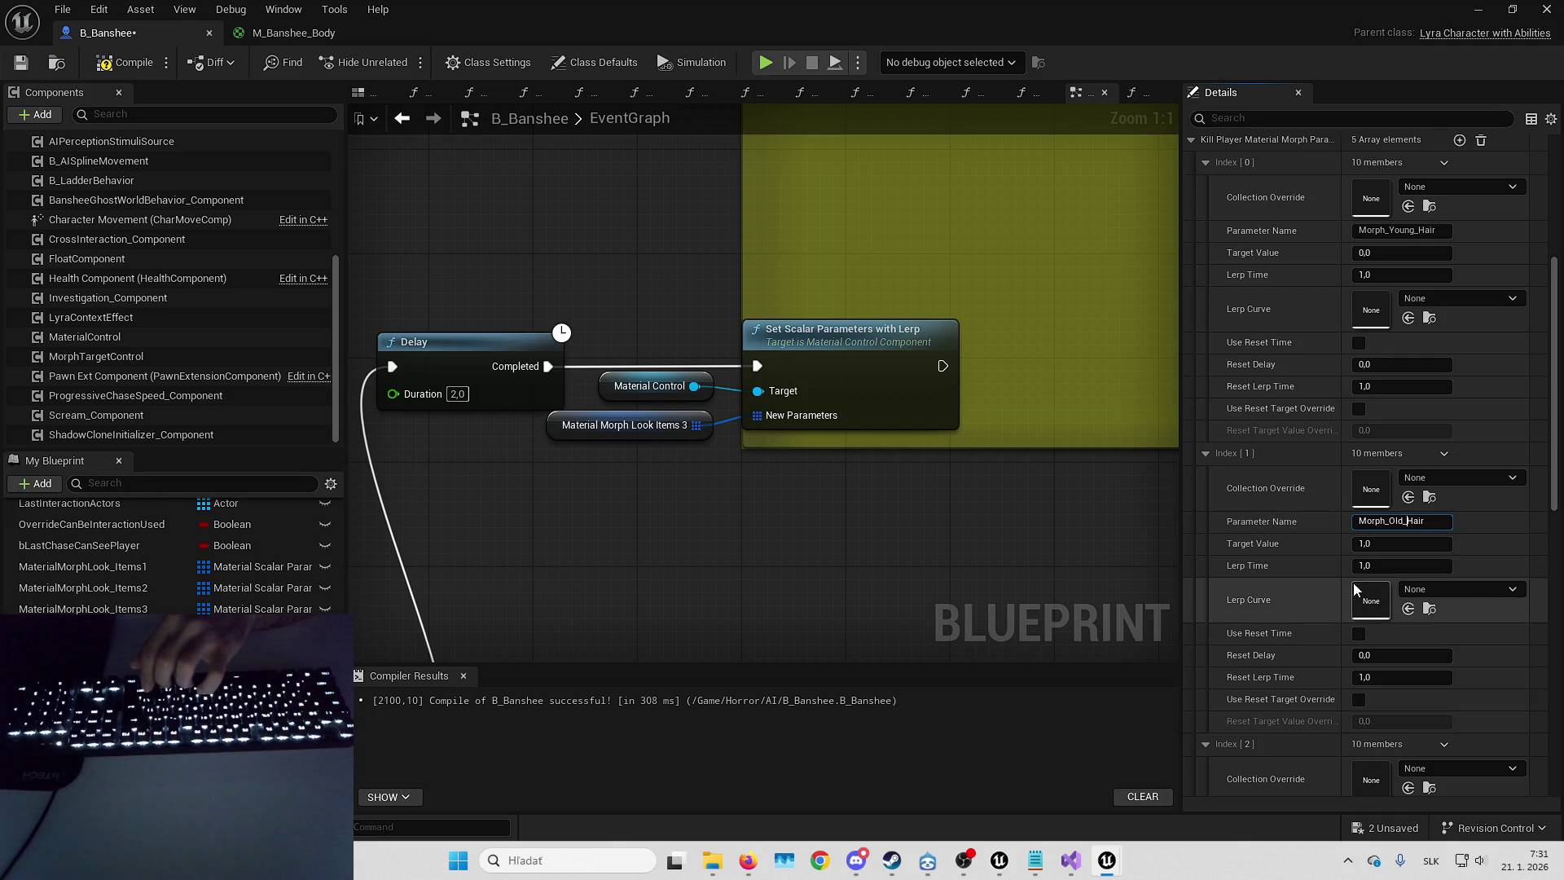
- Change Hair Color to HairColor and Morph Veins to Morph_Veins
scroll(1352, 584, "down", 3)
left_click(1378, 638)
key("BackSpace")
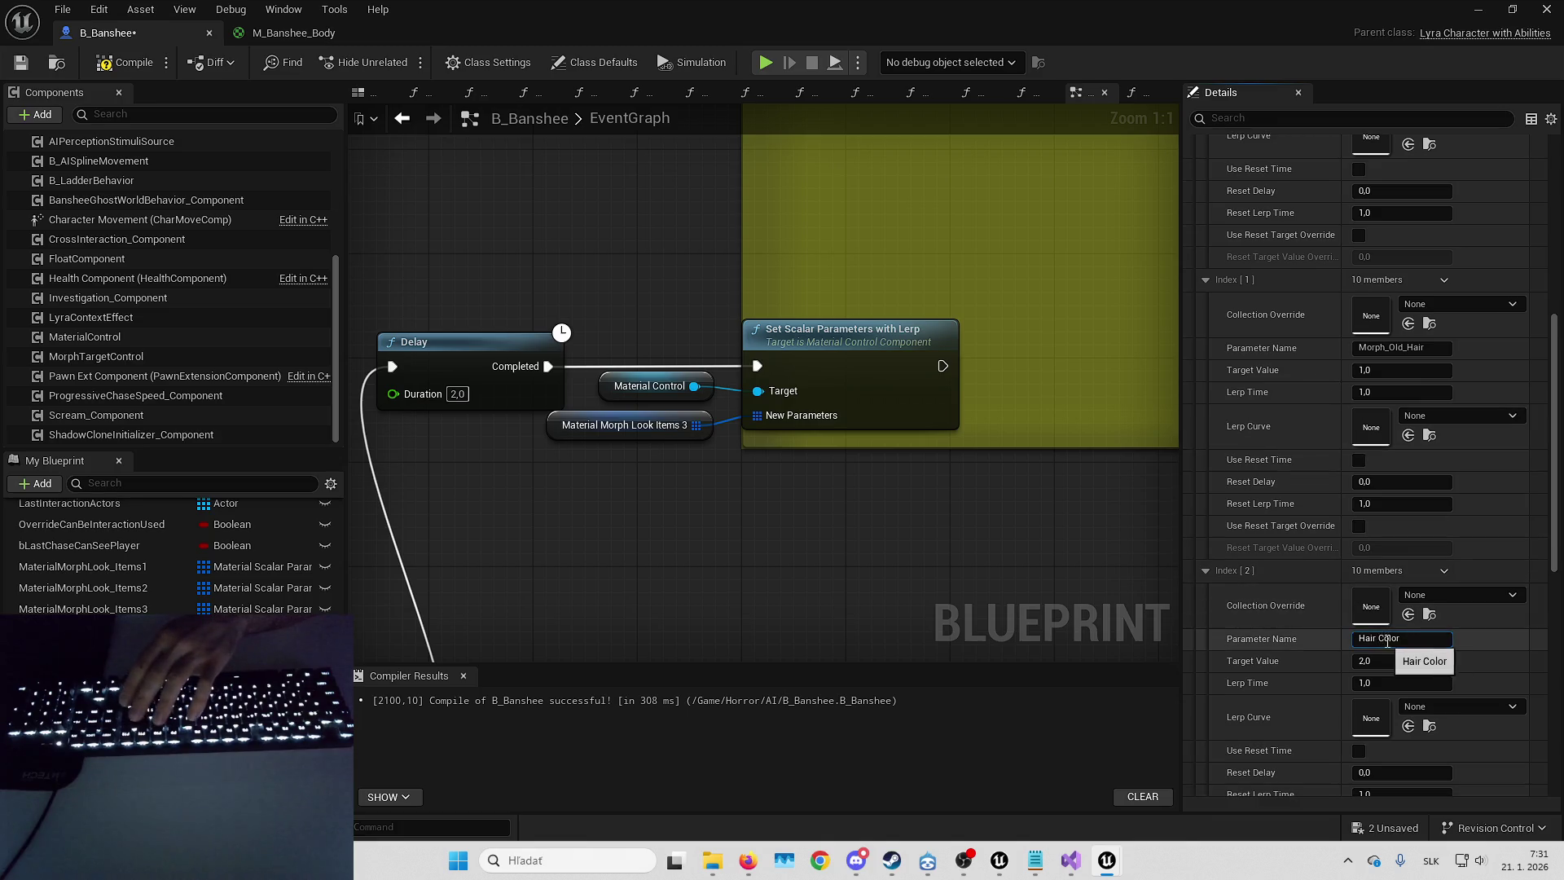
scroll(1446, 587, "down", 5)
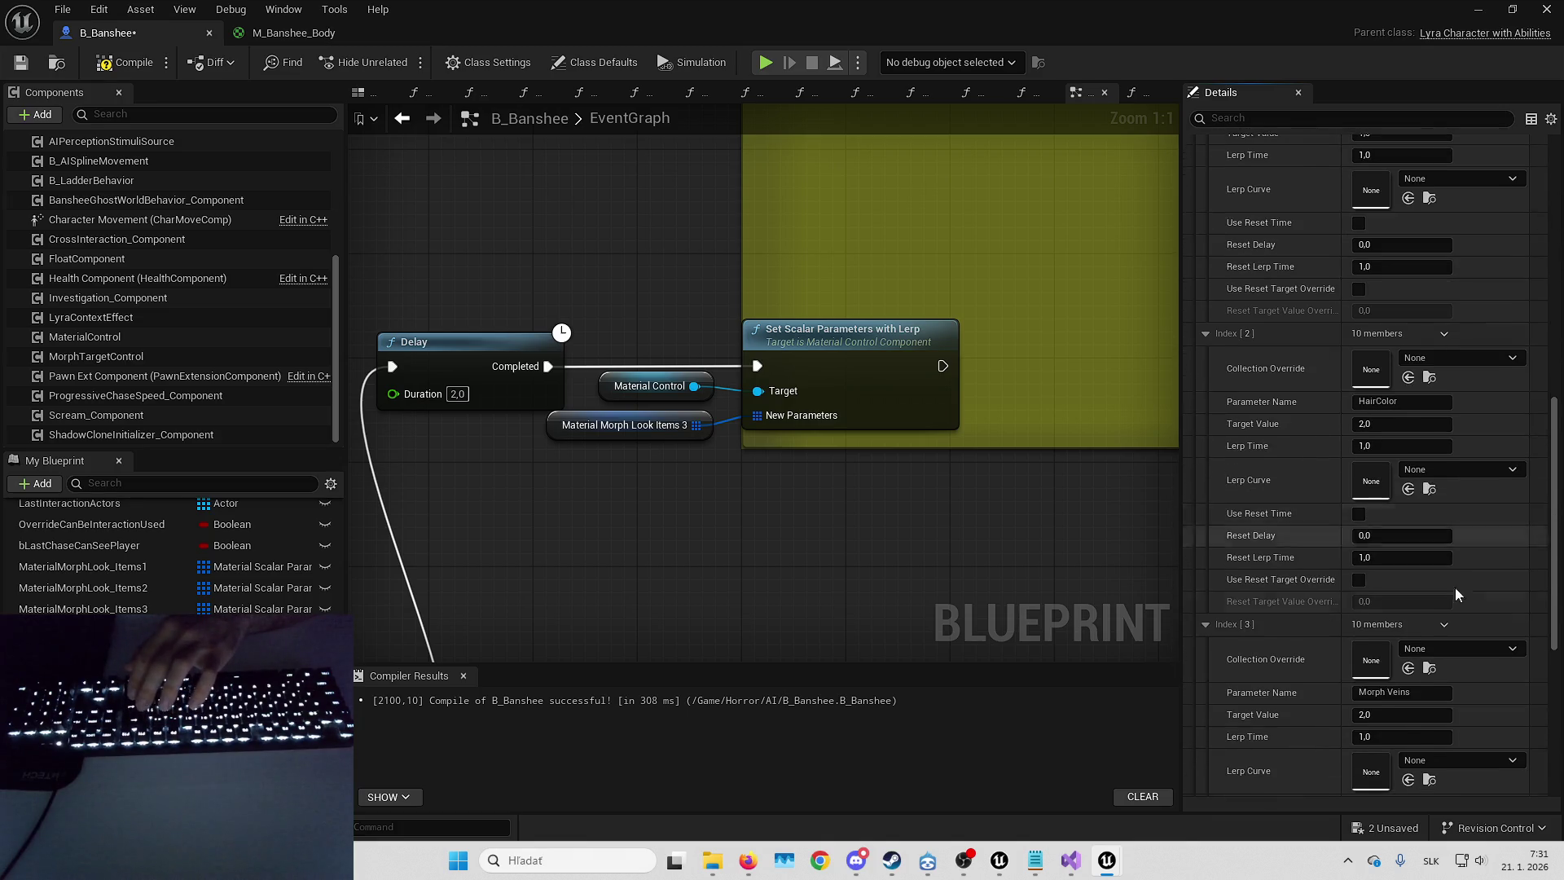
left_click(1389, 612)
key("BackSpace")
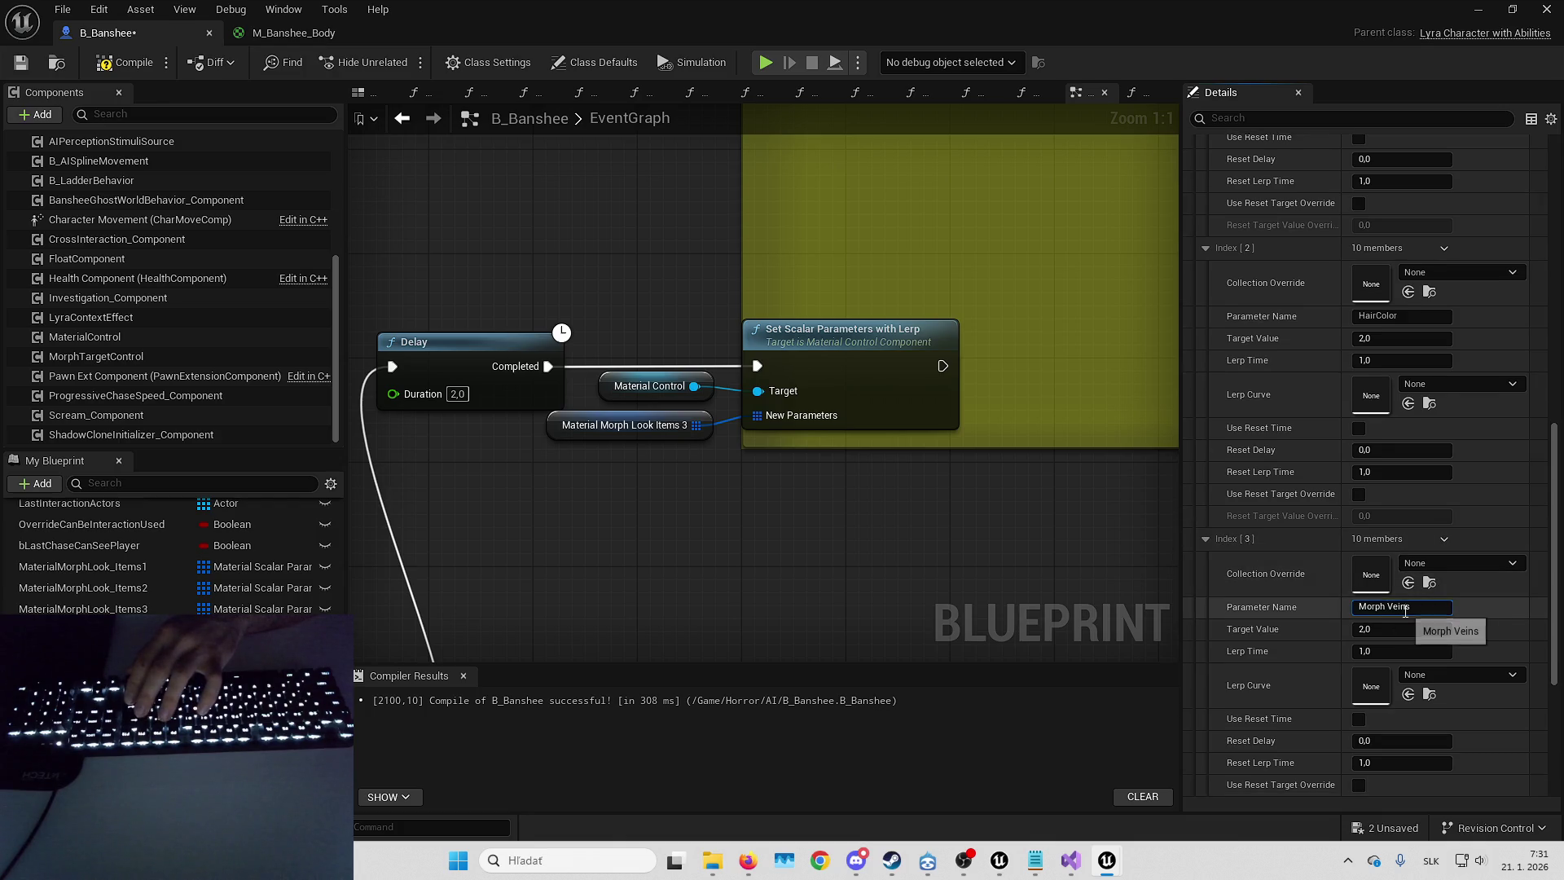
type("_")
- Rename the last parameter to Morph_Banshee and recompile B_Banshee
scroll(1360, 564, "down", 4)
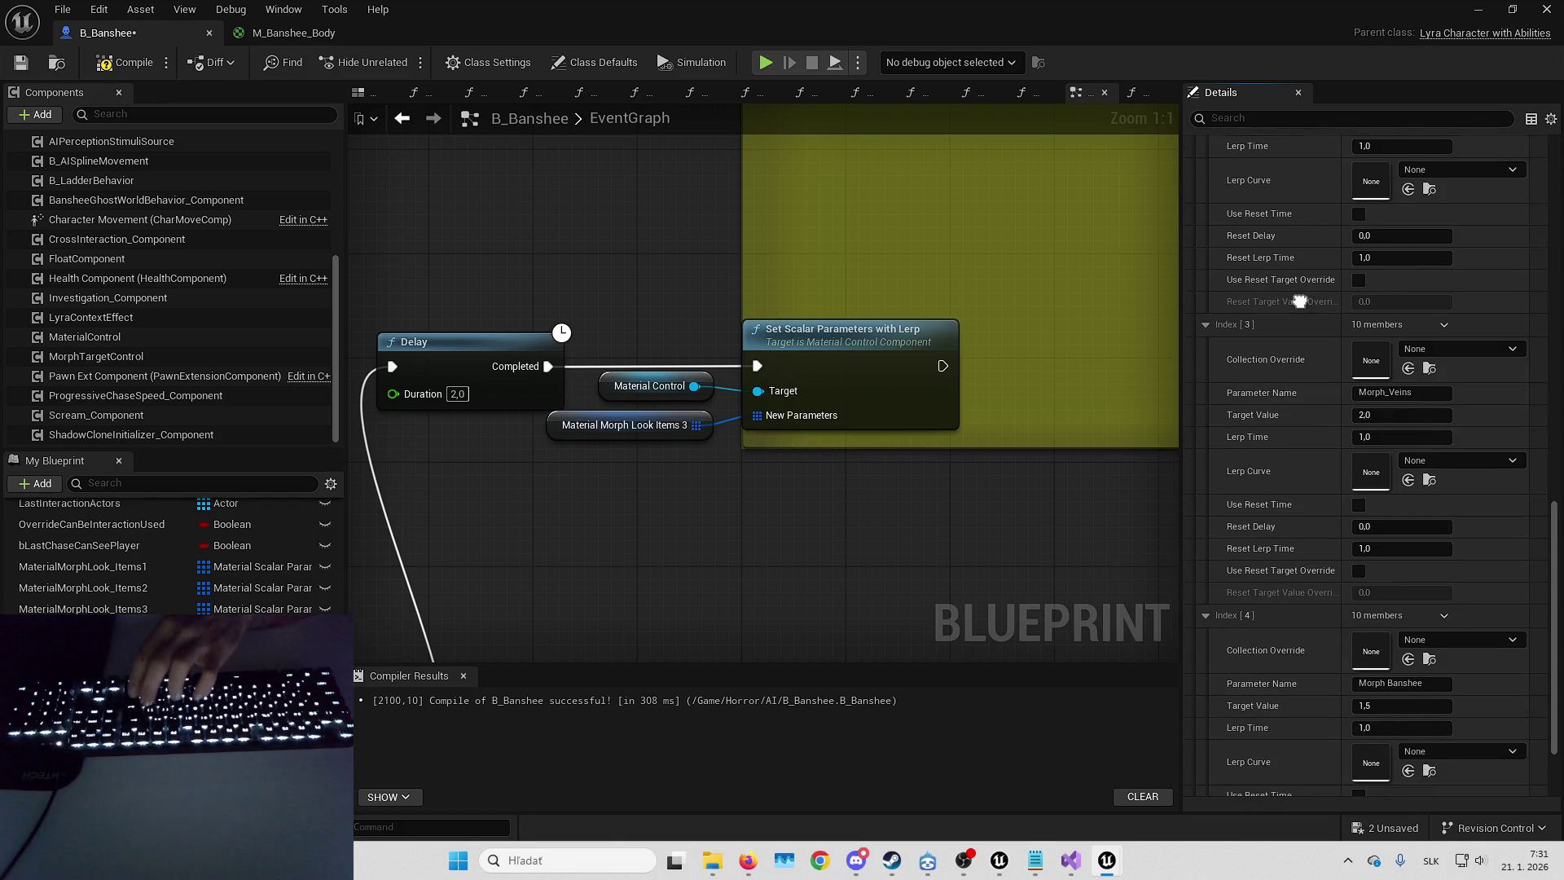
left_click(1421, 616)
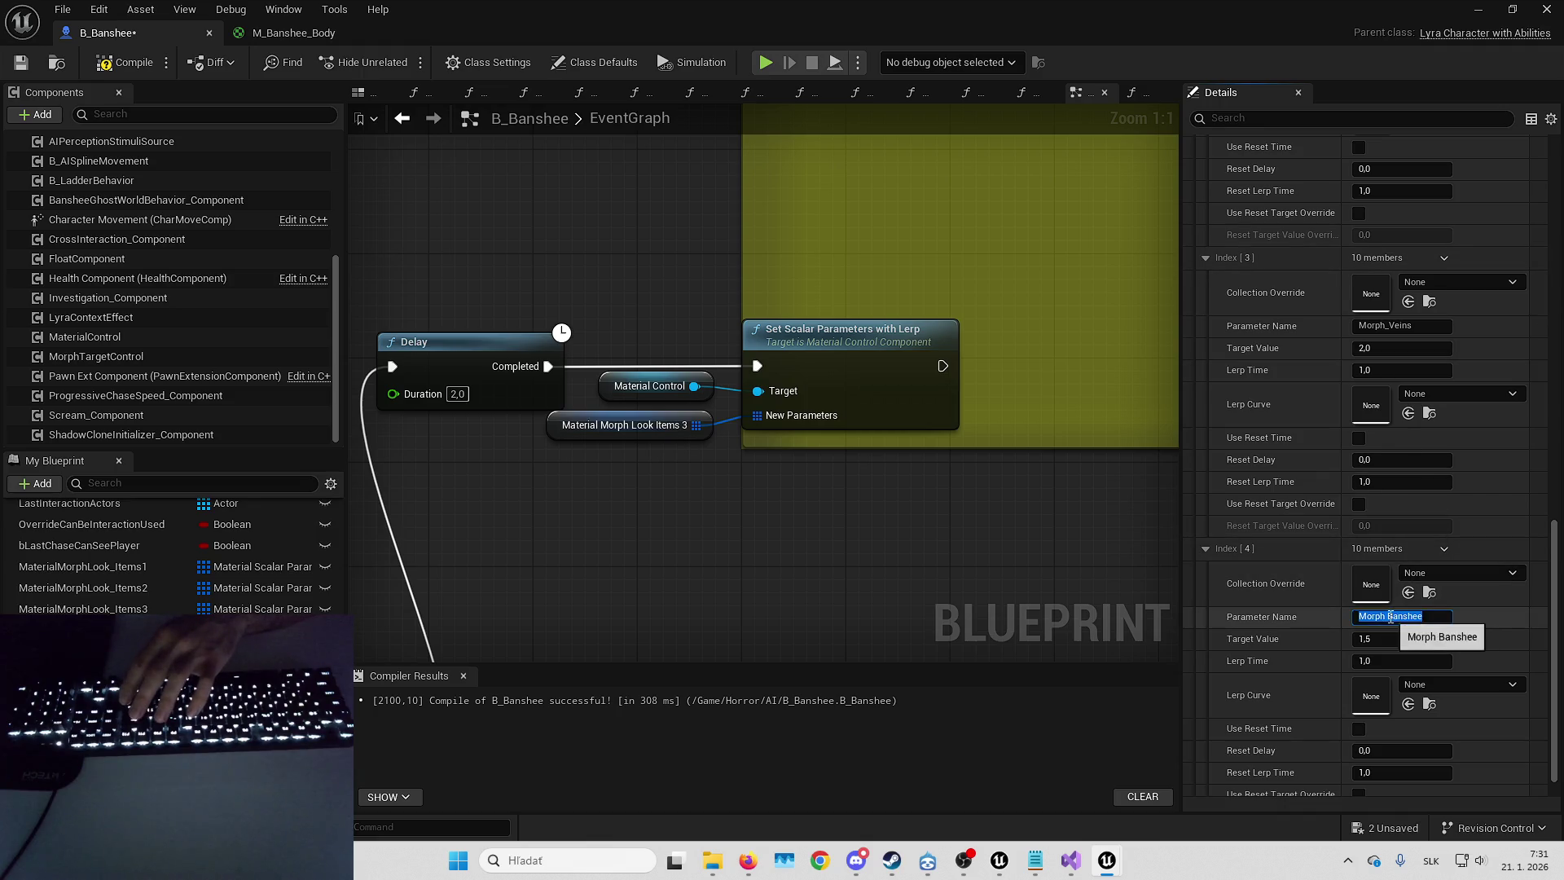
key("BackSpace")
type("_")
key("Return")
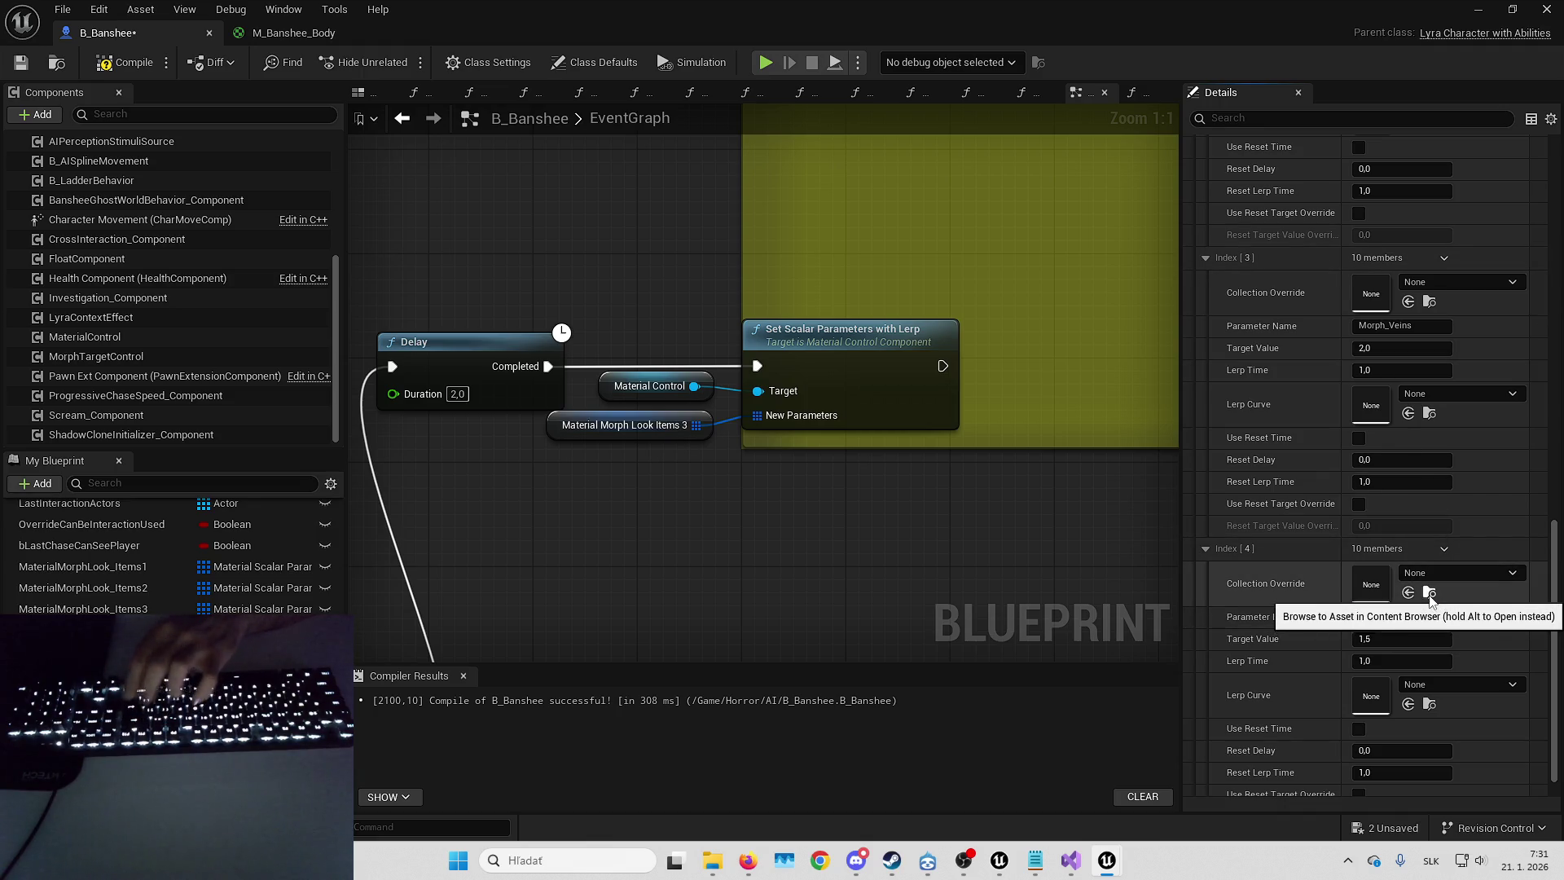
scroll(1288, 648, "down", 1)
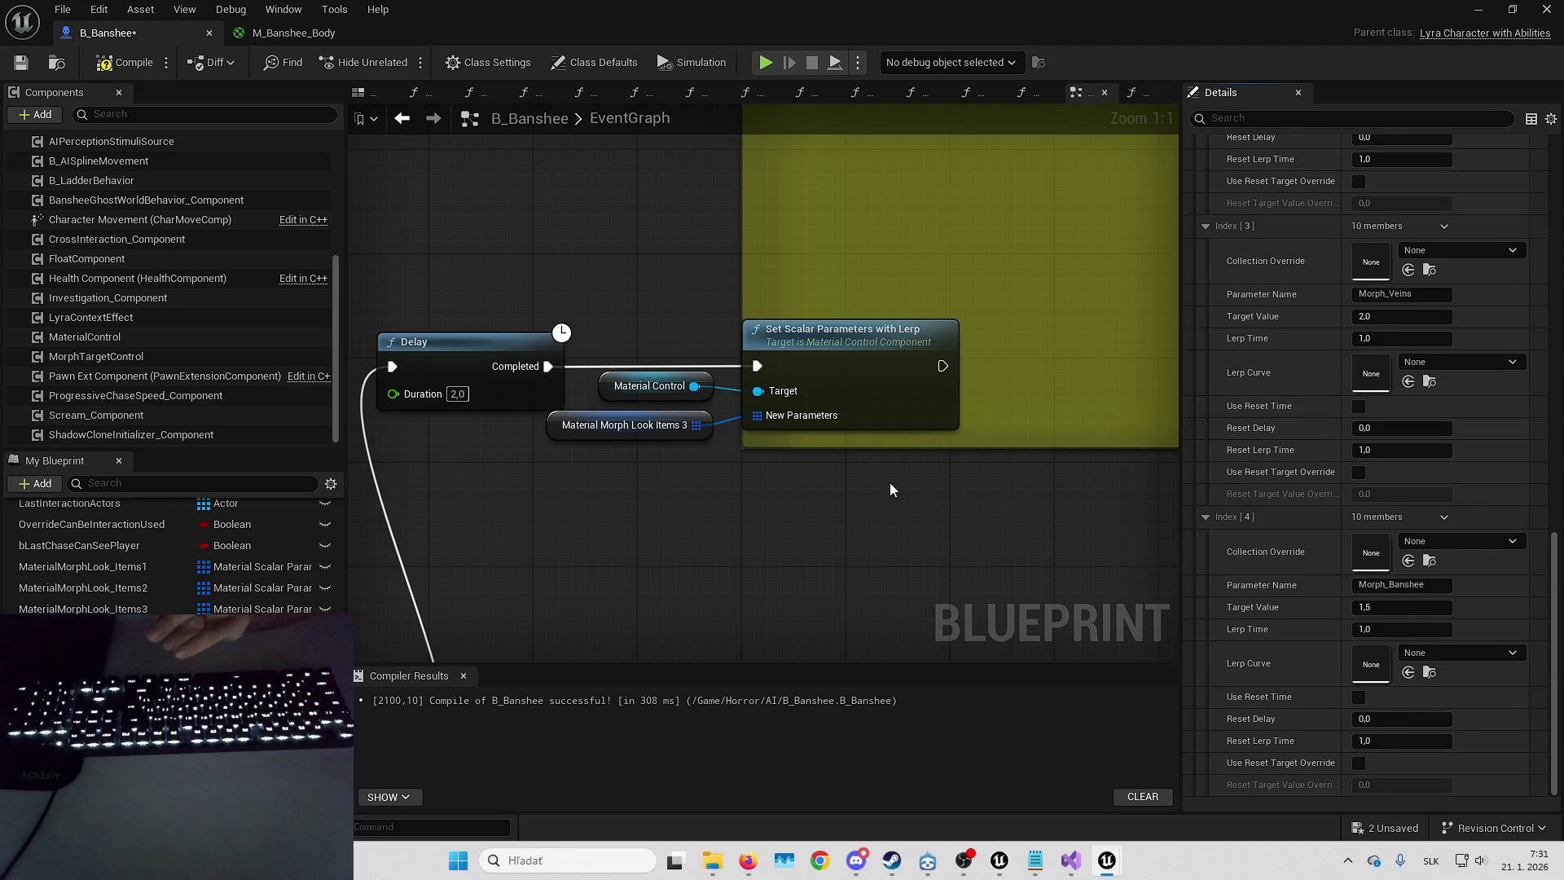
left_click(143, 61)
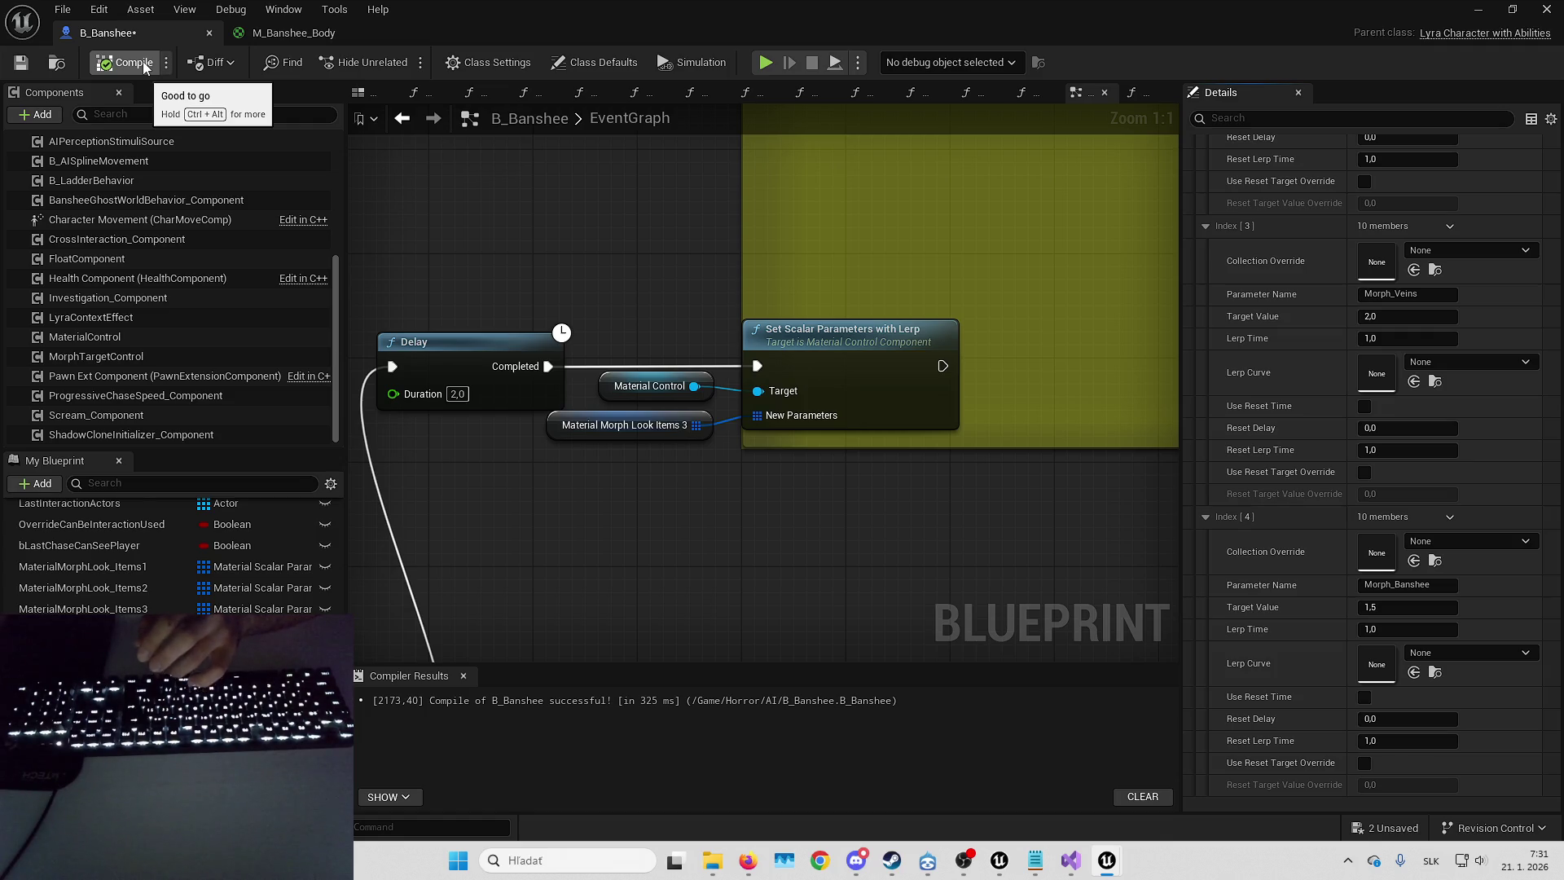
- Narrow the comment box around the scalar lerp nodes and move the Delay node left
left_click_drag(541, 202, 686, 297)
left_click(795, 485)
left_click(993, 424, "ctrl")
left_click(827, 393)
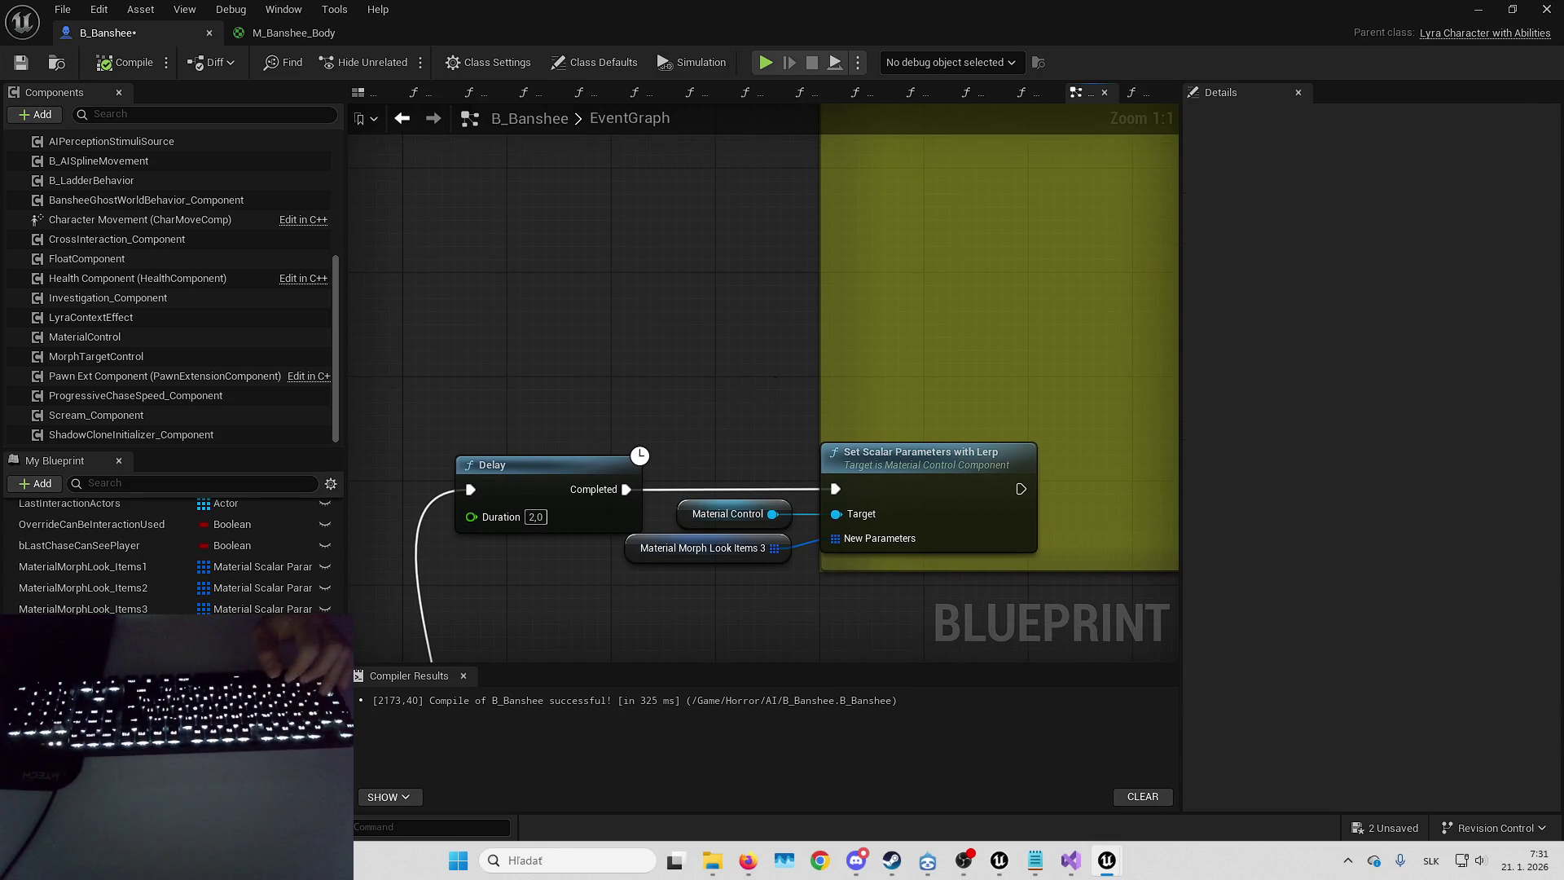
mouse_move(733, 398)
left_mouse_down()
mouse_move(622, 398)
mouse_move(1042, 405)
mouse_move(809, 388)
mouse_move(757, 342)
mouse_move(600, 296)
mouse_move(1013, 422)
mouse_move(1005, 471)
left_mouse_up()
mouse_move(610, 272)
left_mouse_down()
mouse_move(681, 347)
mouse_move(767, 364)
mouse_move(738, 377)
mouse_move(658, 275)
left_mouse_up()
mouse_move(598, 399)
left_mouse_down()
mouse_move(652, 241)
mouse_move(609, 241)
left_mouse_up()
- Glance at the Construction Script, then return to the EventGraph's Delay and lerp nodes
left_click(640, 92)
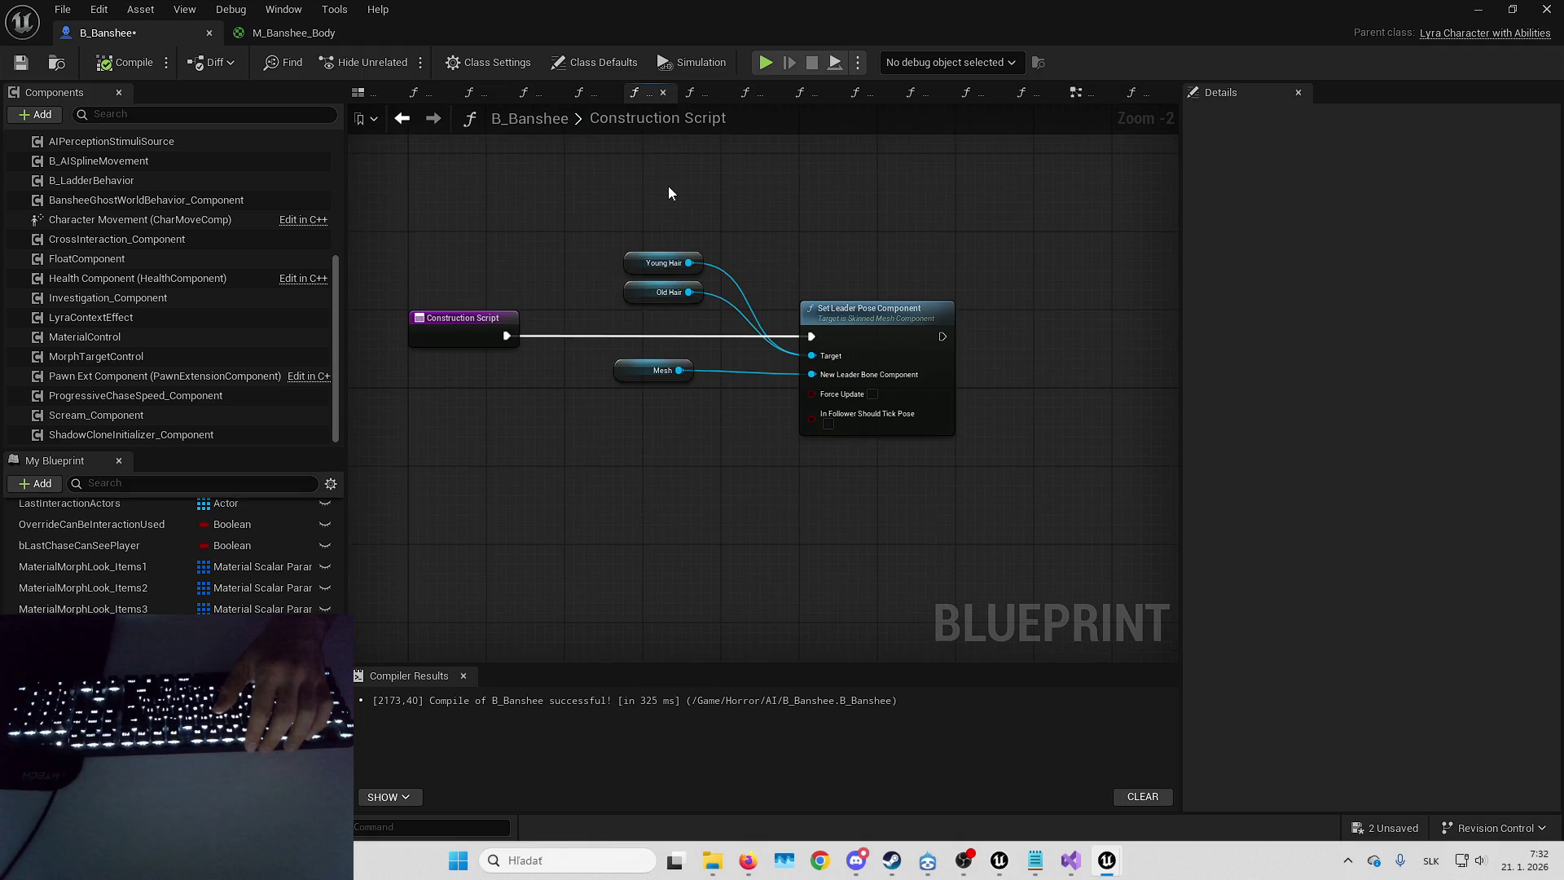
right_click(668, 193)
key("alt+Left")
mouse_move(614, 532)
left_mouse_down()
mouse_move(429, 562)
mouse_move(450, 597)
mouse_move(593, 572)
mouse_move(753, 453)
left_mouse_up()
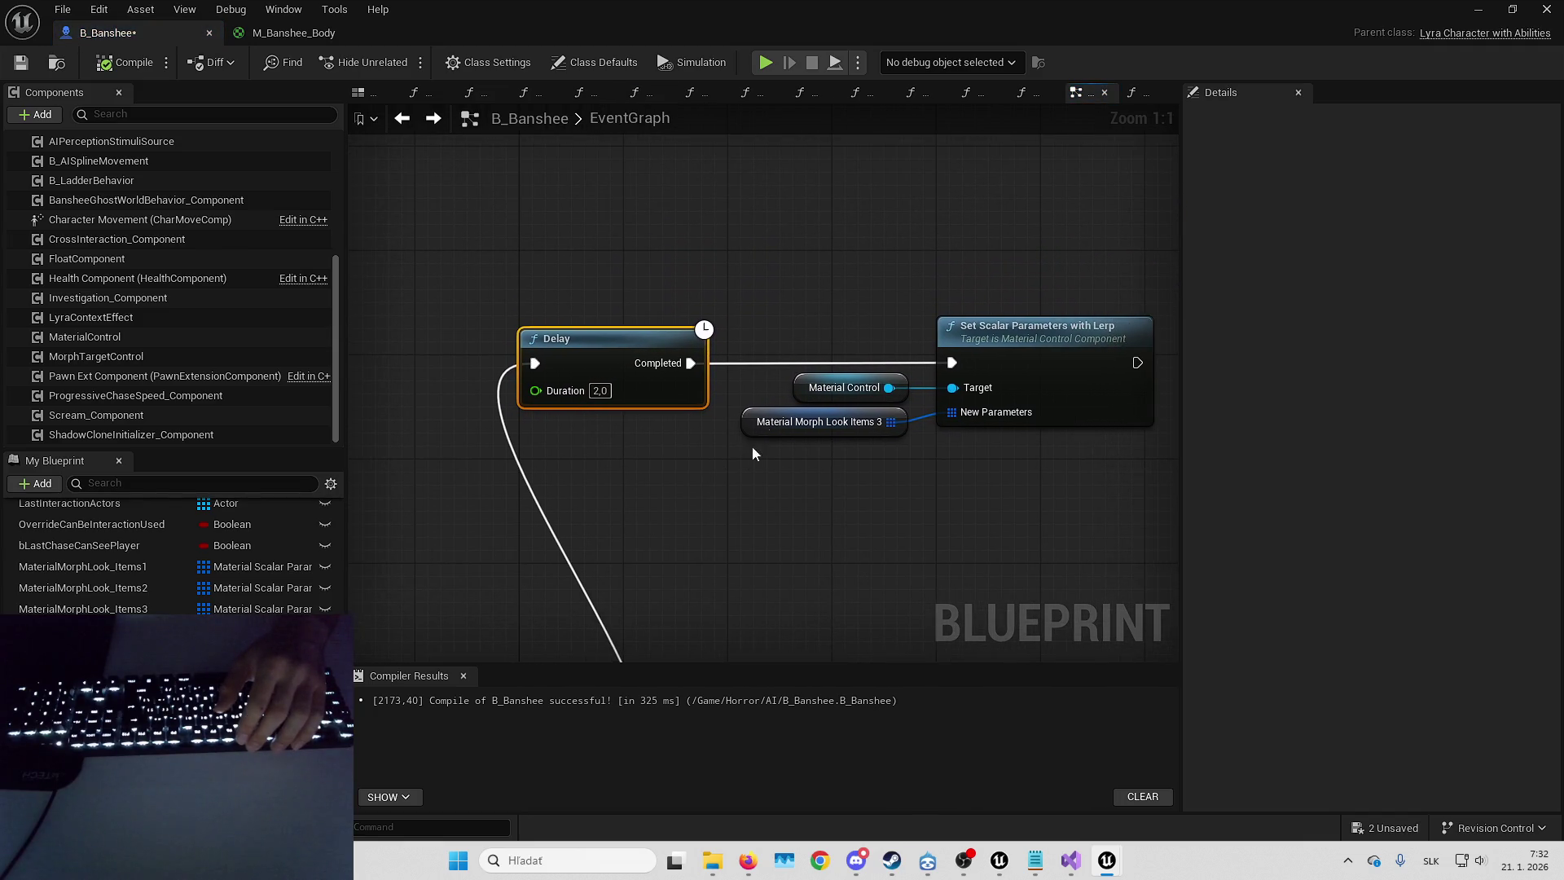
- Review the MaterialMorphLook_Items3 and KillPlayerMaterialMorphParameters array defaults
left_click(81, 608)
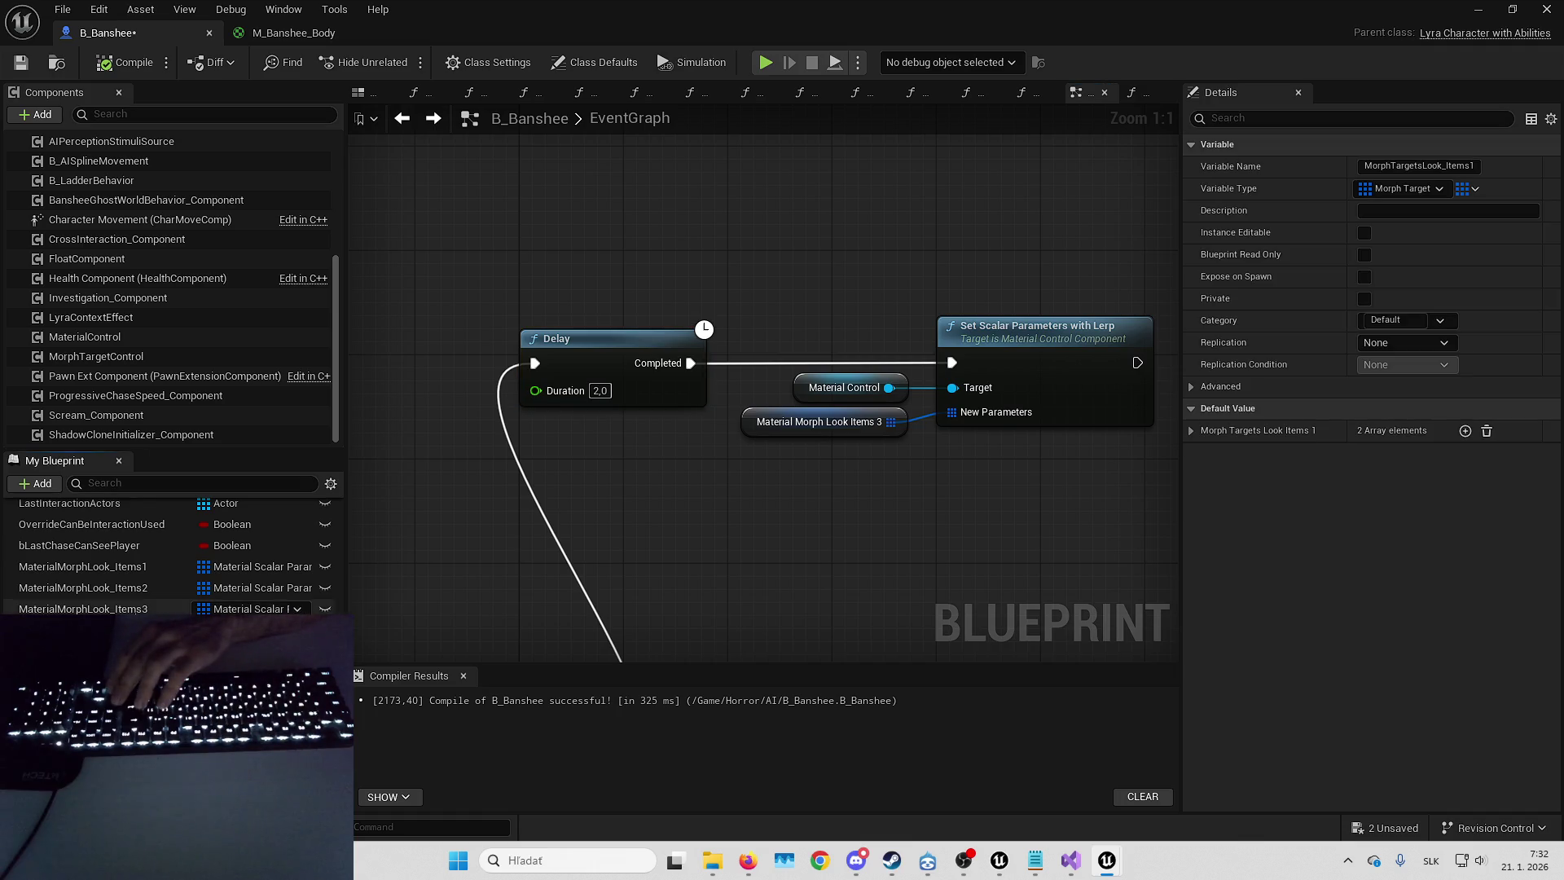
left_click(1192, 434)
left_click(1192, 433, "shift")
scroll(1287, 326, "down", 4)
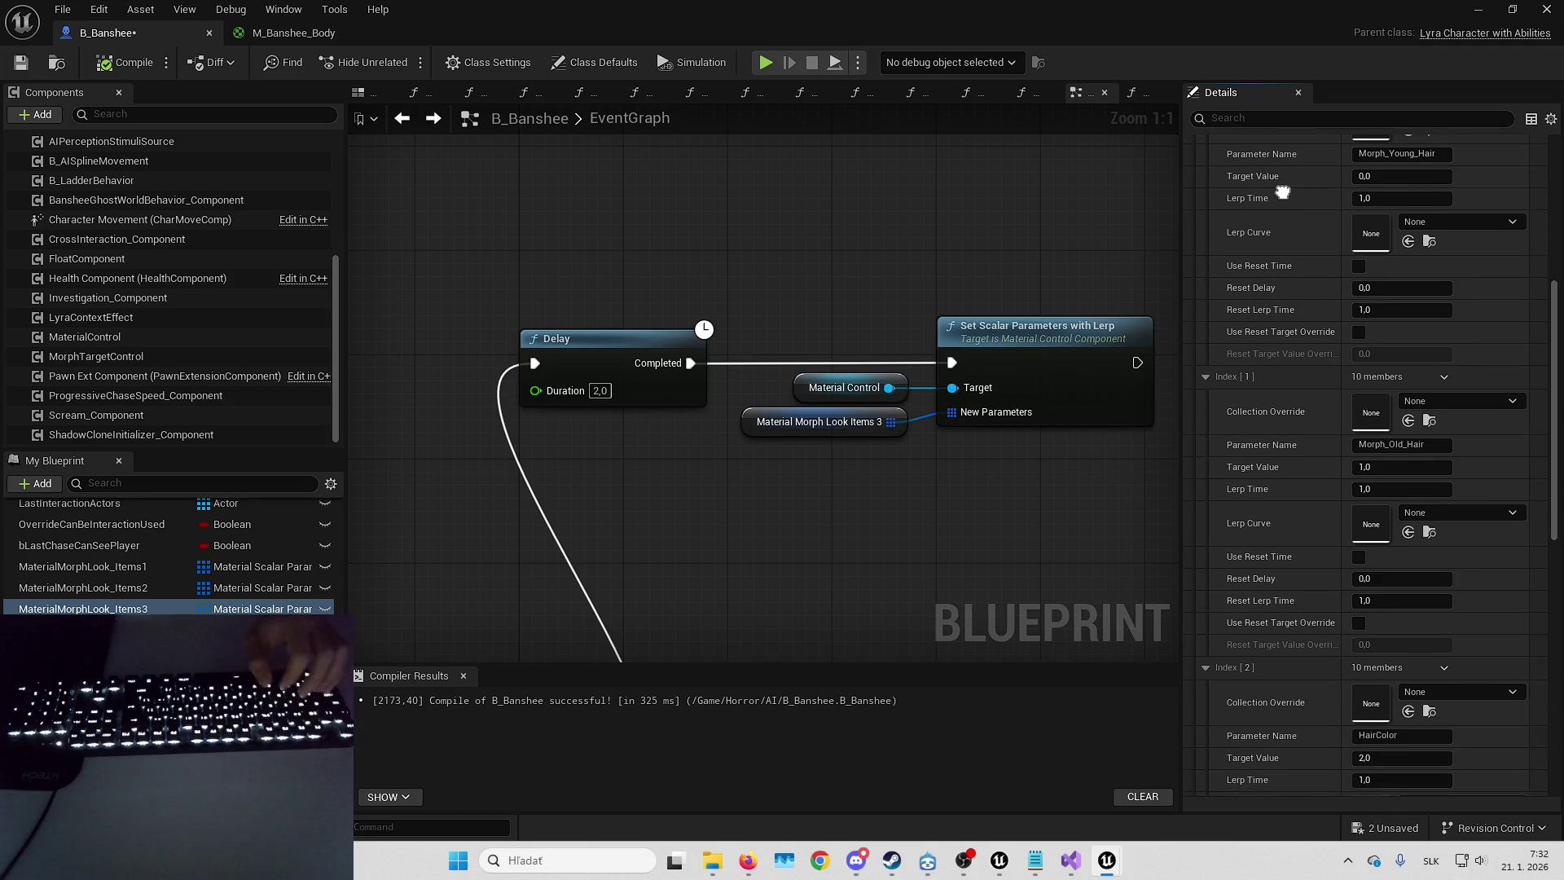
left_click(82, 630)
left_click(1189, 430)
left_click(1189, 430, "shift")
scroll(1270, 537, "down", 12)
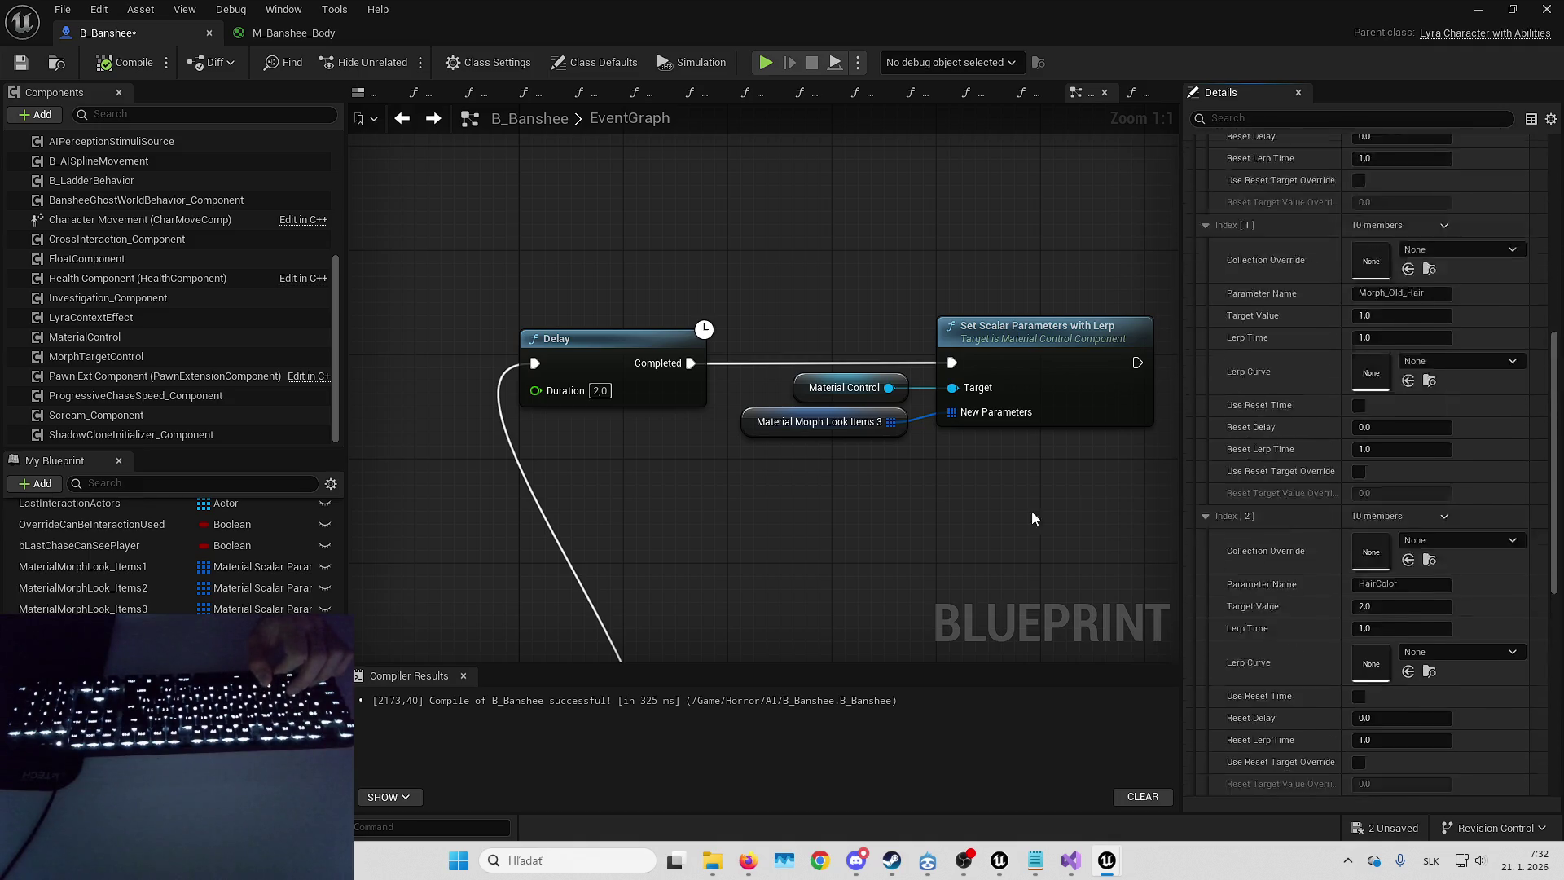
- Inspect the Morph Targets Look Items 1 array, then select the Mesh component's SK_Banshee mesh
left_click(1192, 432)
left_click(1193, 432)
left_click(1192, 432, "shift")
scroll(1331, 505, "down", 1)
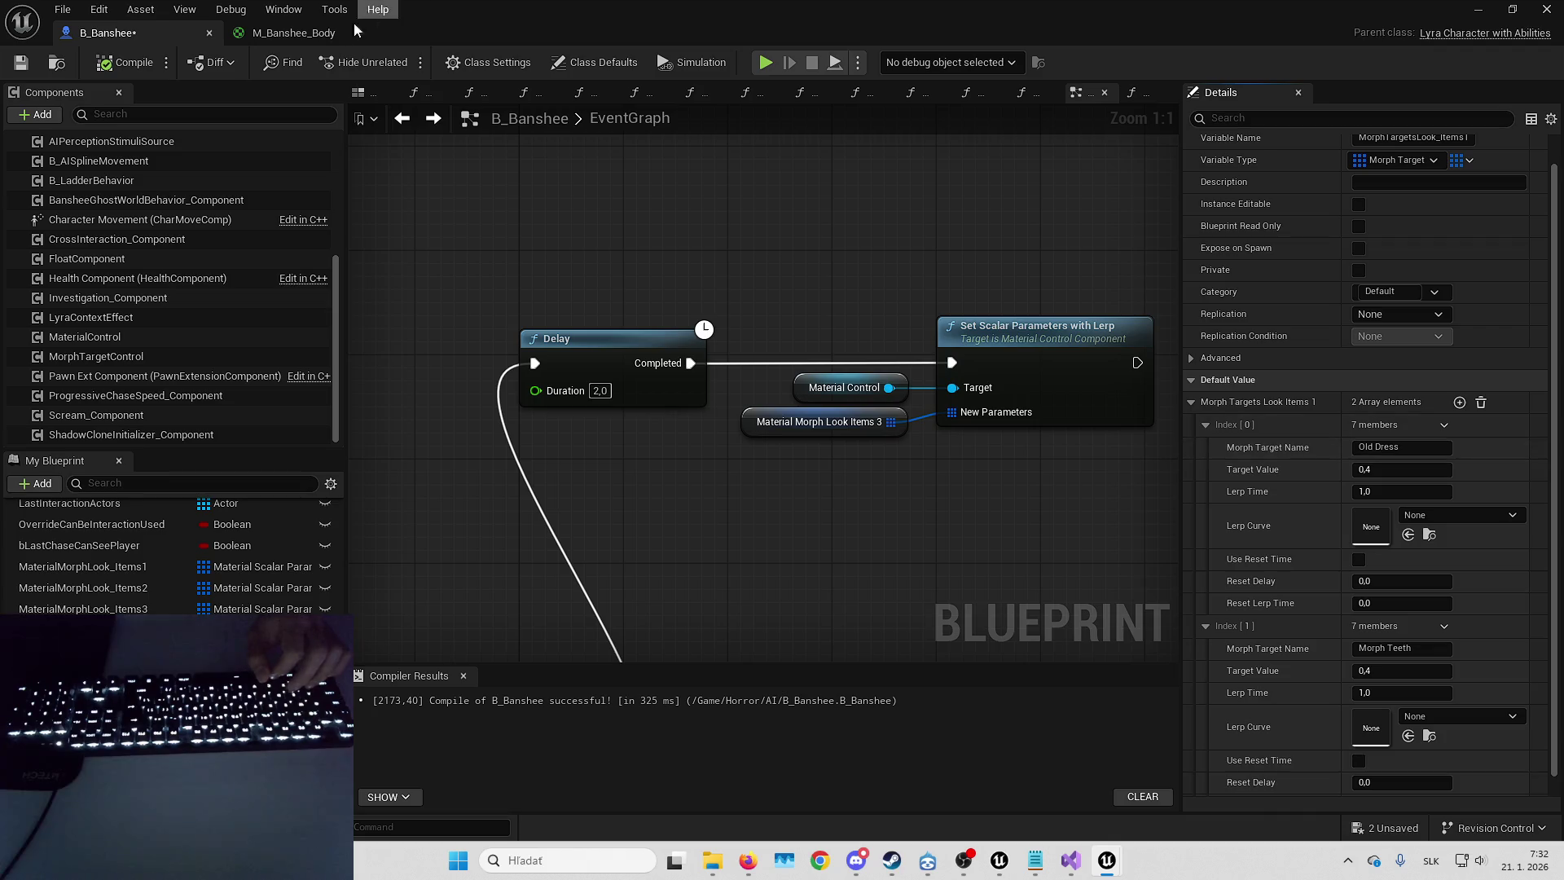
scroll(114, 367, "up", 5)
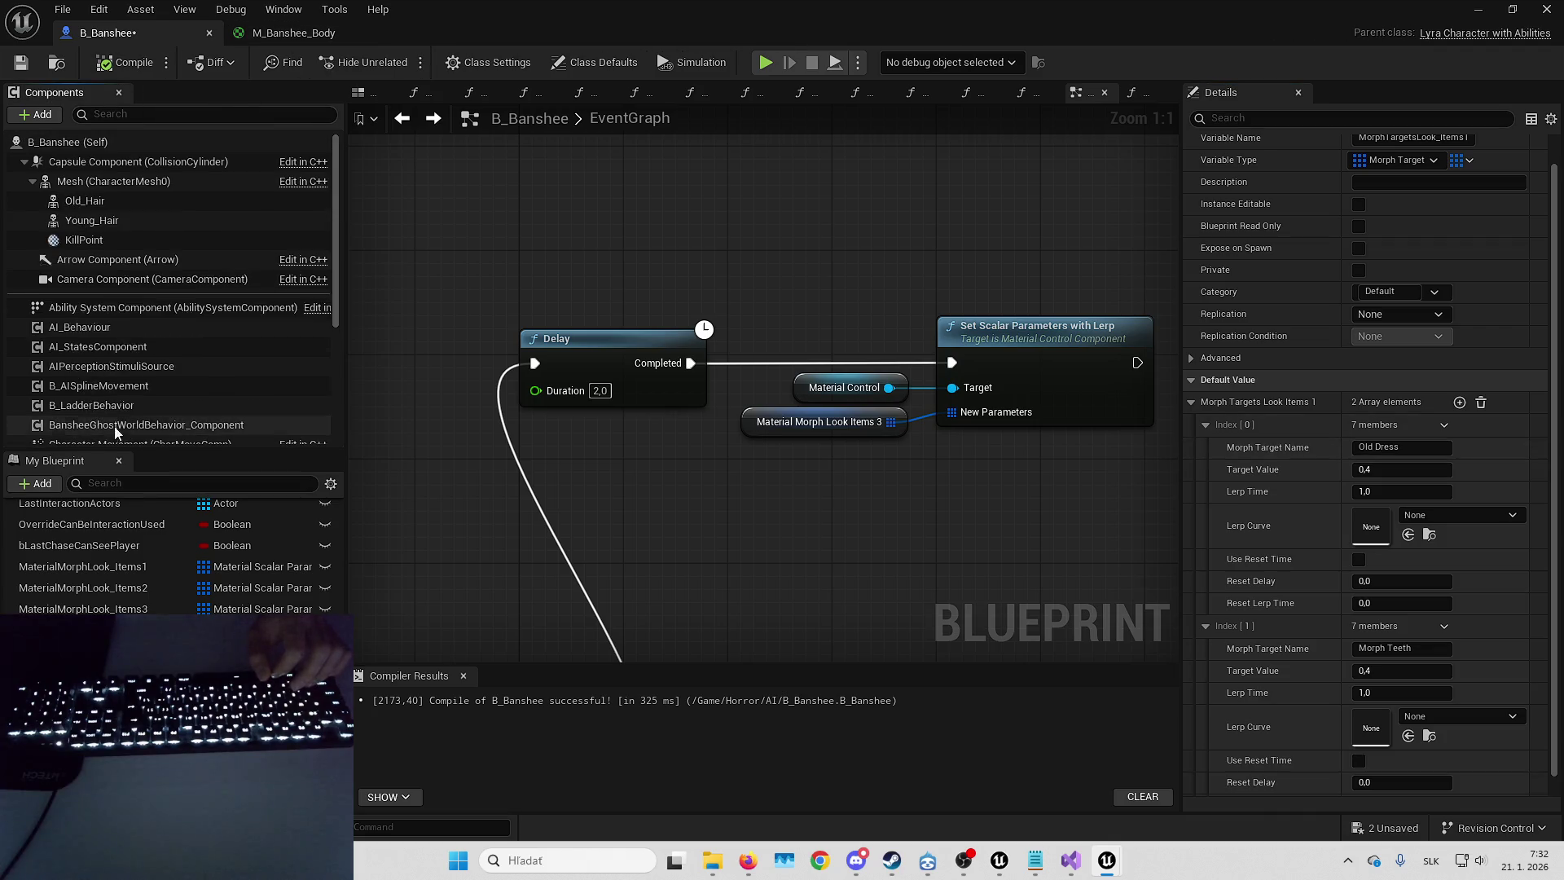
left_click(122, 181)
left_click(1372, 526)
double_click(1372, 526)
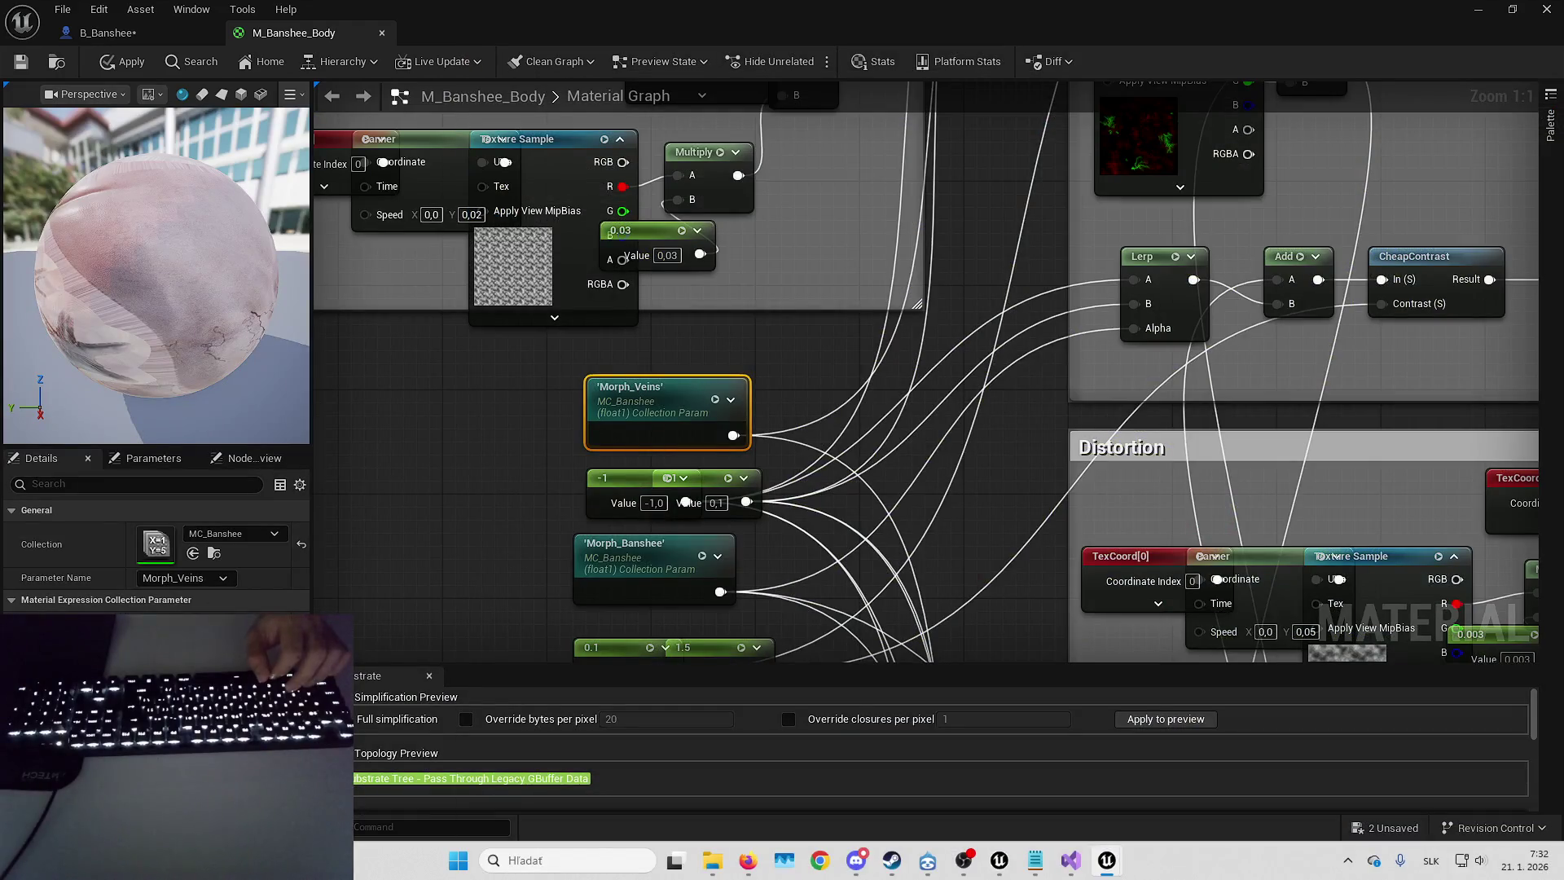
left_click(144, 41)
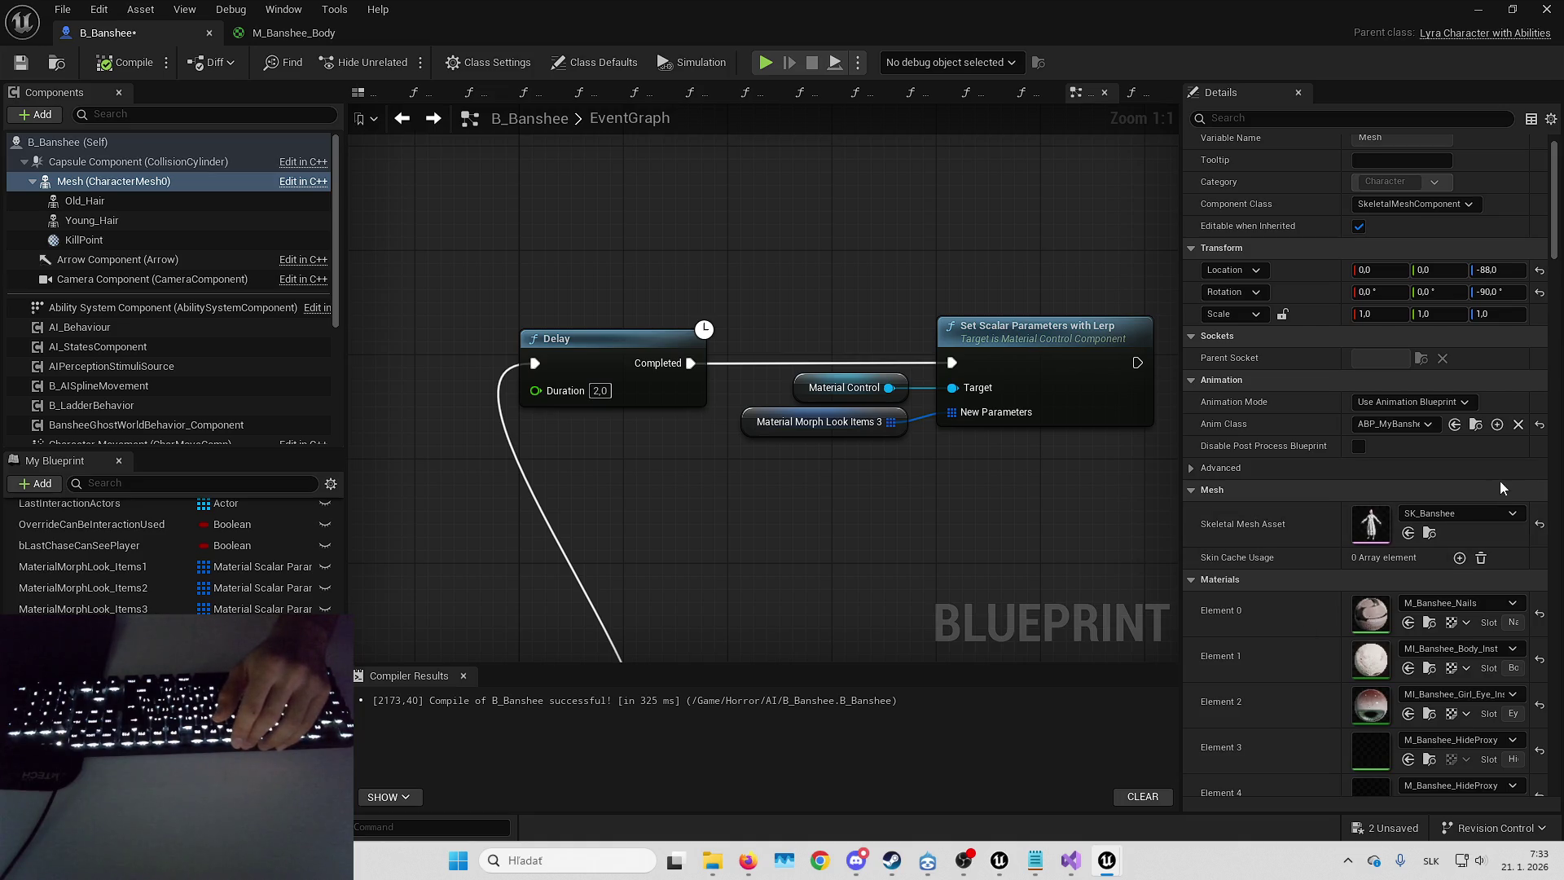
- Show MorphTargetsLook_Items1's defaults, pan to the Sequence node, and minimize the Blueprint editor
left_click(89, 629)
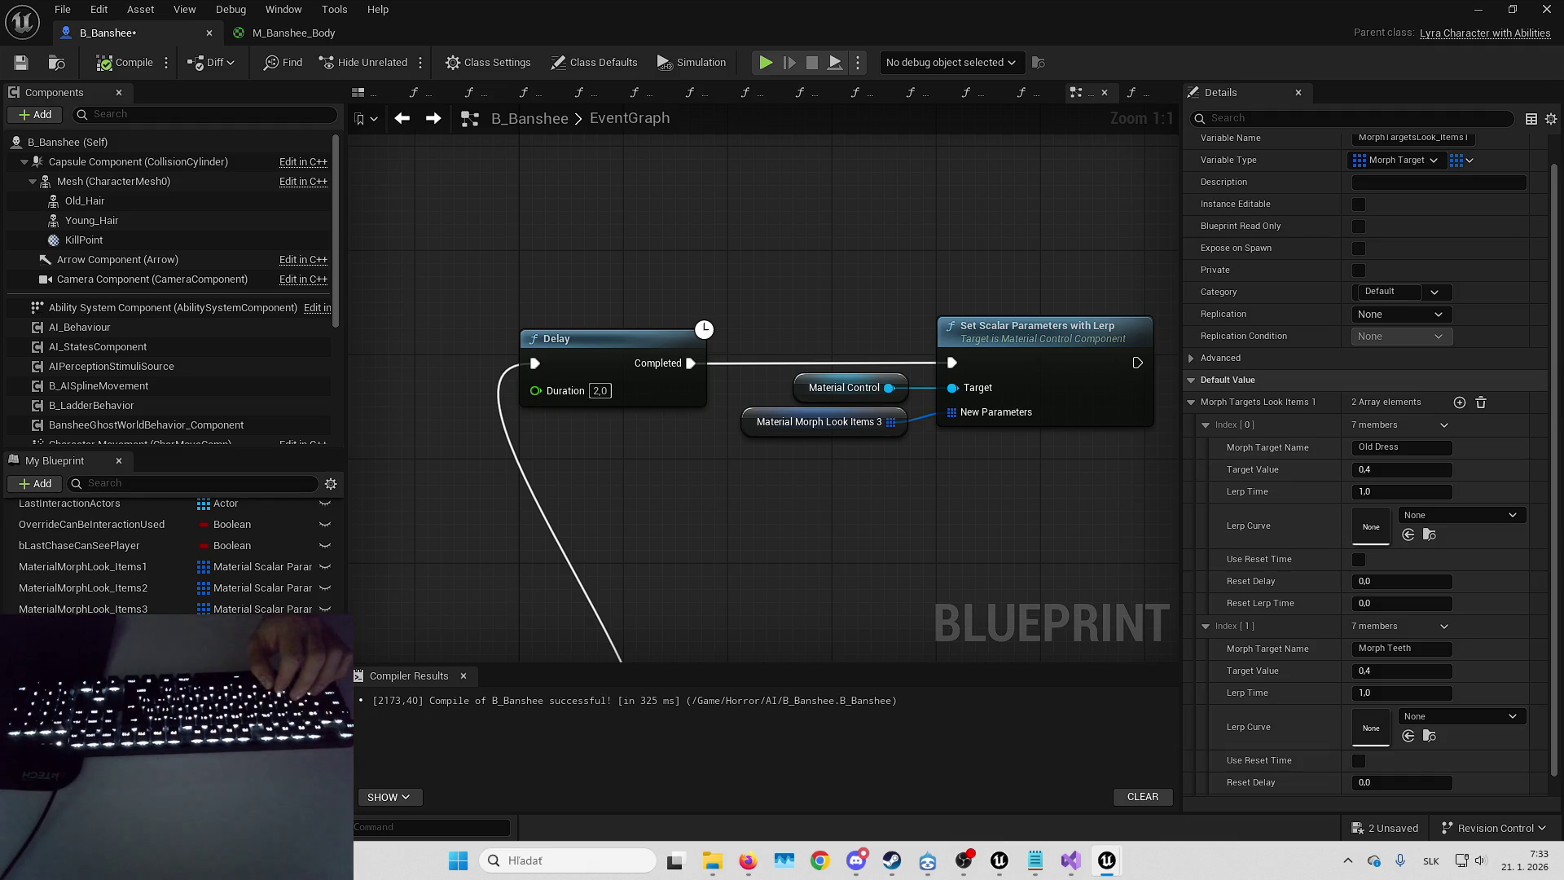
left_click_drag(884, 470, 842, 362)
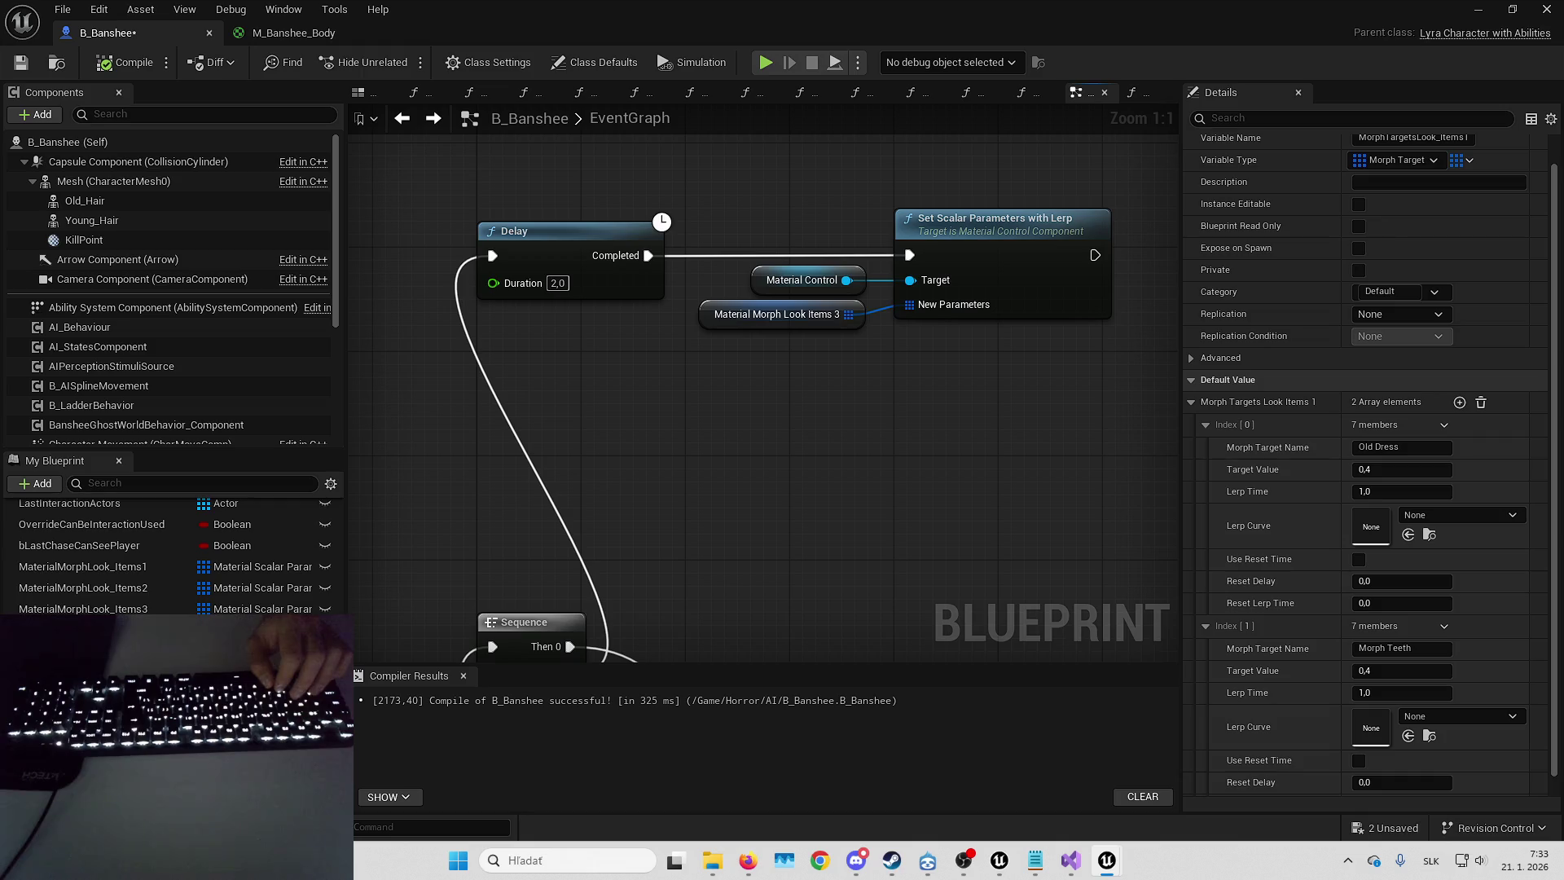
left_click(1464, 8)
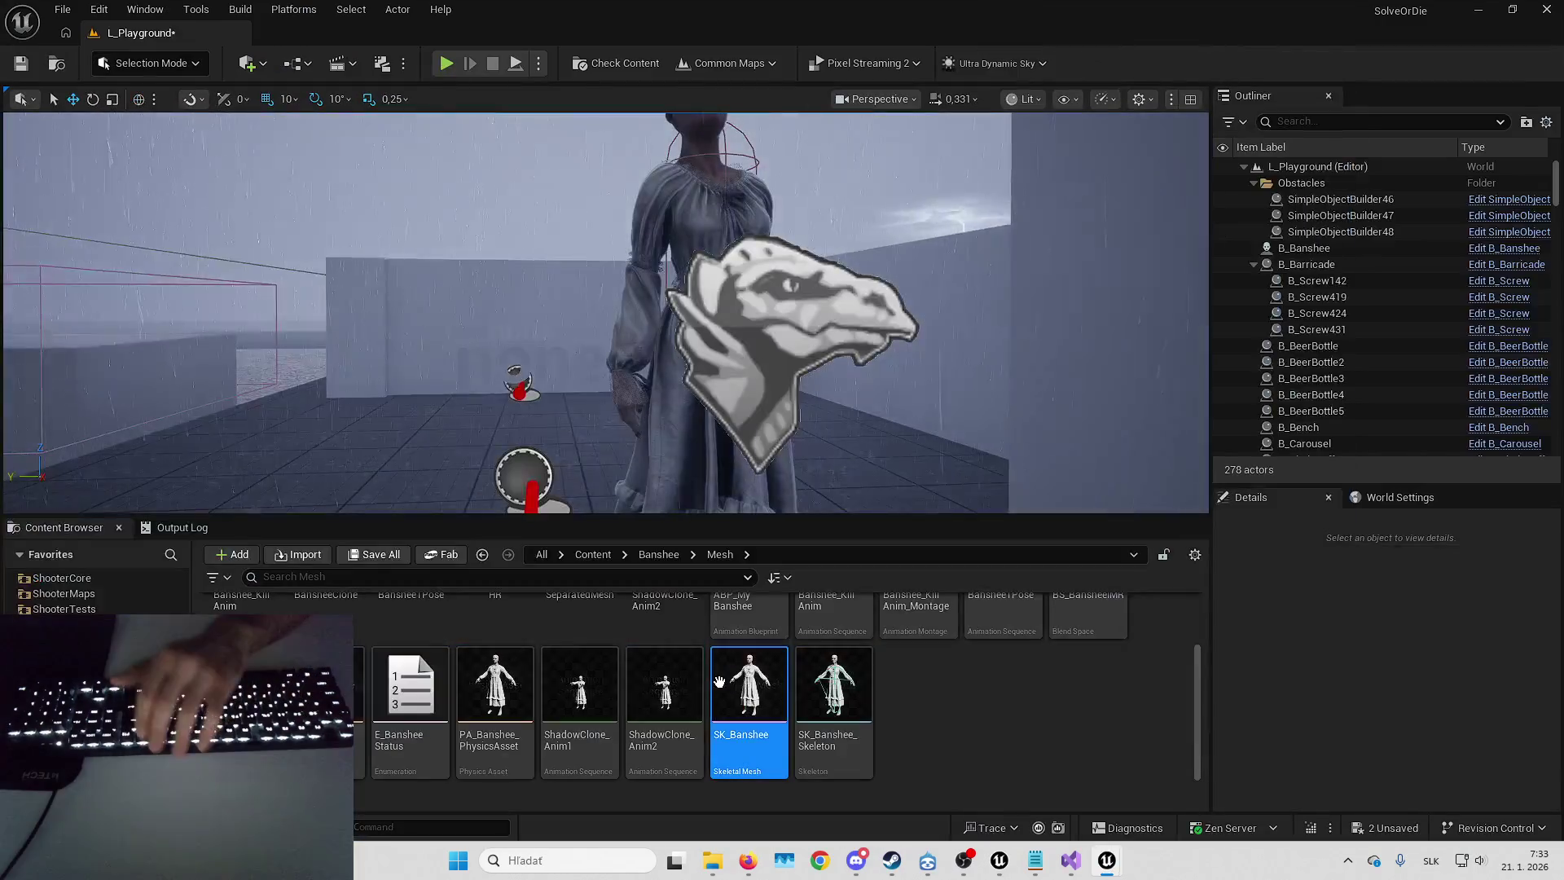
- Open the SK_Dress skeletal mesh from the SeparatedMesh folder
scroll(871, 681, "up", 3)
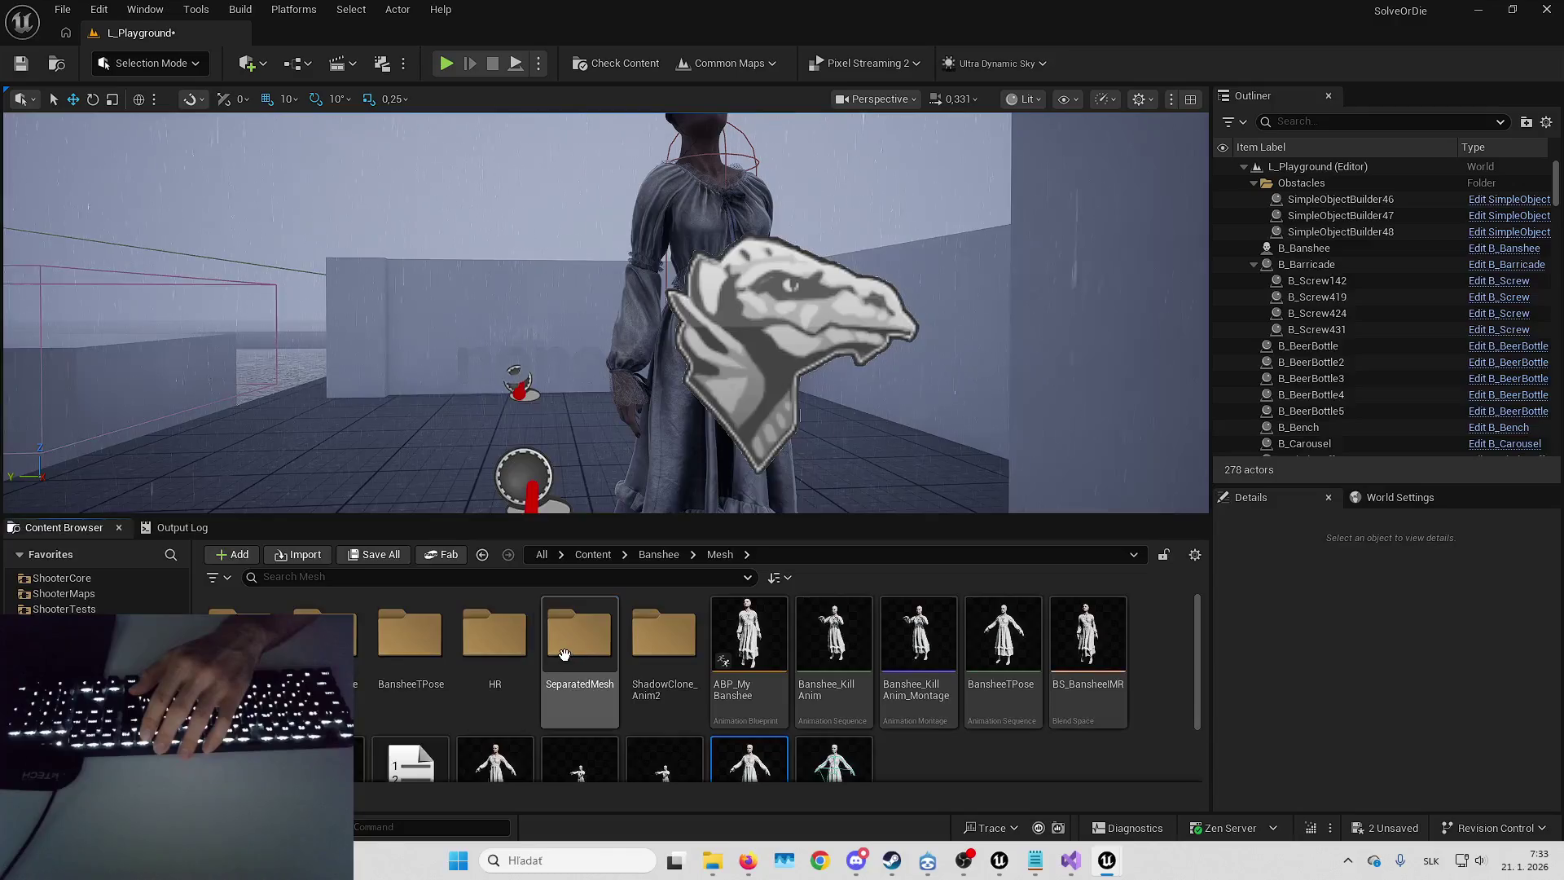
double_click(578, 643)
double_click(326, 643)
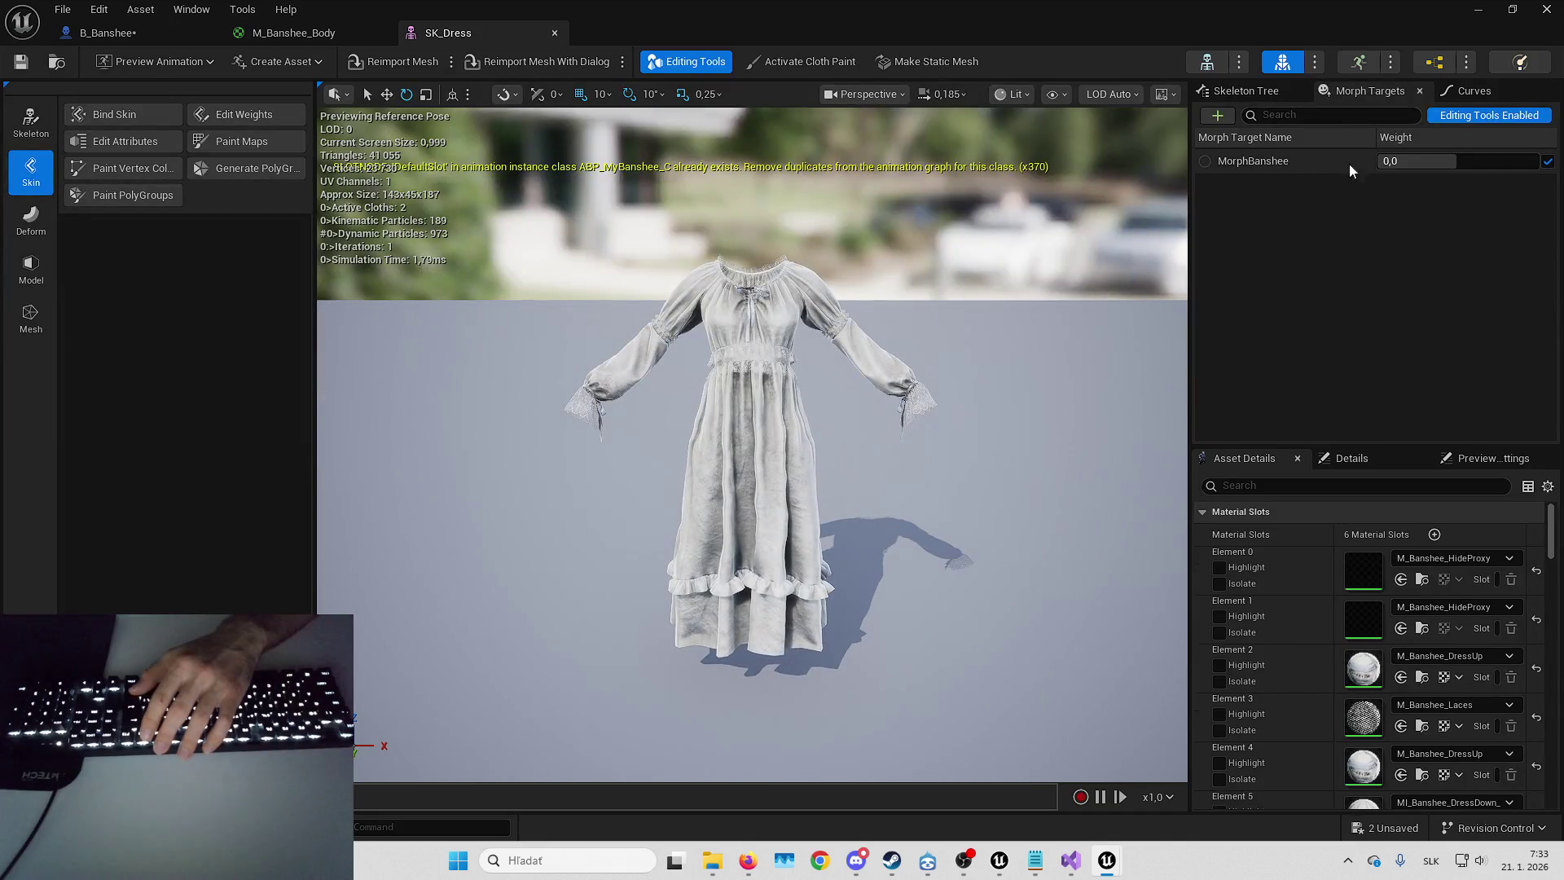
- Preview the MorphBanshee morph target, reset its weight to 0, and return to B_Banshee
left_click_drag(1414, 169, 1539, 168)
mouse_move(1413, 169)
left_mouse_down()
mouse_move(1376, 168)
mouse_move(1462, 168)
left_mouse_up()
left_click(1462, 168)
type("0")
key("Return")
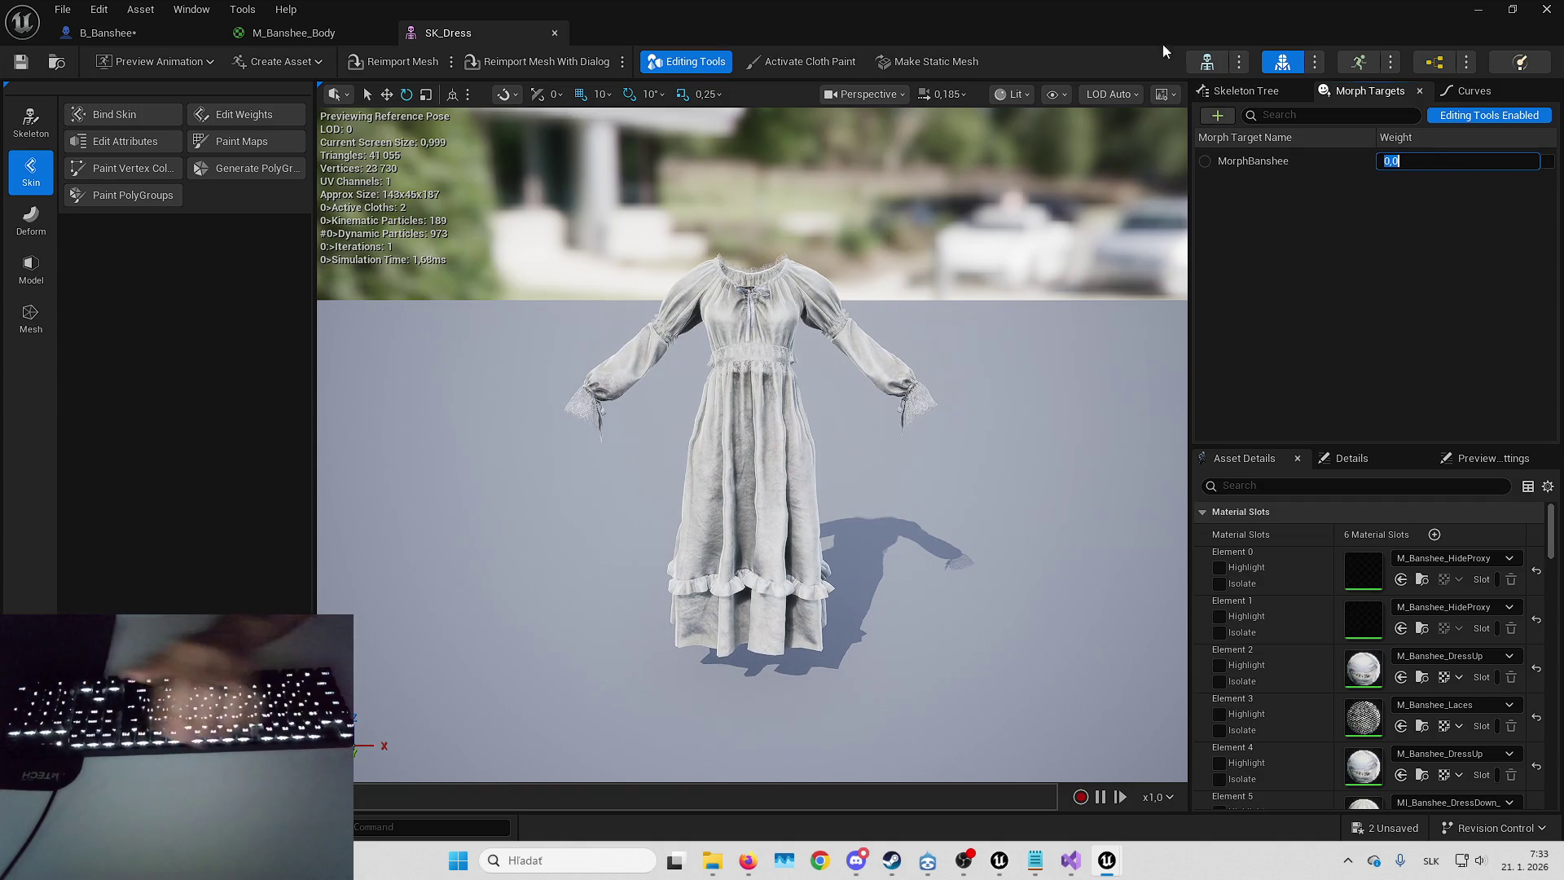
left_click(167, 36)
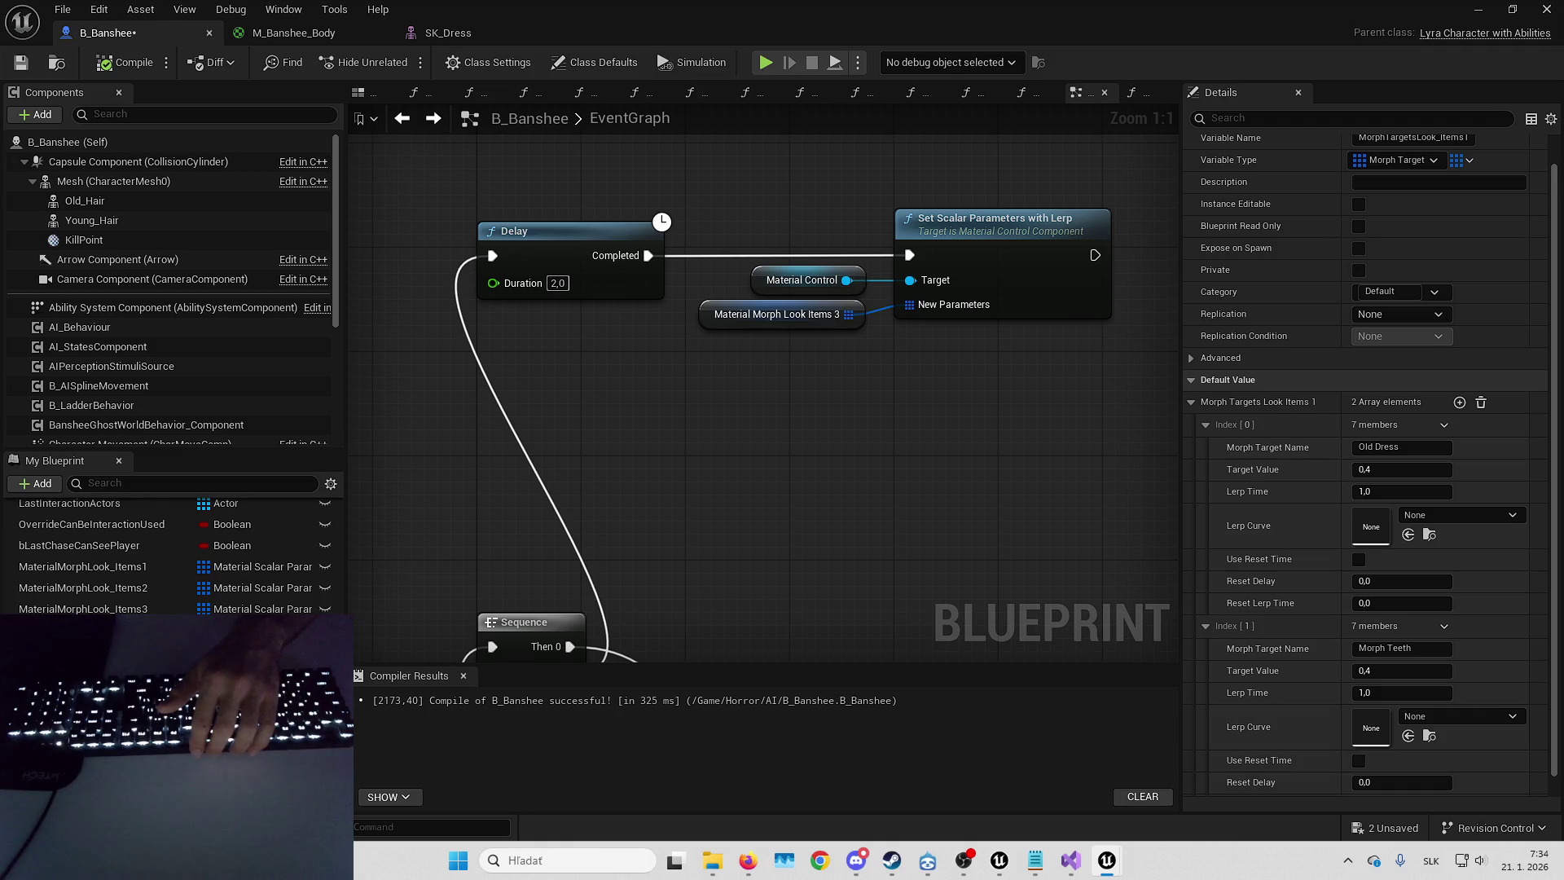
left_click_drag(883, 453, 804, 525)
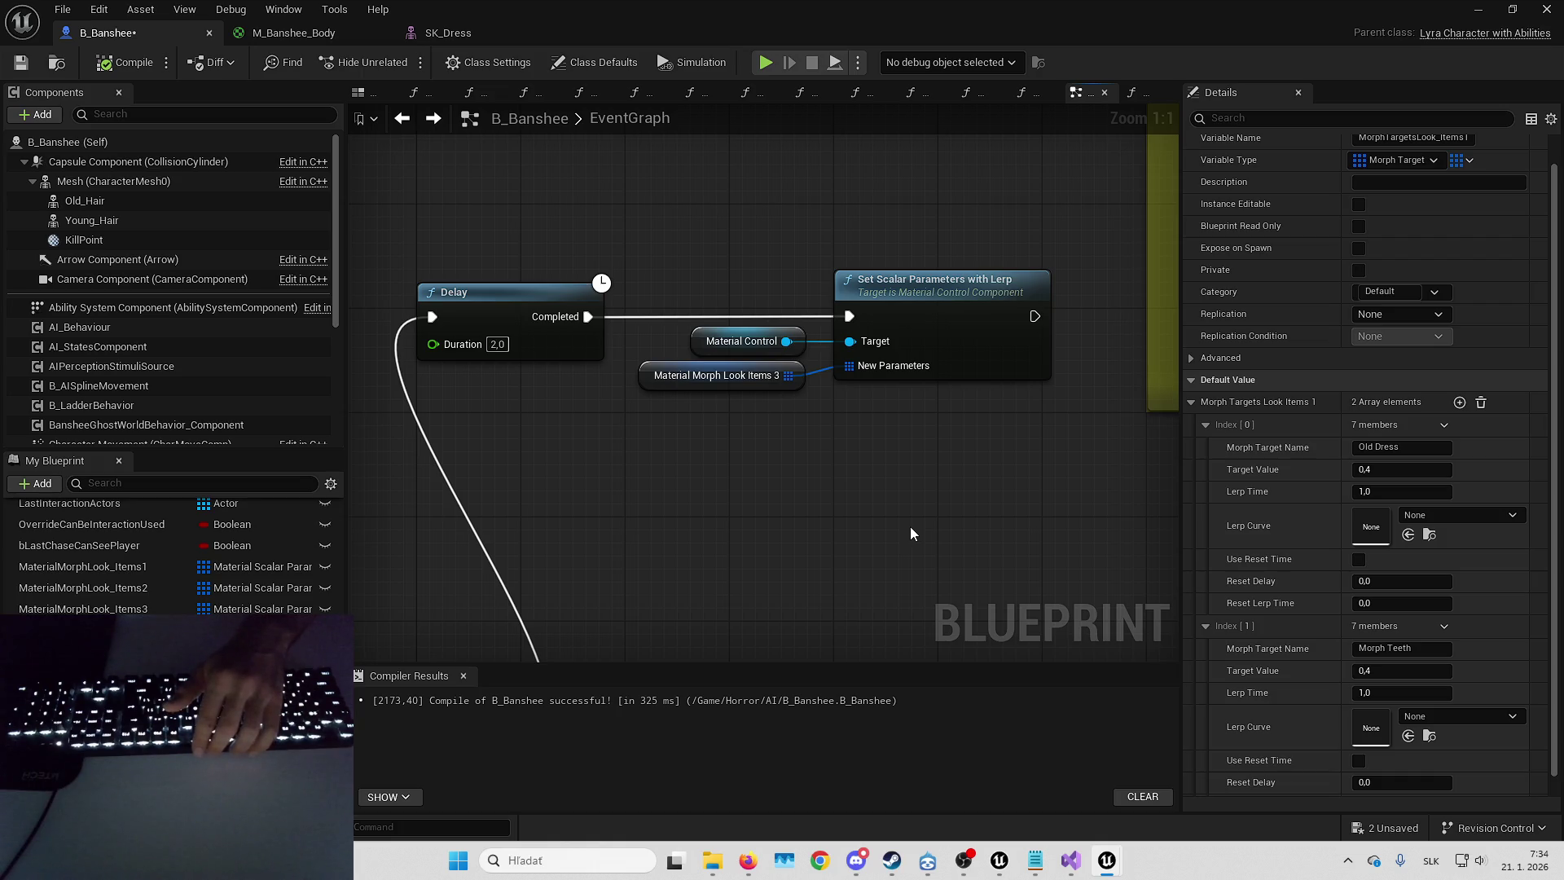
left_click_drag(813, 498, 745, 515)
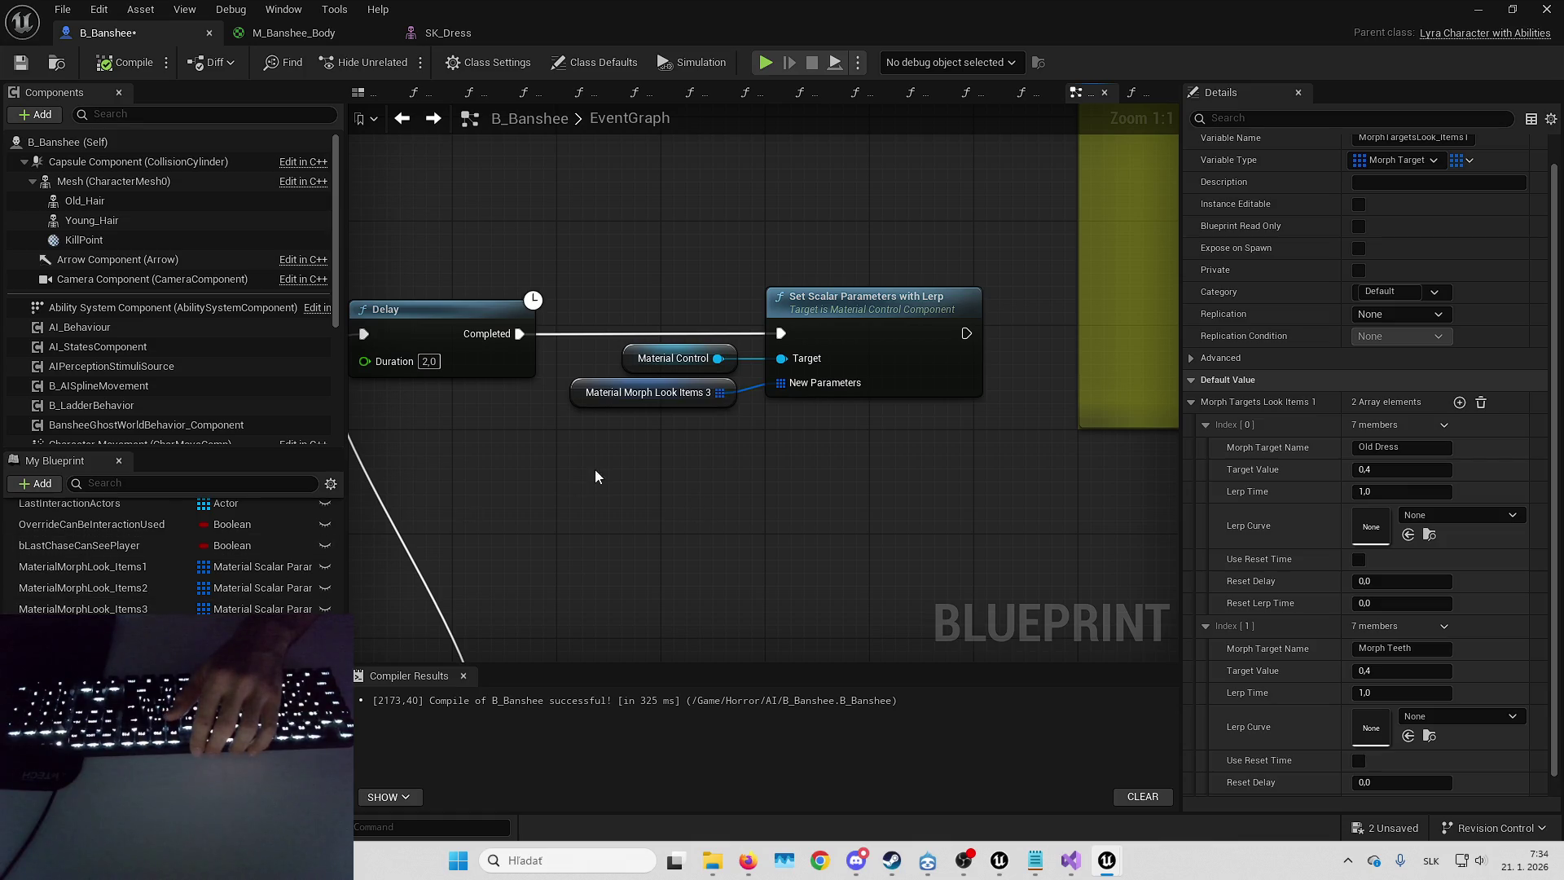
left_click_drag(595, 469, 612, 476)
left_click(115, 575)
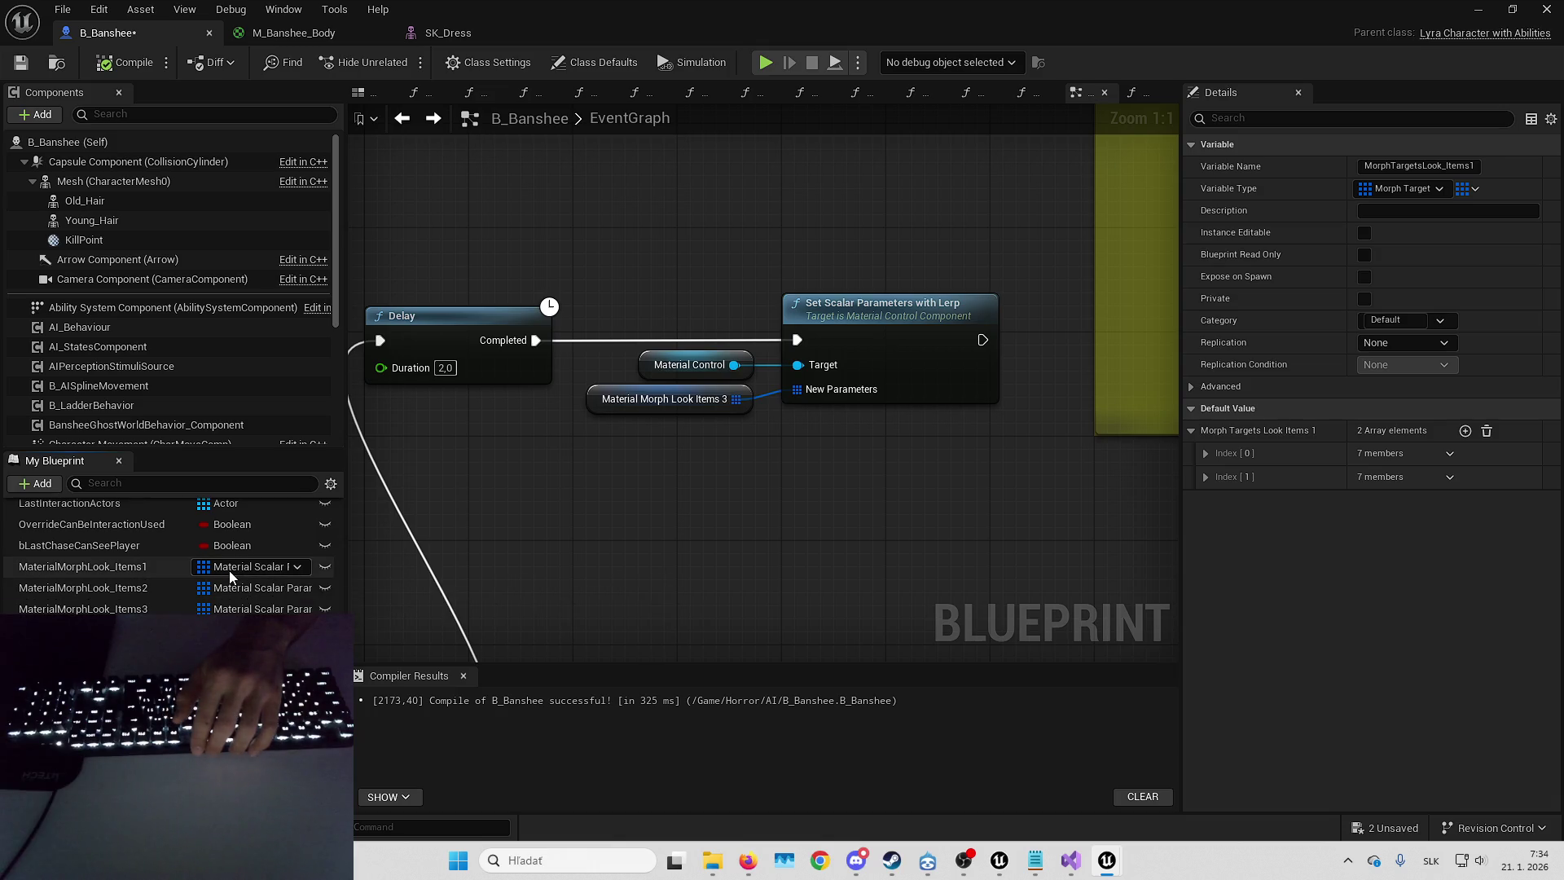
left_click_drag(734, 497, 801, 508)
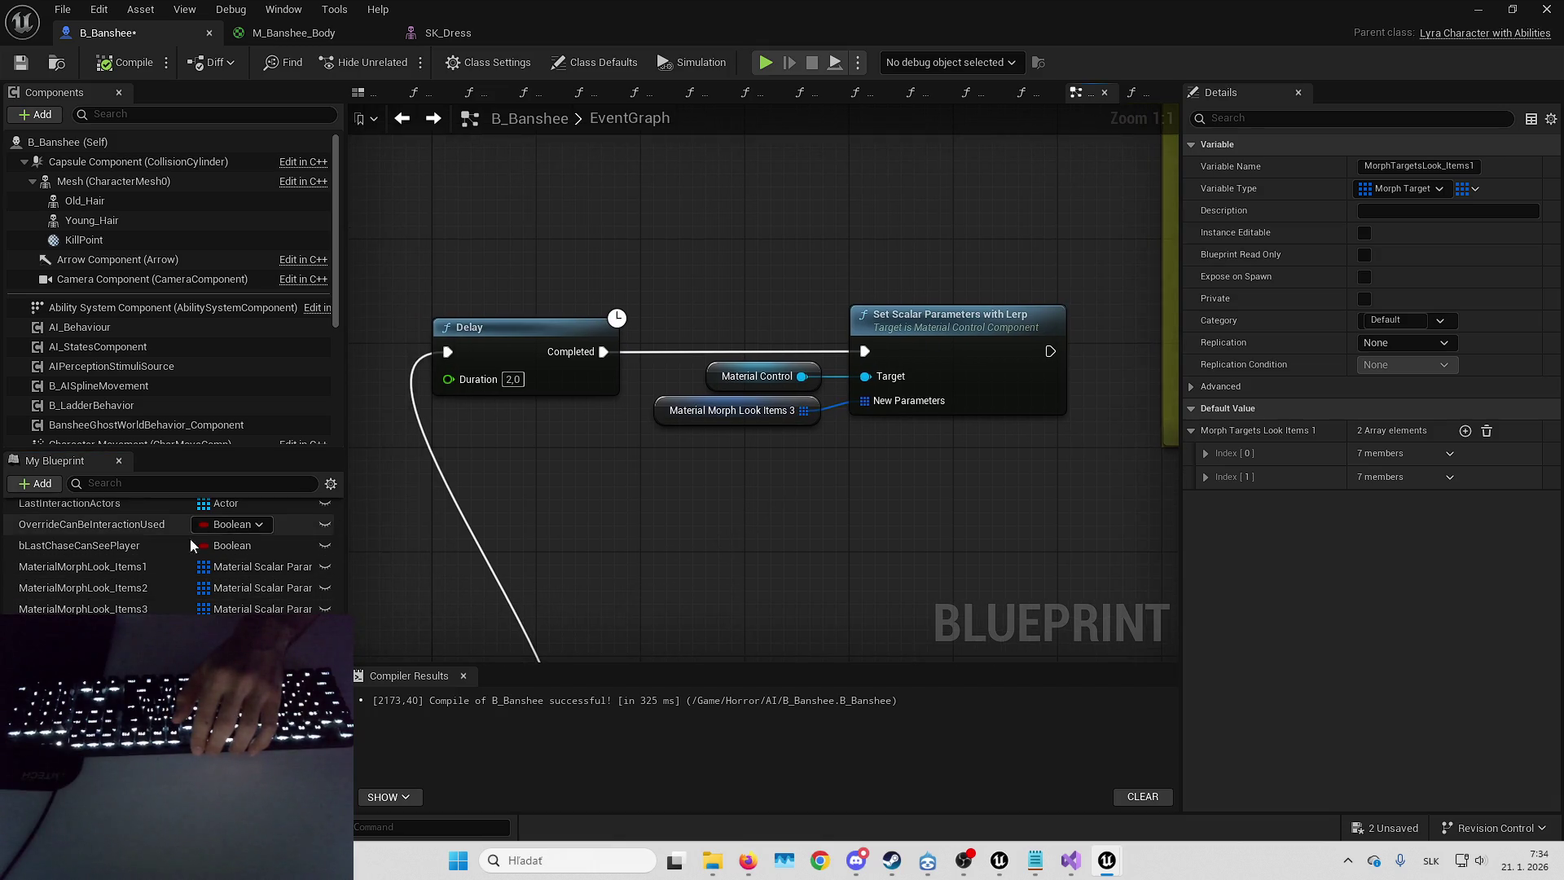
left_click(141, 568)
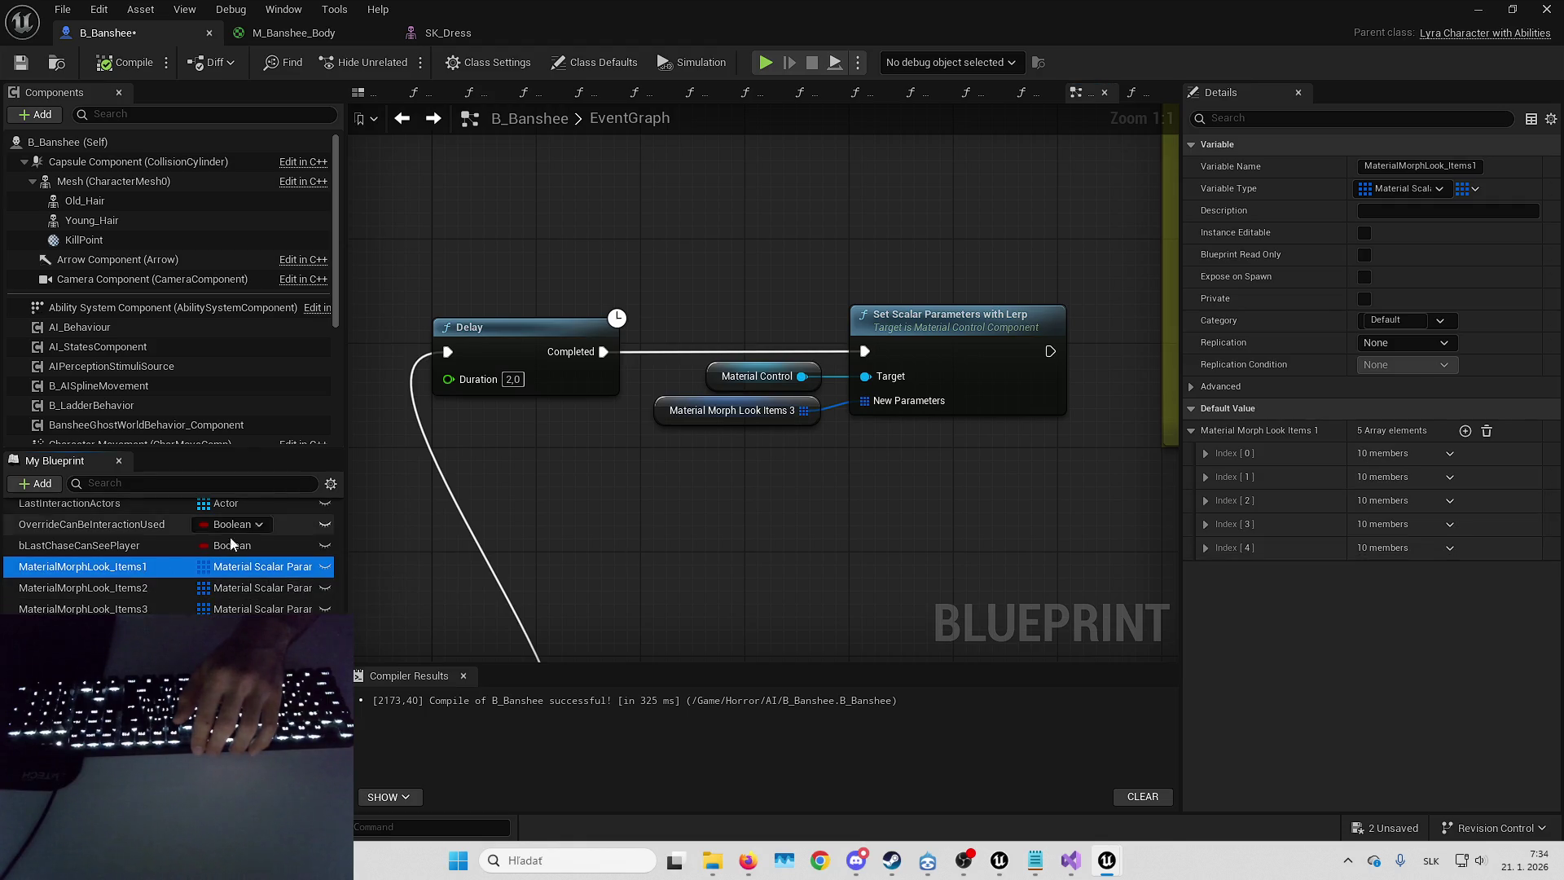
left_click(130, 588)
left_click(131, 610)
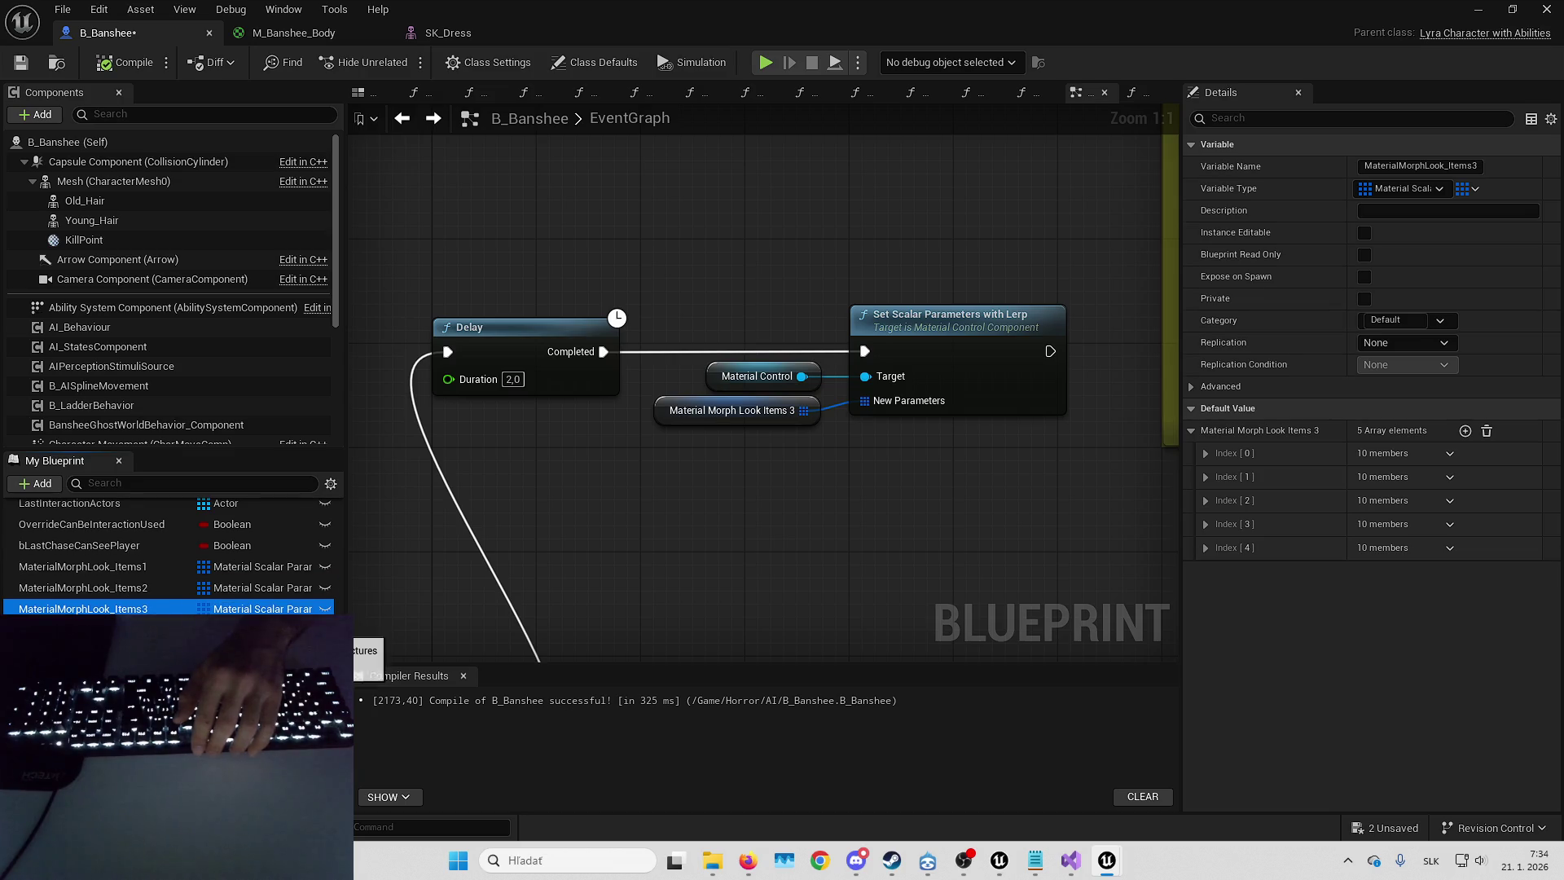
left_click(131, 629)
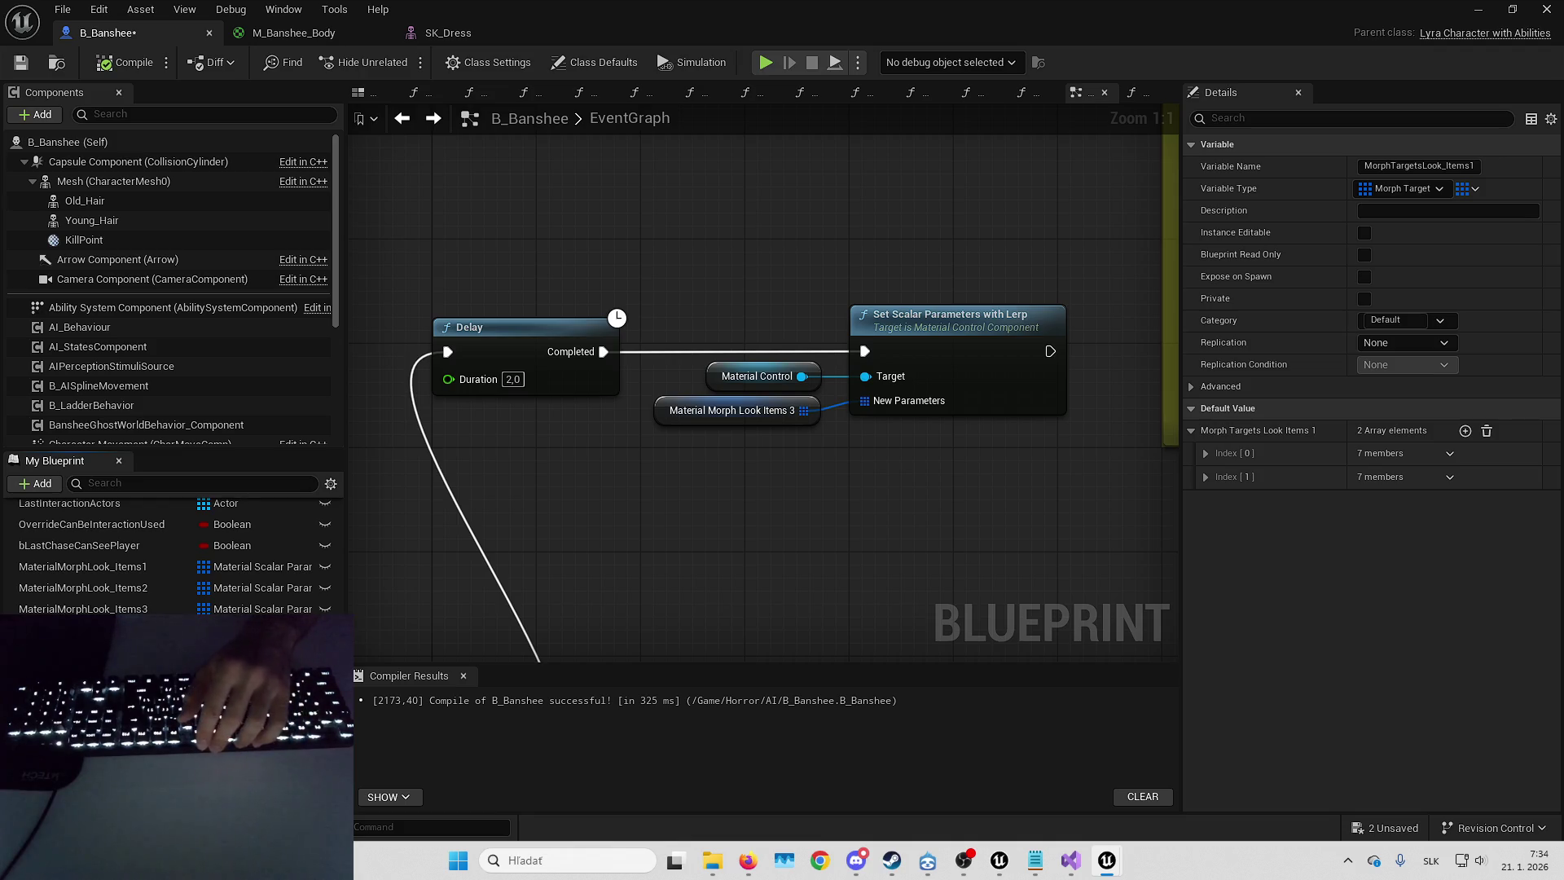
left_click(1206, 478)
left_click(1209, 480)
- Compare the MorphTargetsLook_Items1 and MaterialMorphLook_Items2 defaults, expanding Items1's Old Dress entry
left_click(1210, 456)
left_click(1210, 456)
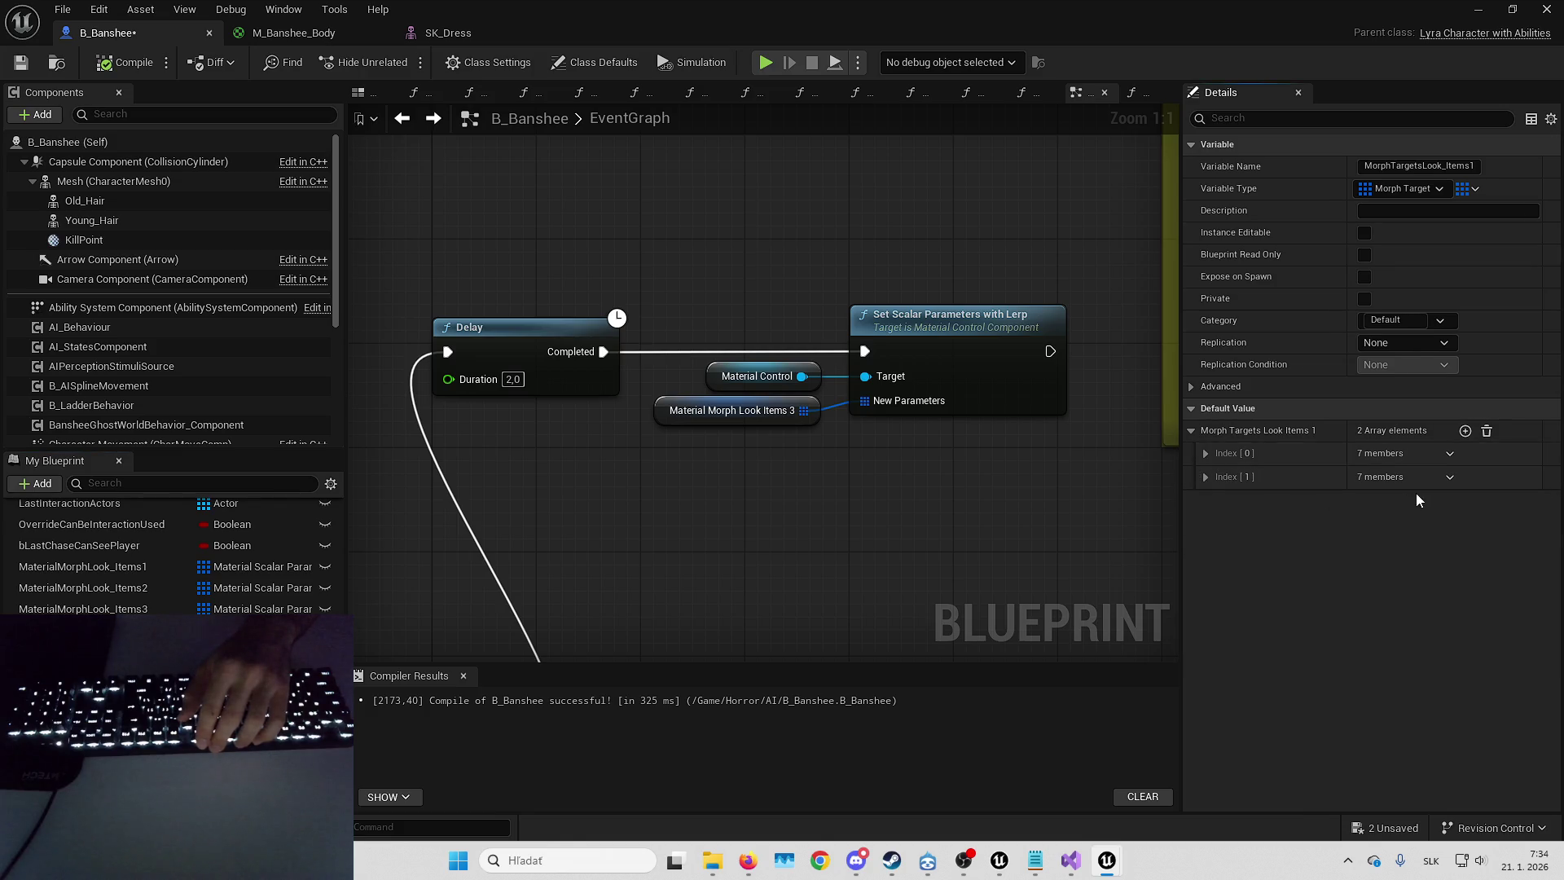
left_click(1204, 477)
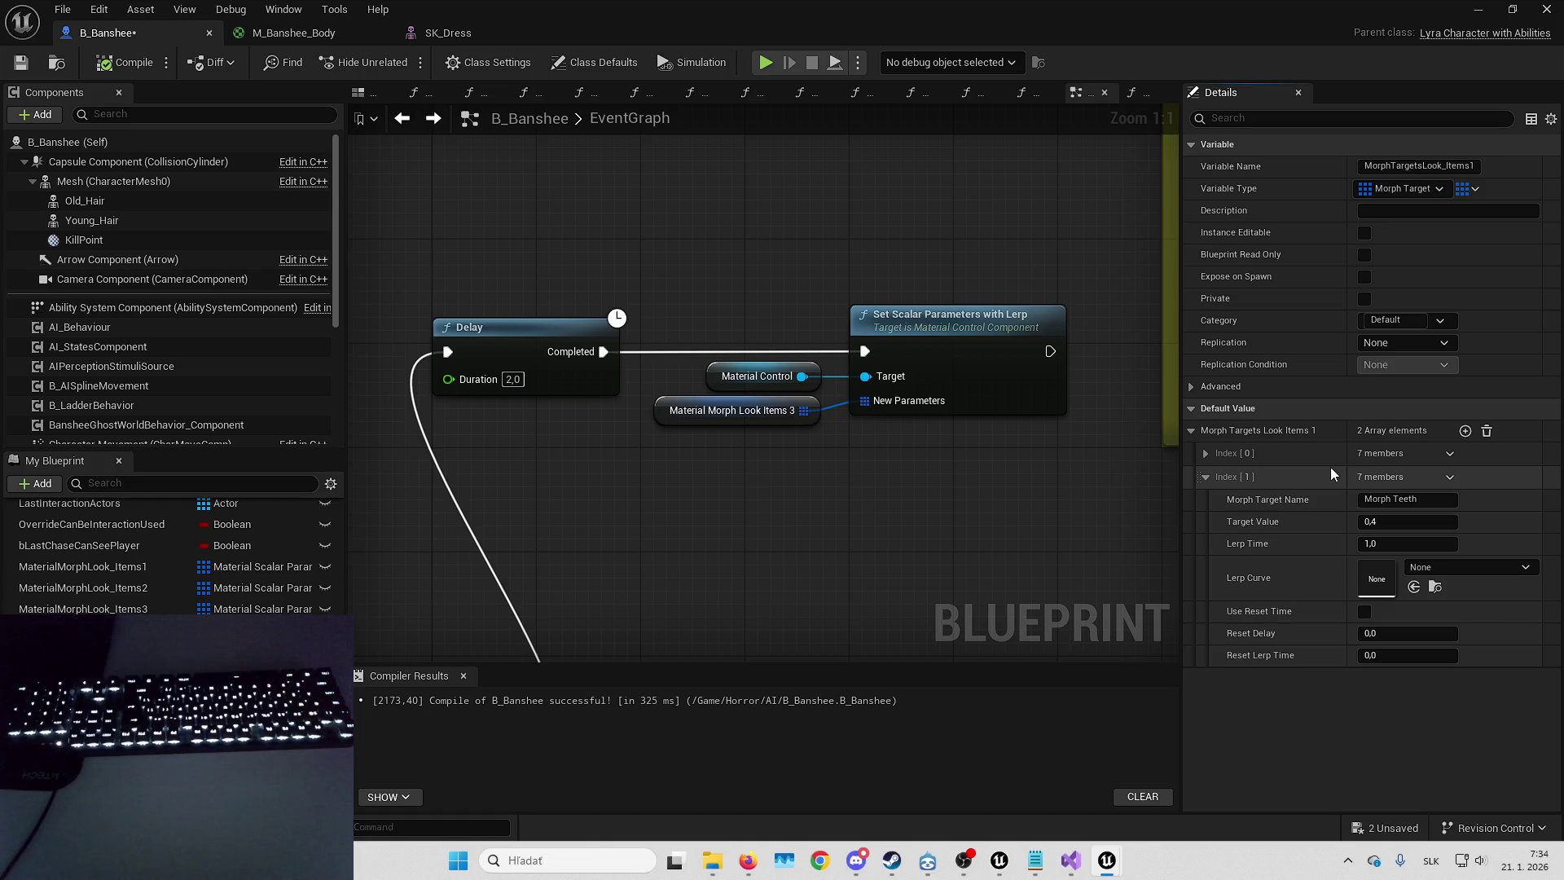
left_click(112, 593)
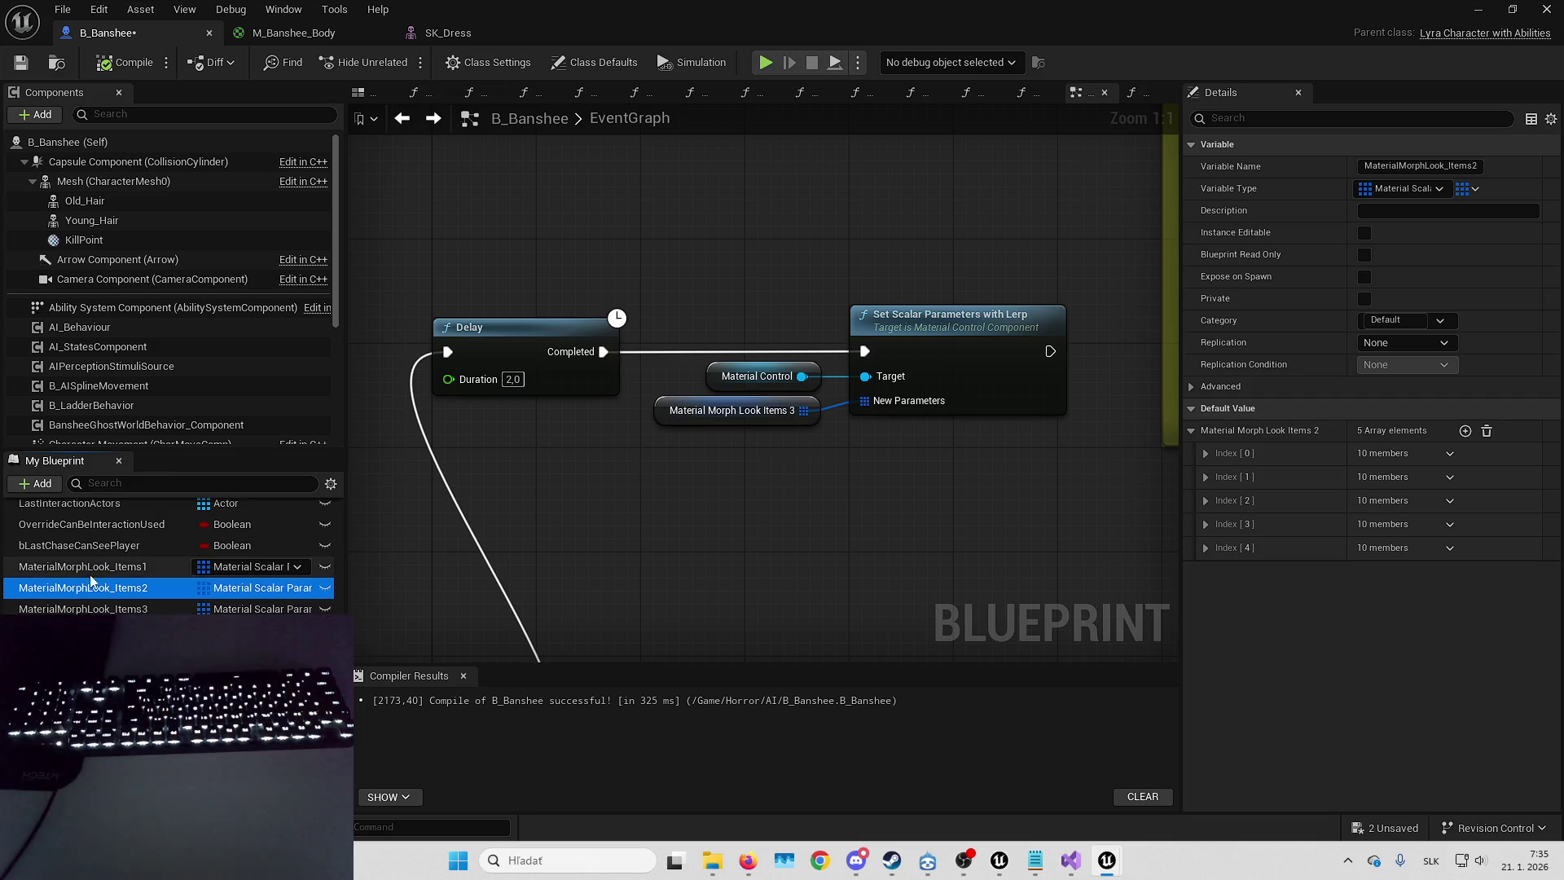
left_click(82, 629)
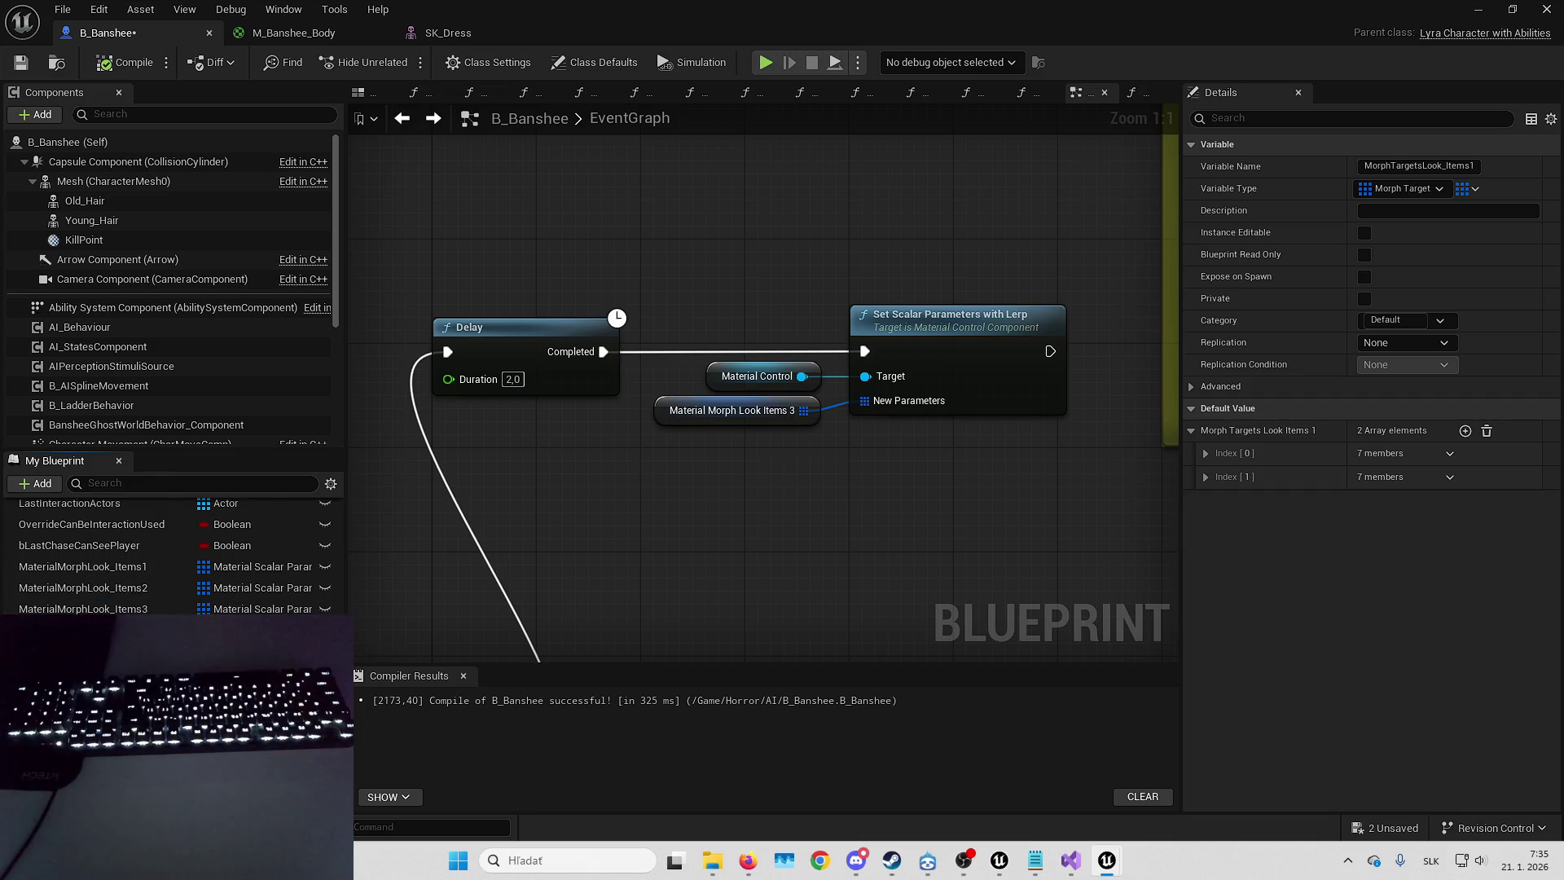
left_click(1207, 455)
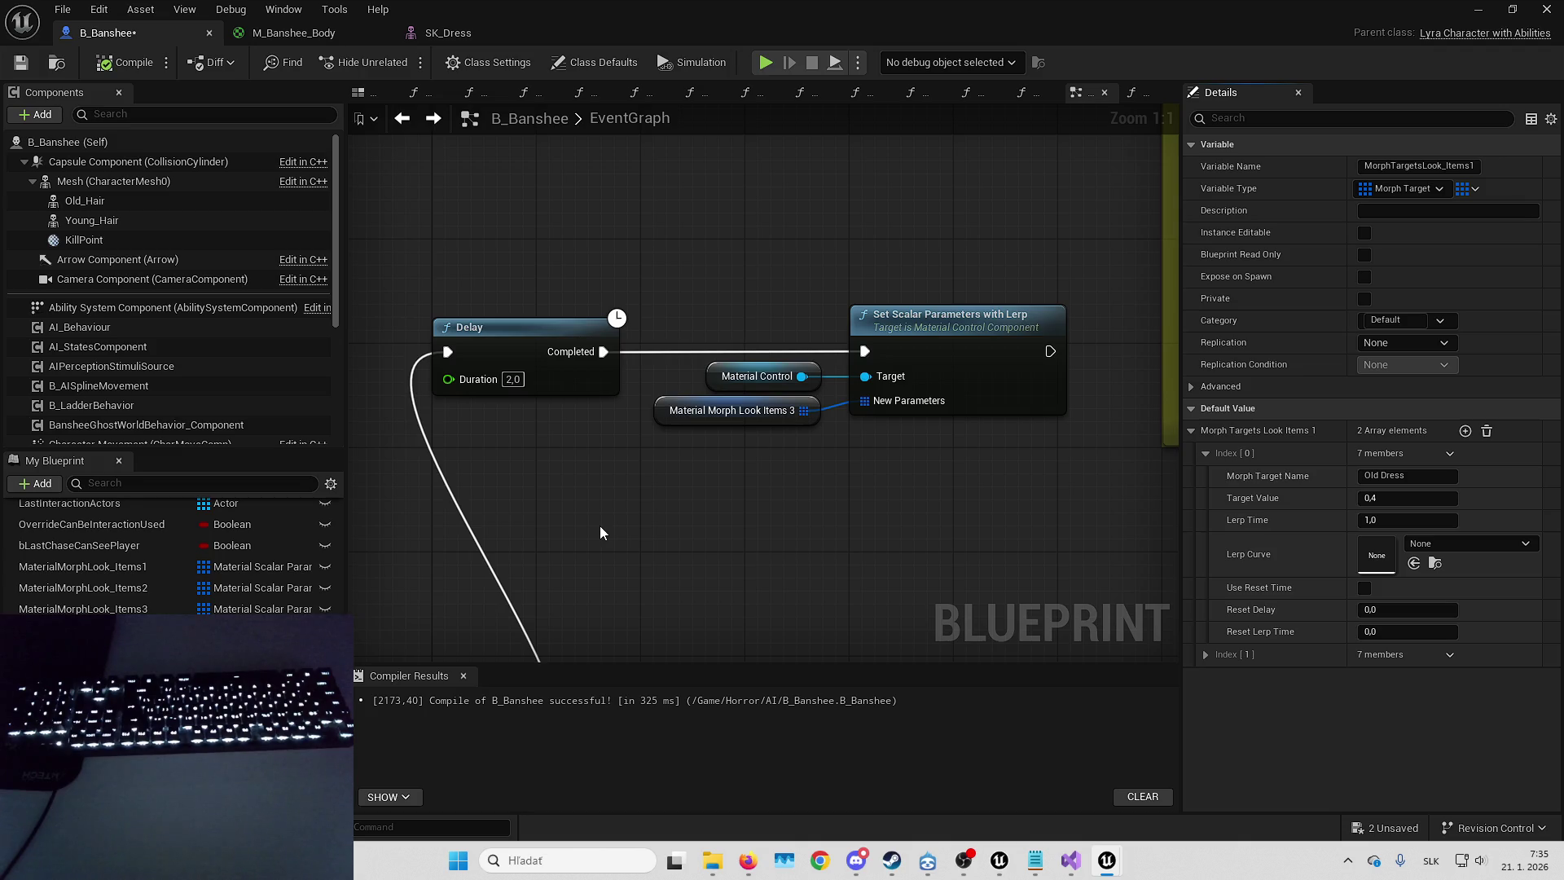
- Select the Delay node and inspect KillPlayerMorphTargetParameters' single Morph Teeth default entry
mouse_move(624, 533)
left_mouse_down()
mouse_move(589, 500)
mouse_move(790, 484)
left_mouse_up()
mouse_move(637, 279)
left_mouse_down()
mouse_move(567, 431)
mouse_move(778, 521)
left_mouse_up()
mouse_move(743, 282)
left_mouse_down()
mouse_move(788, 534)
mouse_move(729, 251)
mouse_move(784, 554)
mouse_move(795, 529)
mouse_move(768, 487)
mouse_move(715, 311)
mouse_move(725, 295)
mouse_move(705, 301)
mouse_move(741, 292)
mouse_move(766, 239)
mouse_move(807, 244)
mouse_move(806, 502)
mouse_move(925, 540)
left_mouse_up()
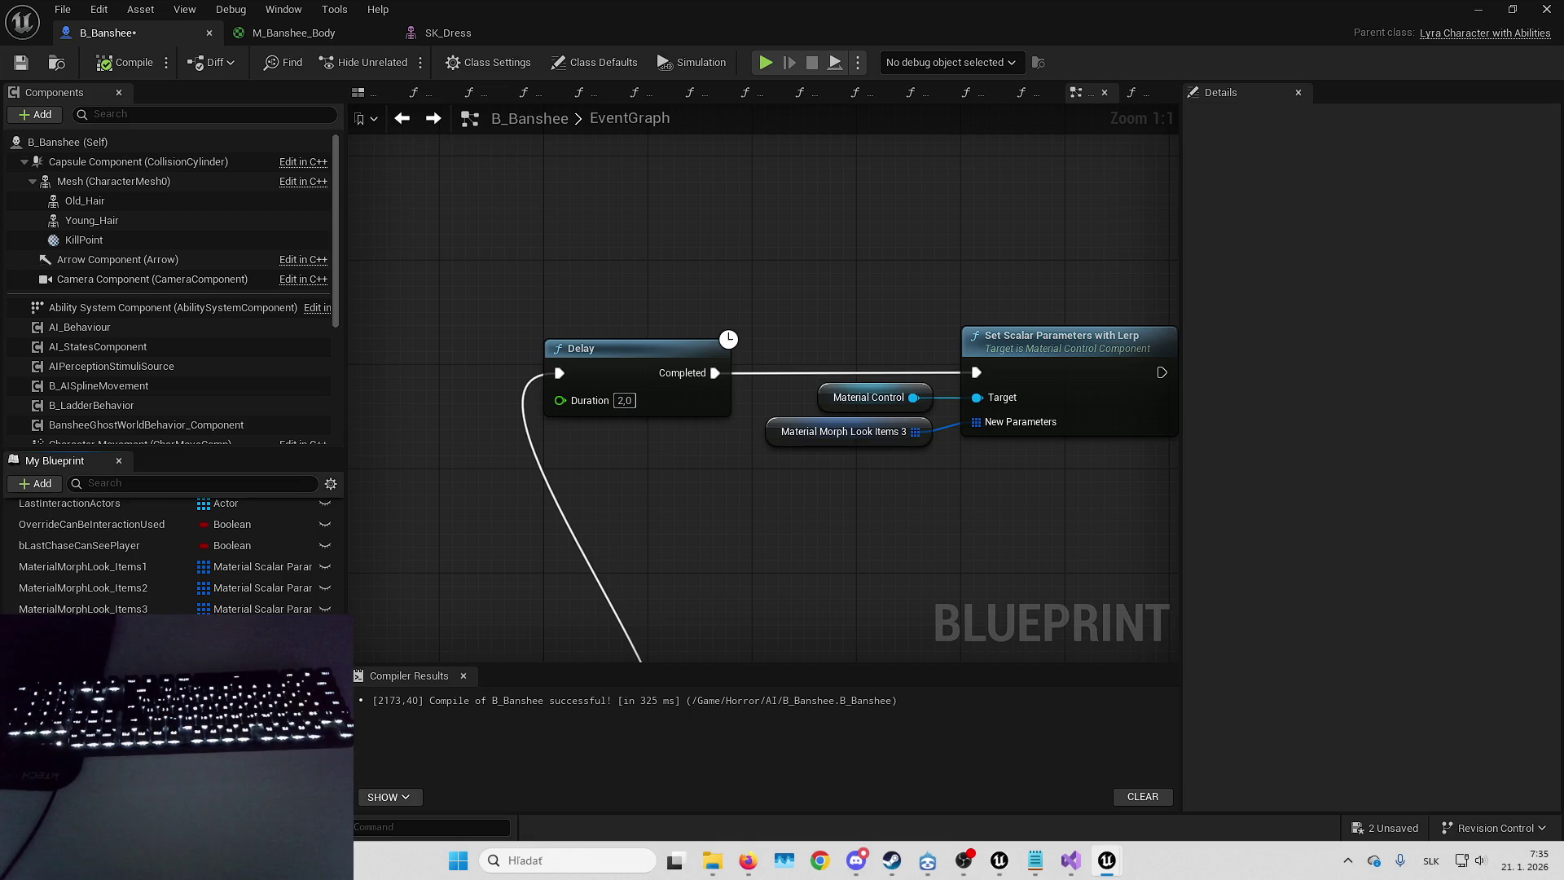
left_click(89, 528)
left_click(1235, 430)
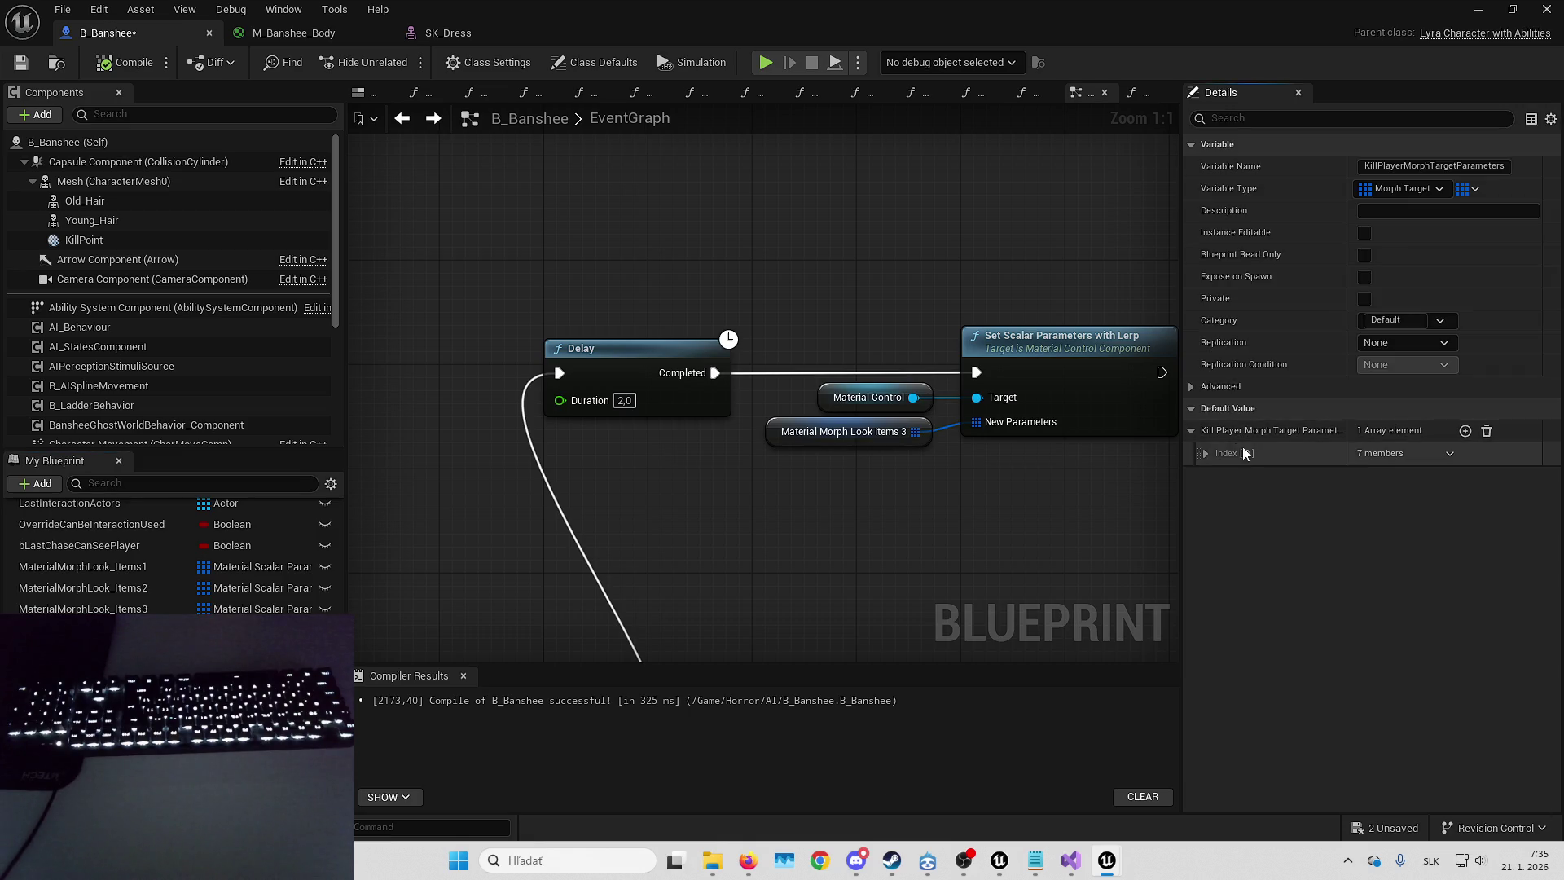
left_click(1204, 454)
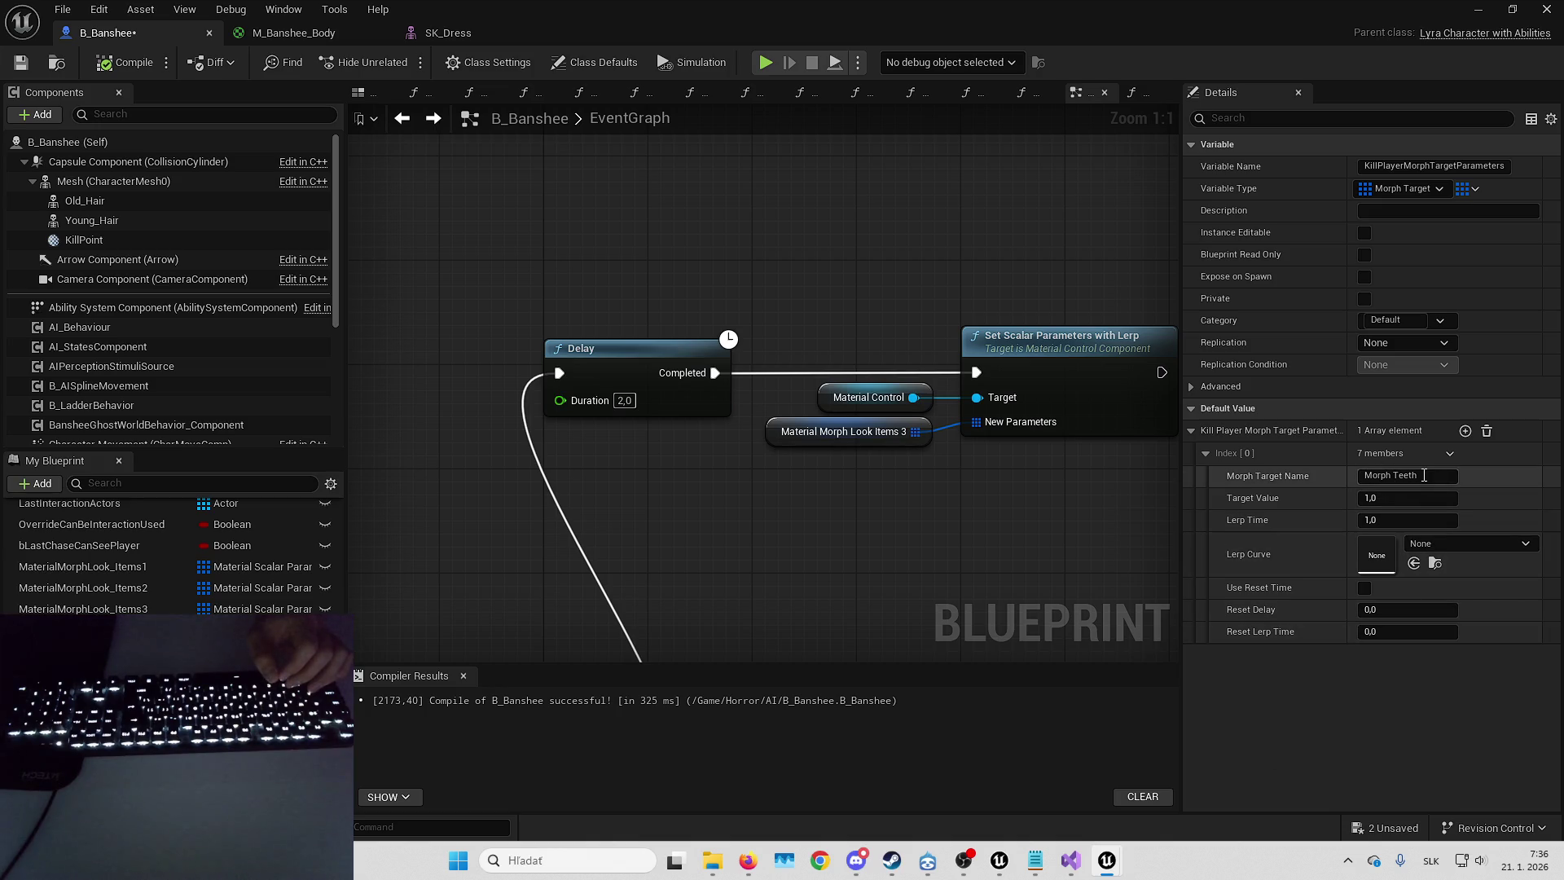
left_click(1394, 475)
left_click(1394, 475)
- Expand the Old Dress and Morph Teeth default entries of MorphTargetsLook_Items3 and Items2
key("ctrl+z")
key("ctrl+z")
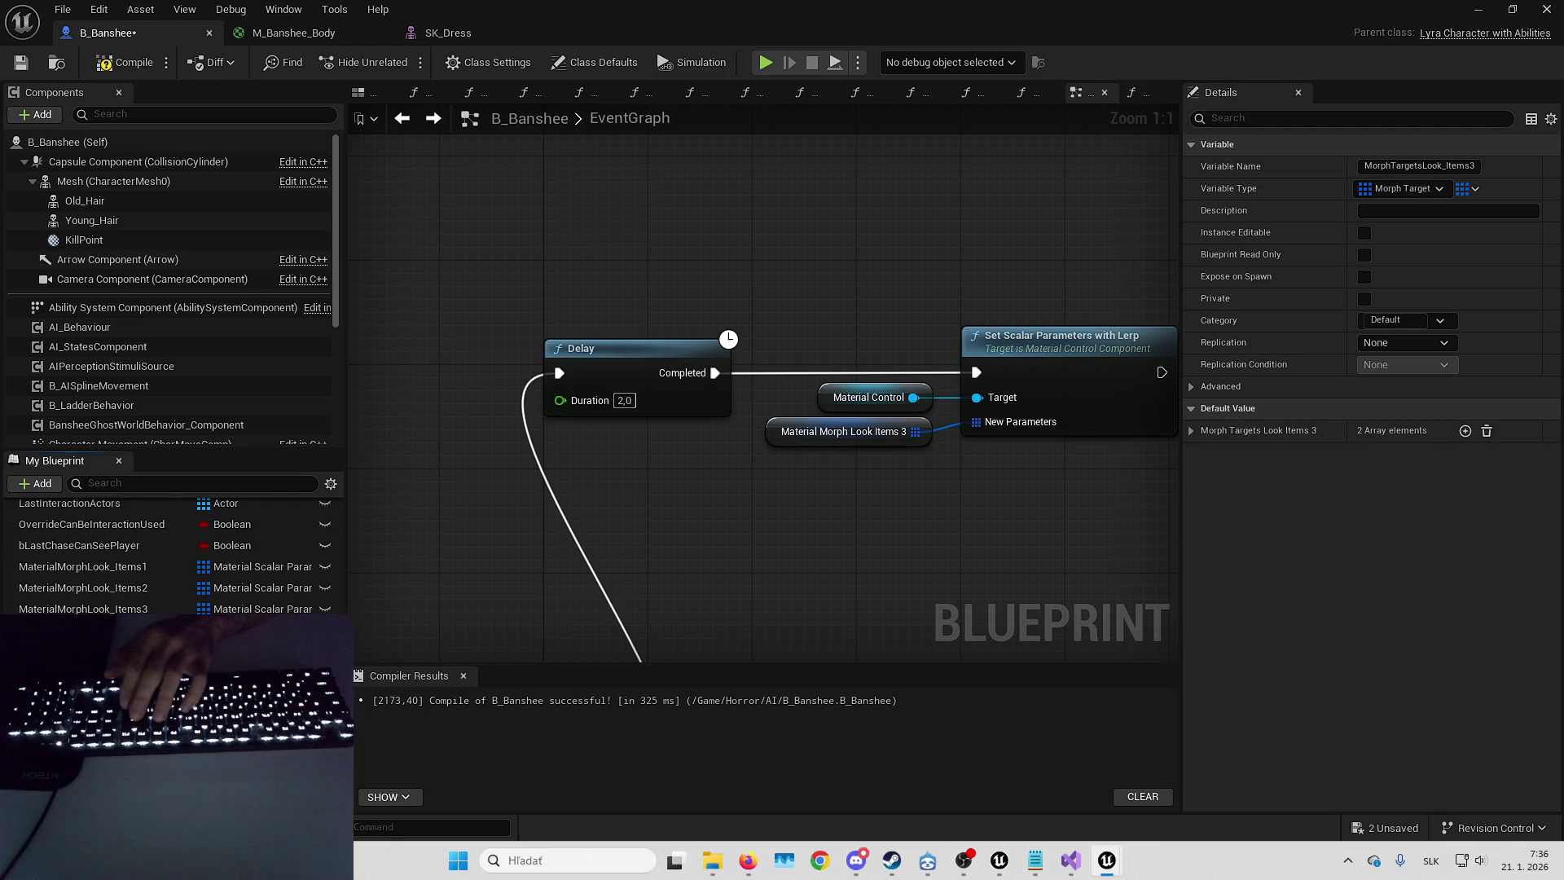
left_click(1204, 452)
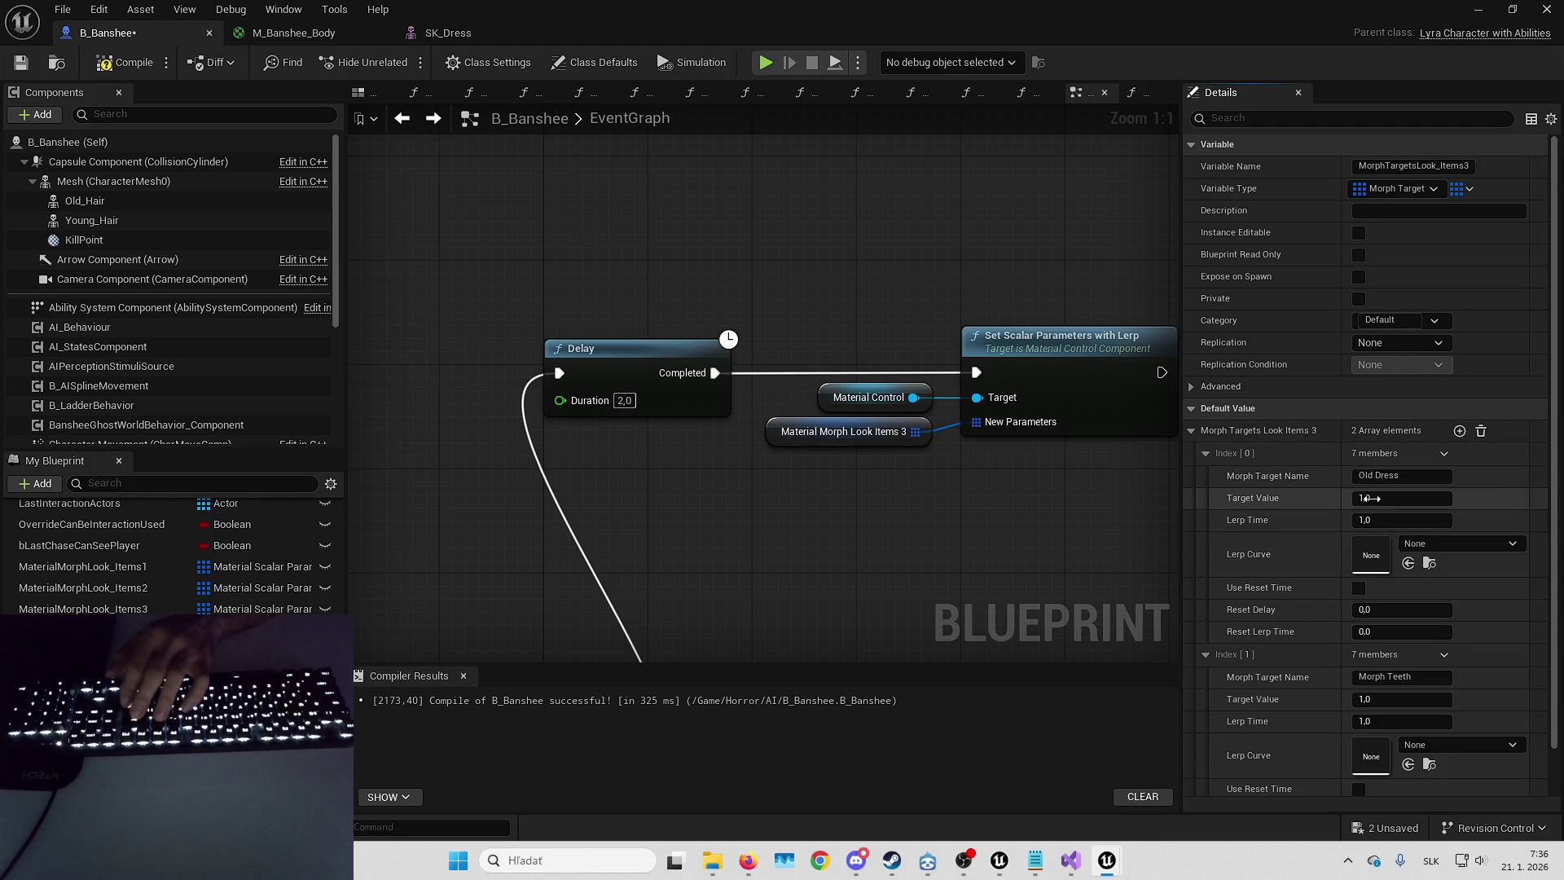
scroll(1305, 361, "down", 2)
scroll(1305, 361, "up", 1)
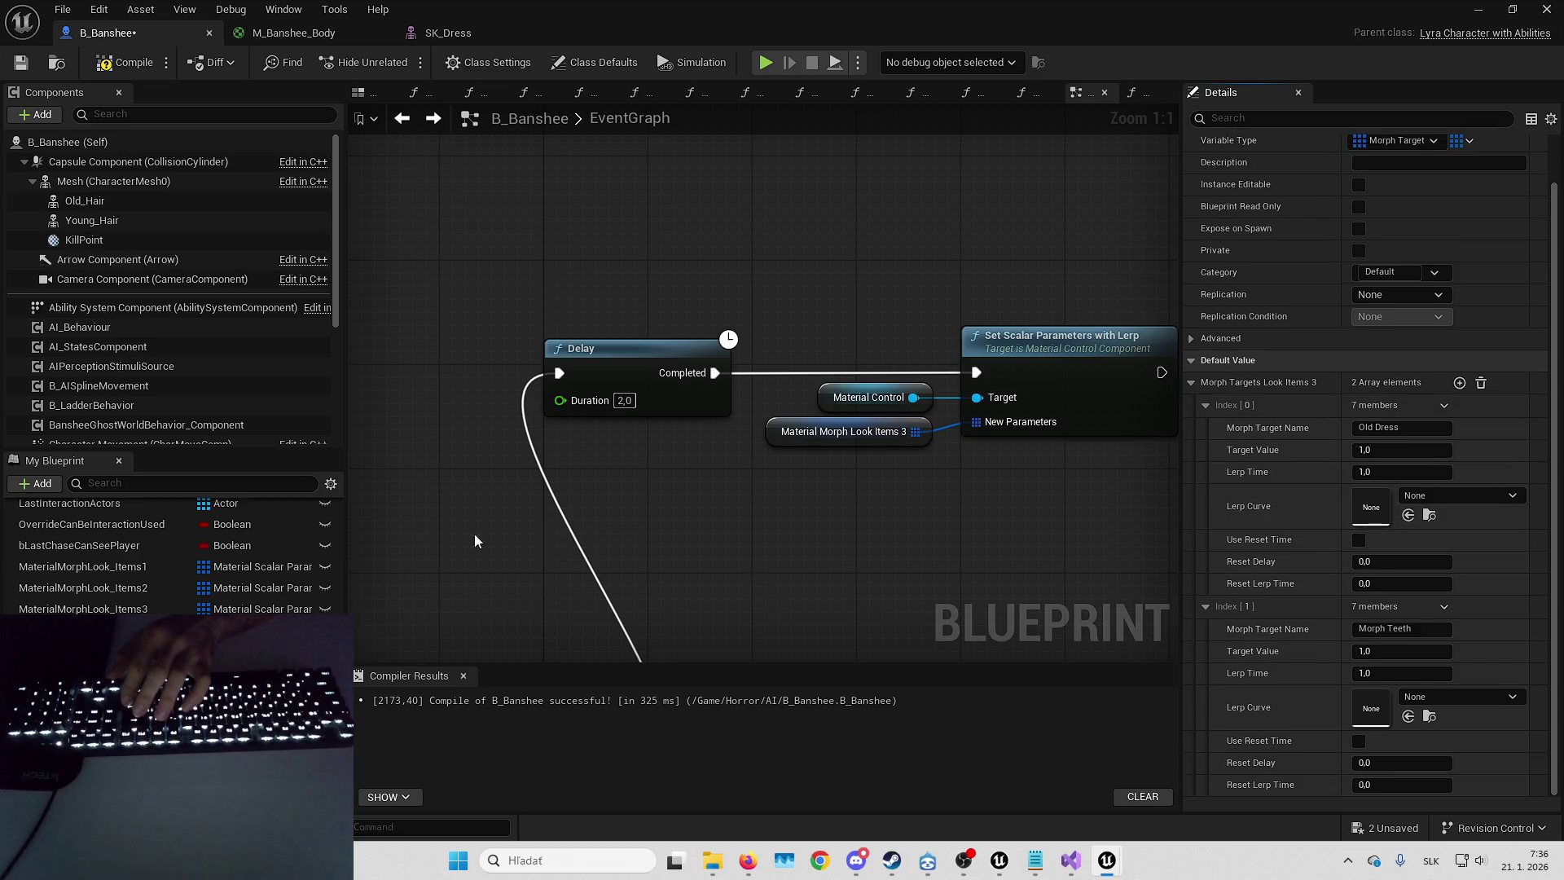
key("ctrl+z")
left_click(1191, 430)
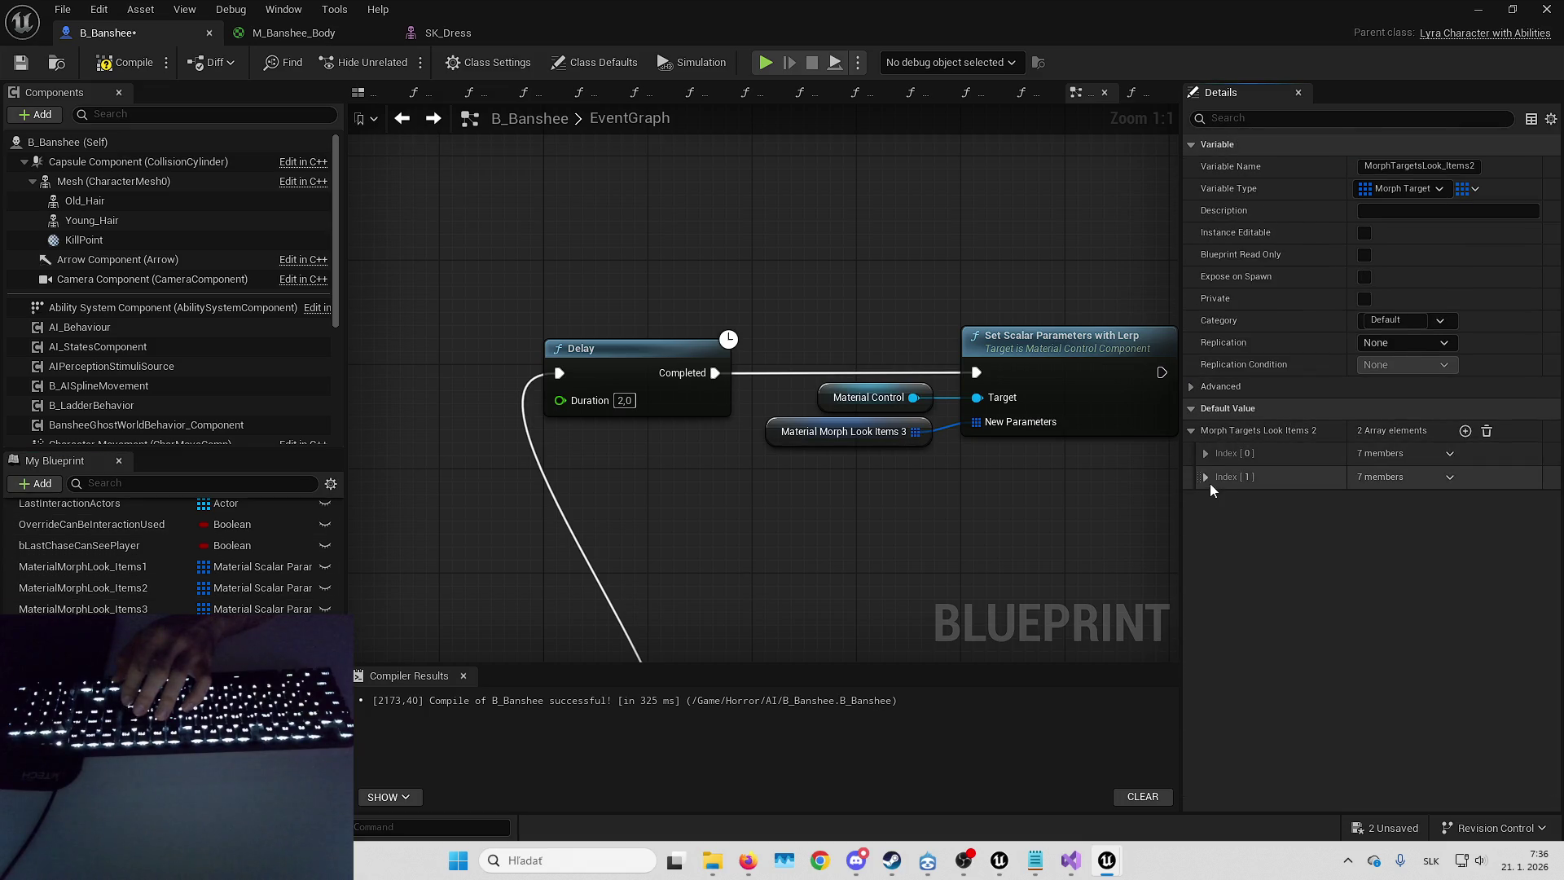
left_click(1206, 477)
left_click(1206, 454)
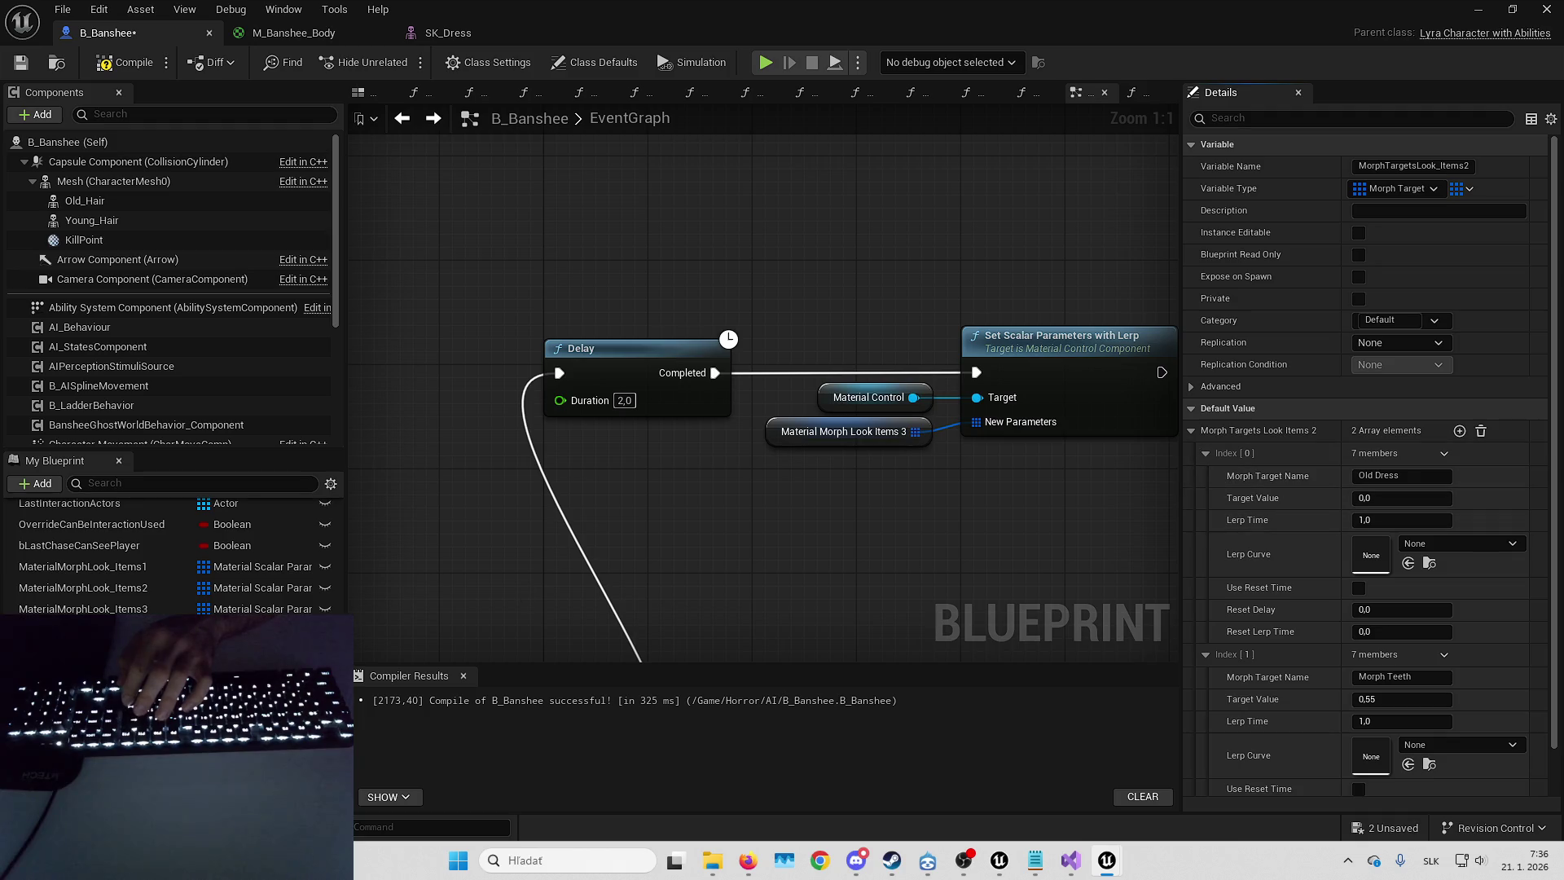
- Expand MorphTargetsLook_Items1's Old Dress and Morph Teeth entries, both target 0.4, lerp 1.0
key("ctrl+z")
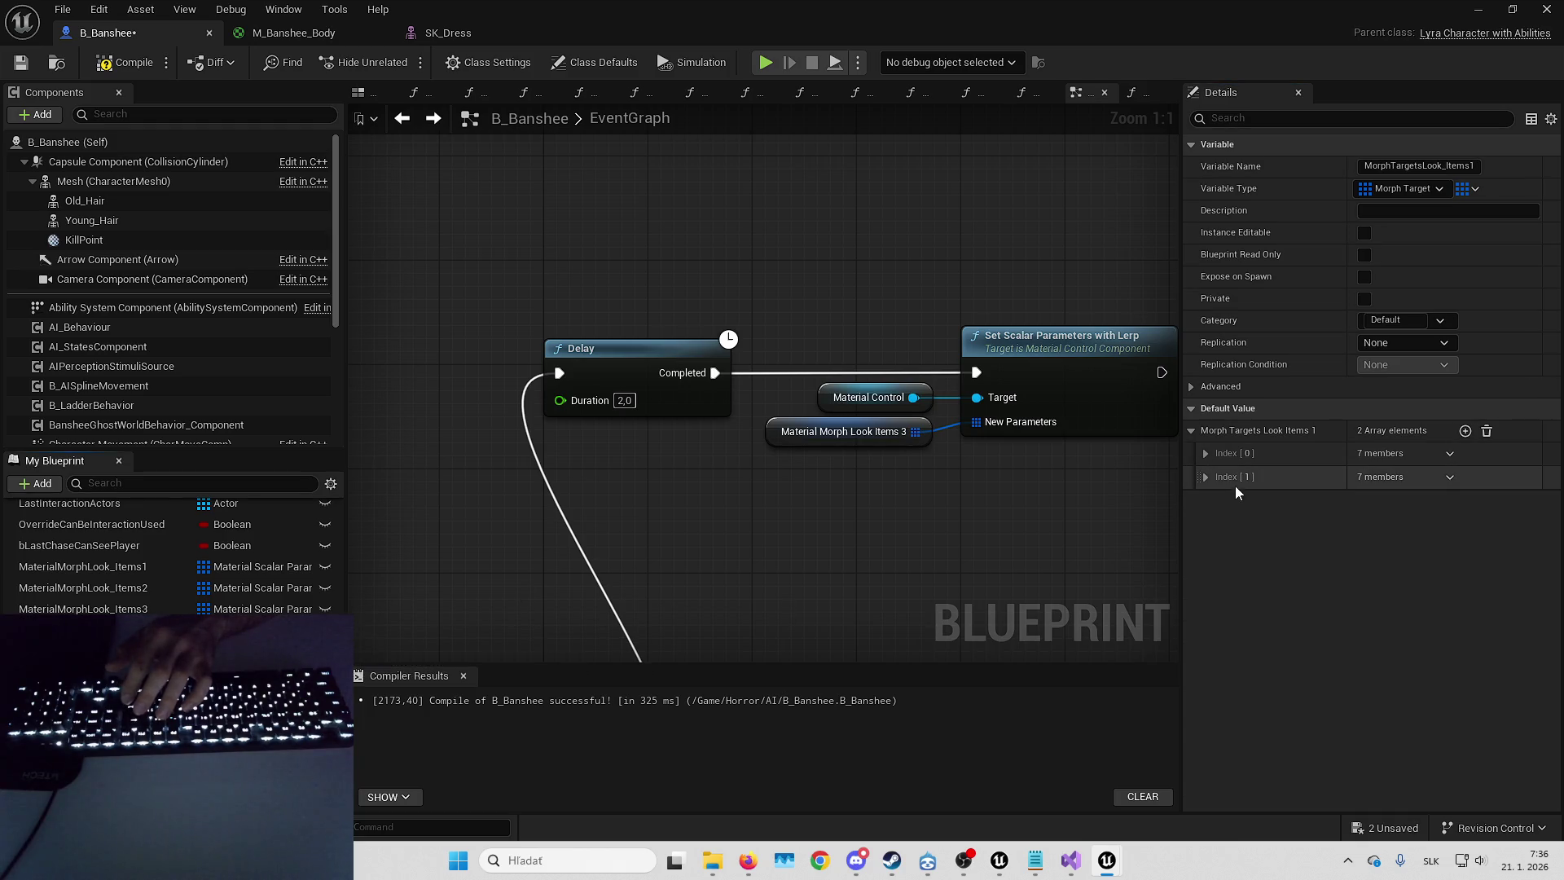
left_click(1206, 476)
left_click(1206, 455)
scroll(1208, 461, "down", 1)
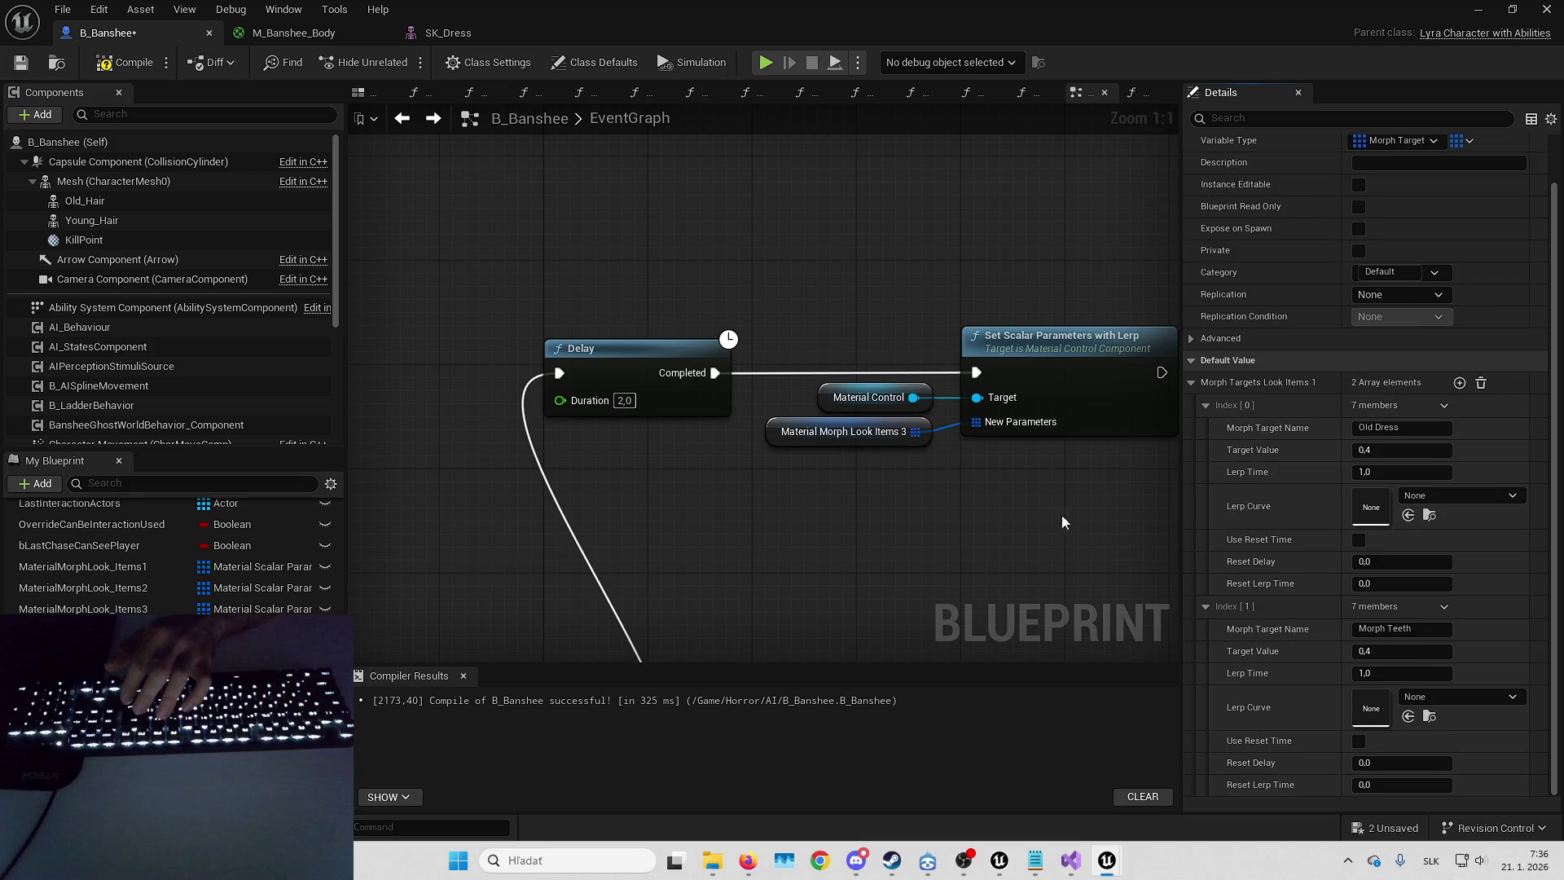
left_click_drag(977, 532, 800, 515)
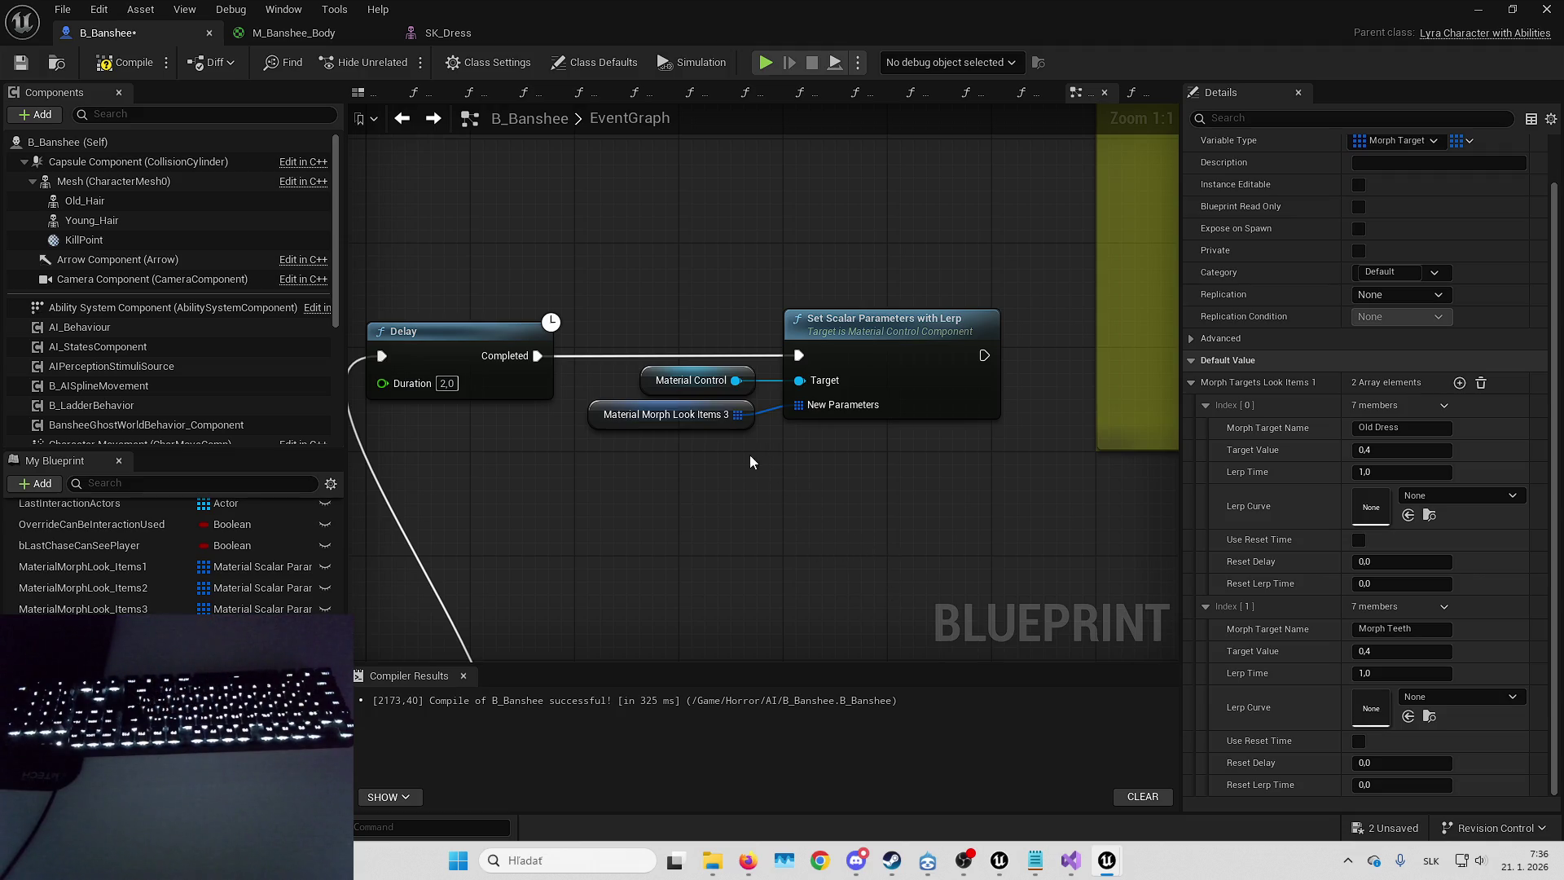
- Save all unsaved assets and recompile the B_Banshee blueprint with F7
scroll(810, 442, "down", 2)
mouse_move(771, 295)
left_mouse_down()
mouse_move(742, 467)
mouse_move(669, 452)
left_mouse_up()
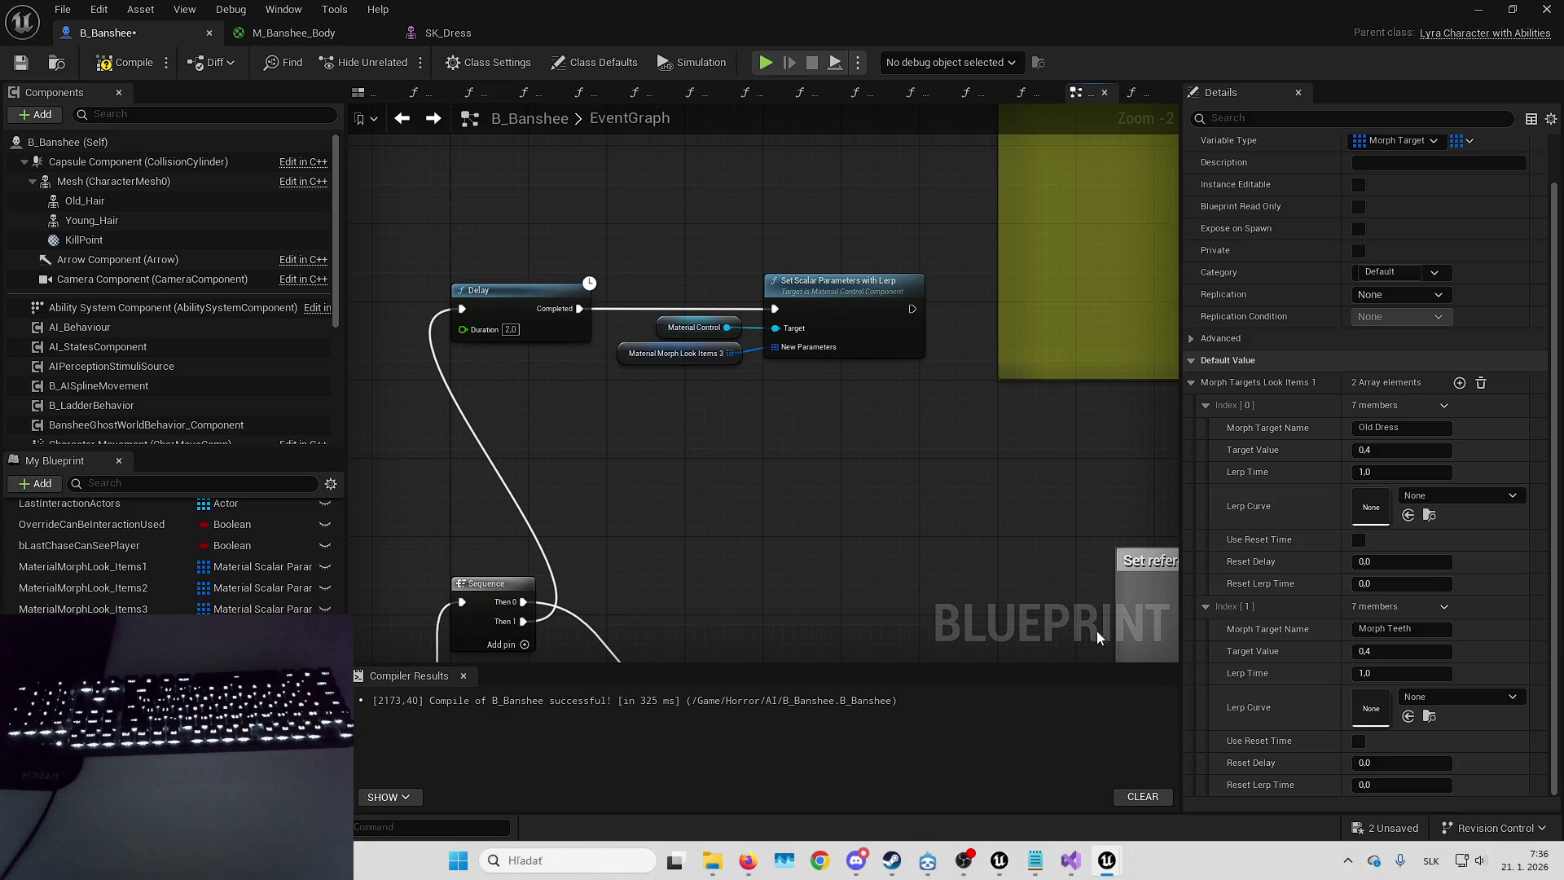
left_click(1395, 827)
key("Return")
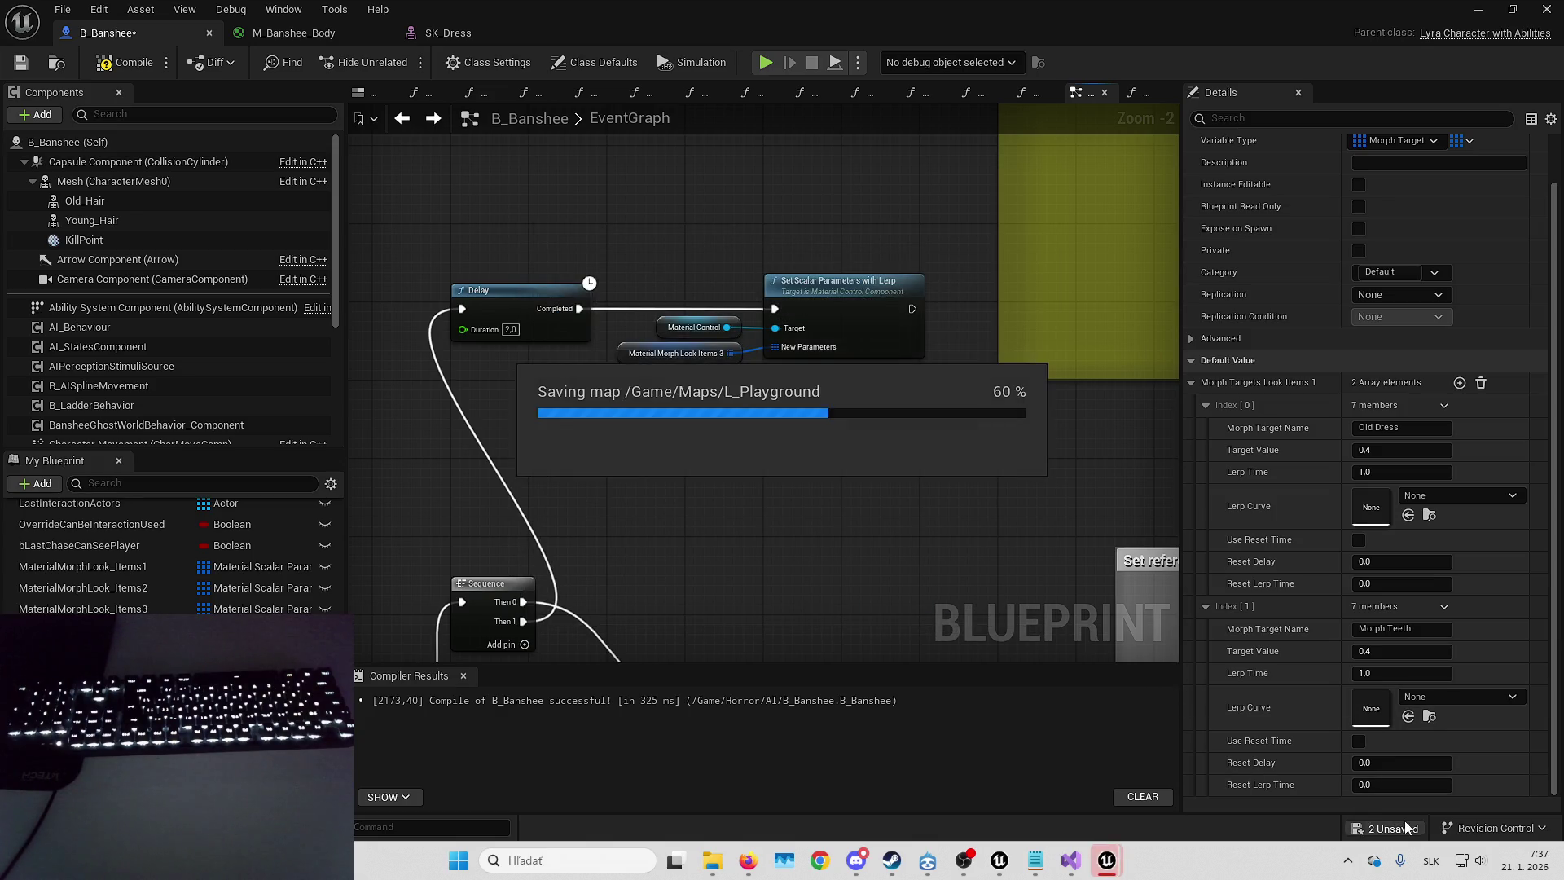
mouse_move(656, 458)
left_mouse_down()
mouse_move(759, 522)
mouse_move(841, 498)
left_mouse_up()
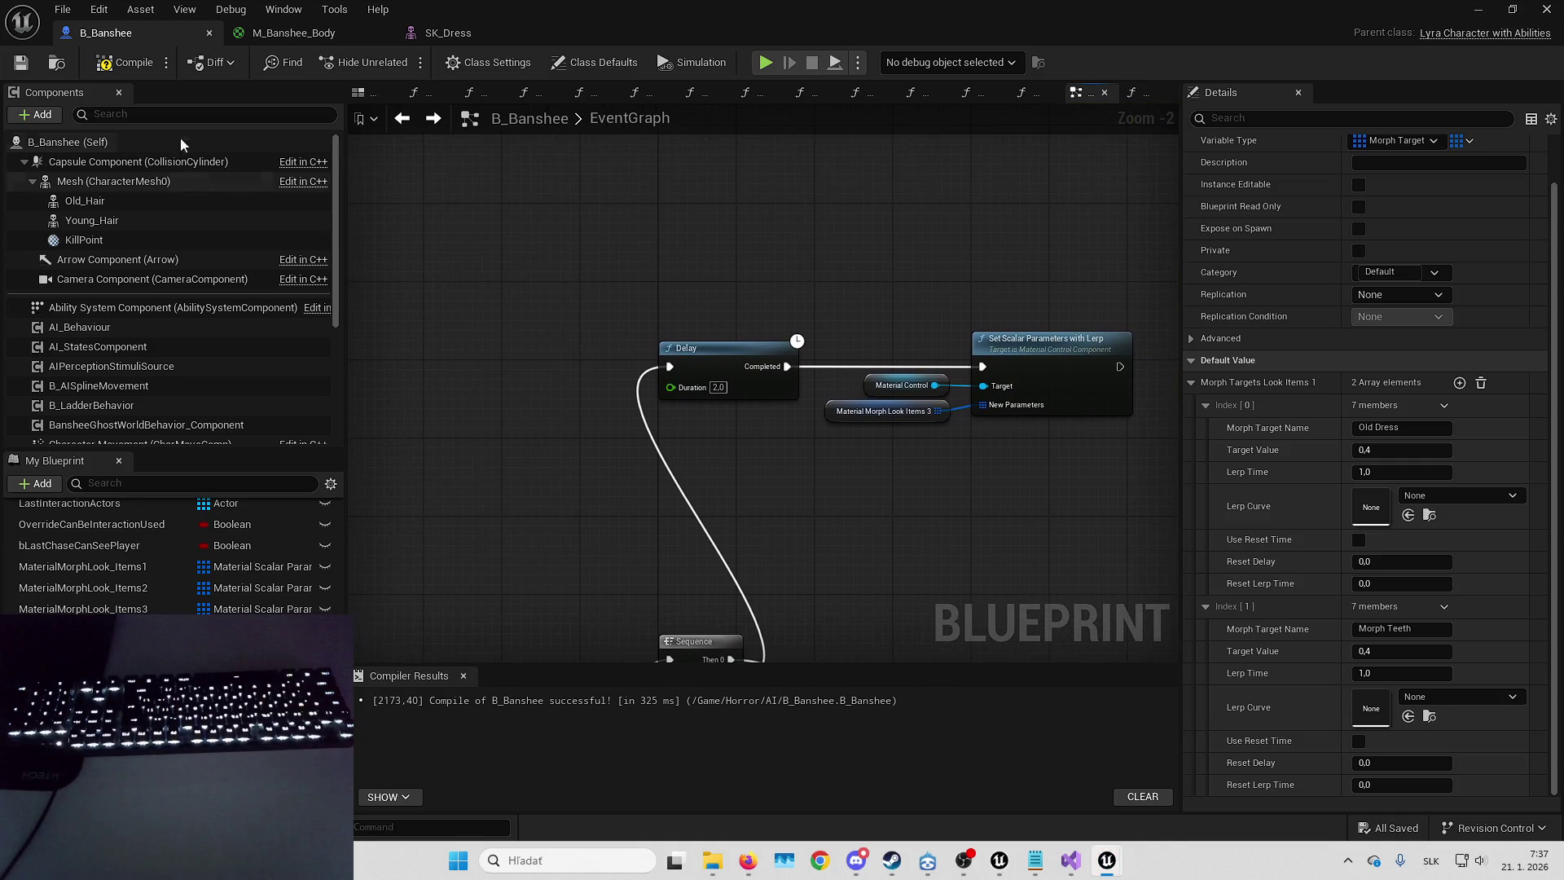
key("F7")
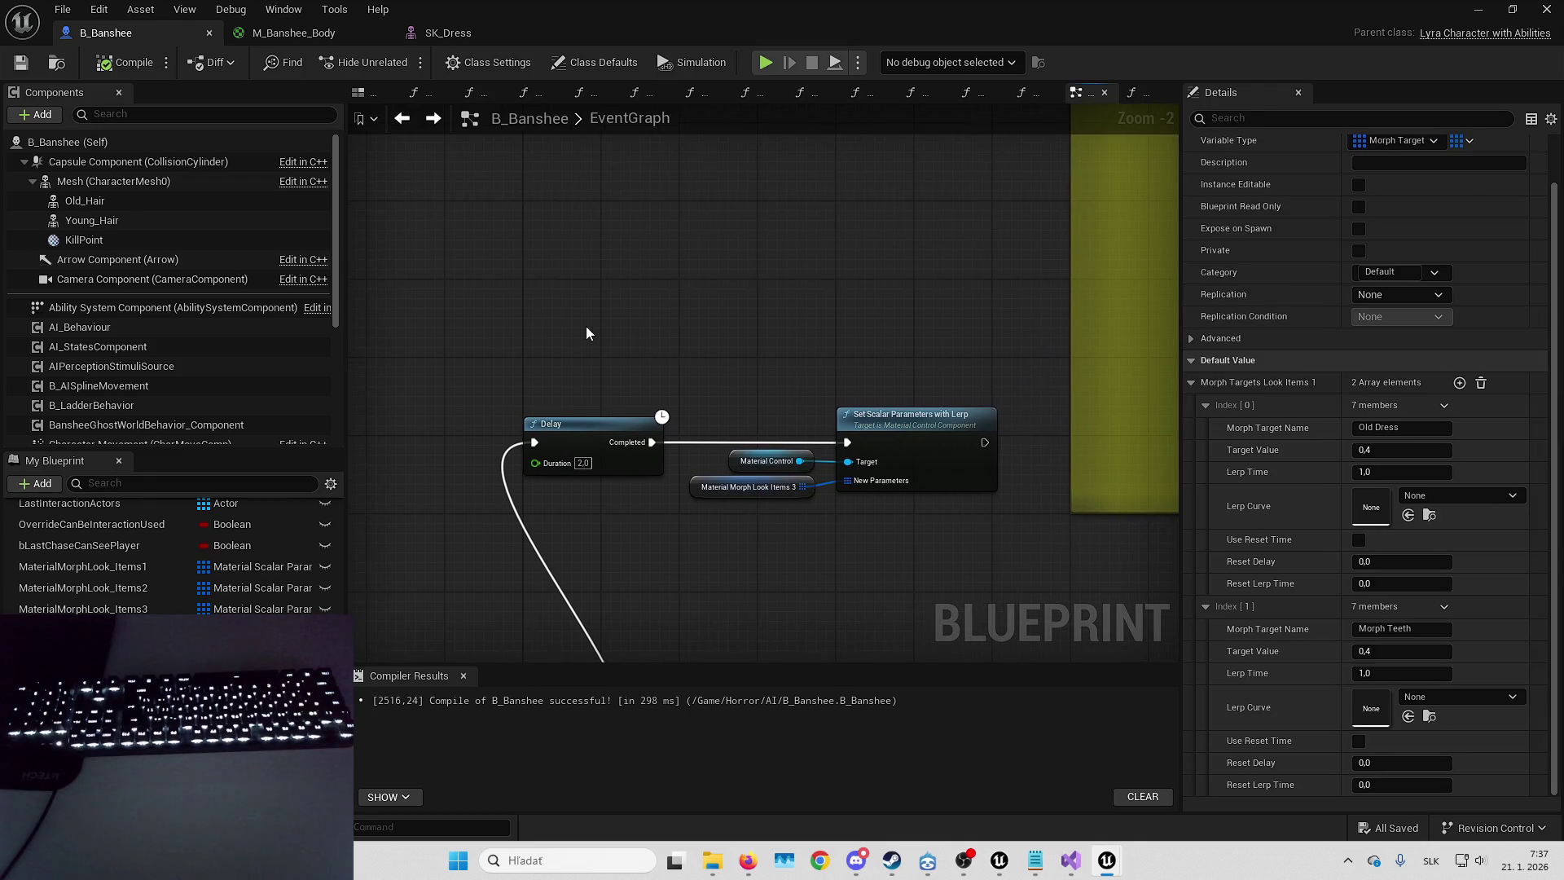
- Move the Delay and Set Scalar node group down-right and shorten the yellow comment box
left_click(595, 404)
mouse_move(633, 352)
left_mouse_down()
mouse_move(673, 400)
mouse_move(855, 431)
left_mouse_up()
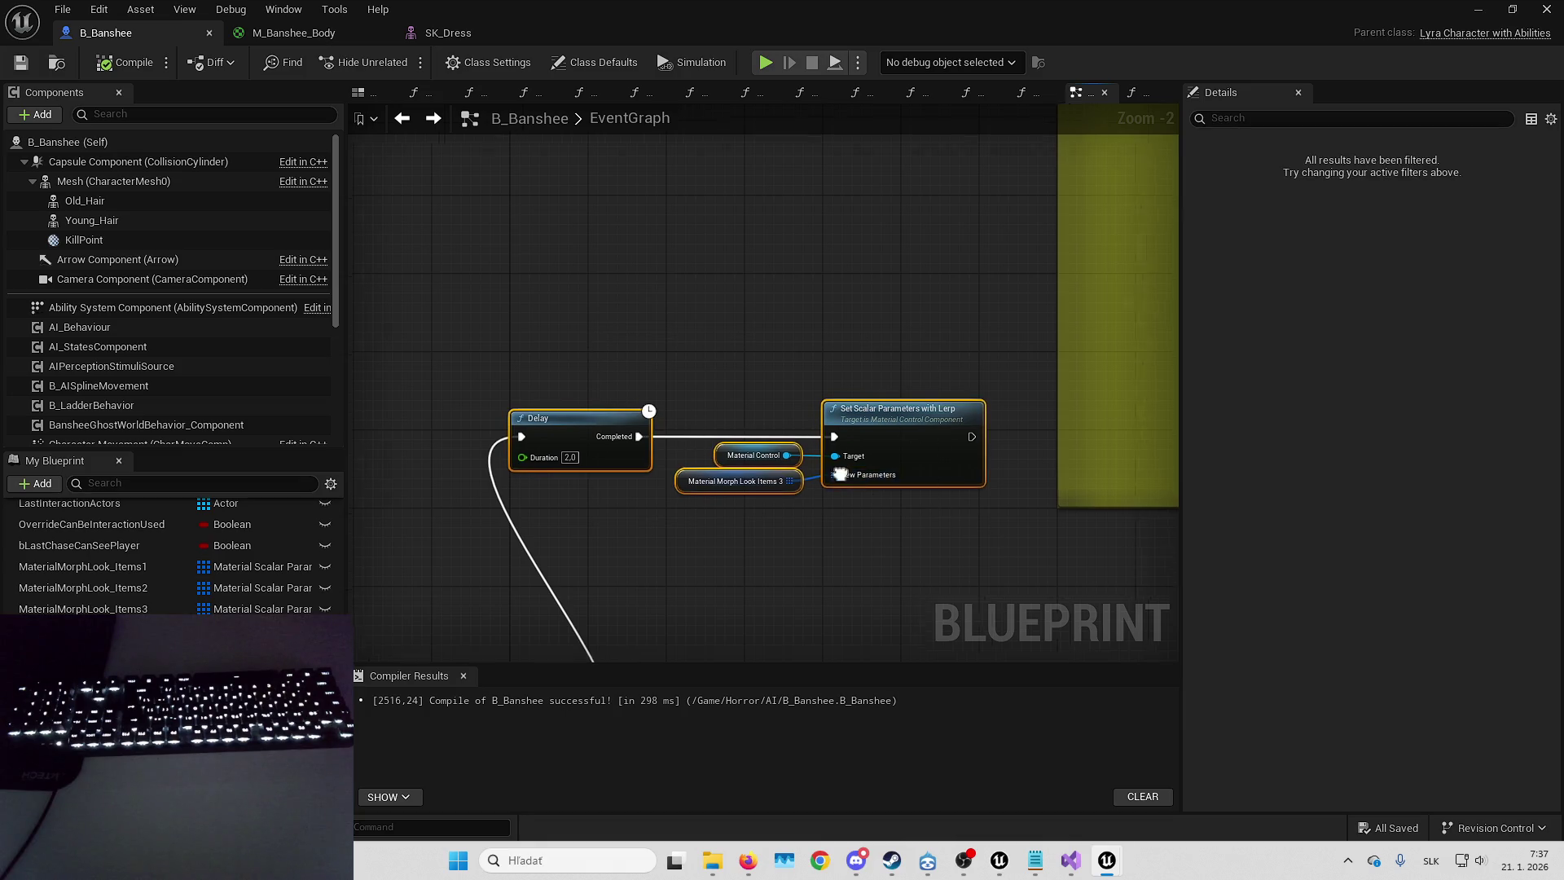
mouse_move(612, 271)
left_mouse_down()
mouse_move(731, 412)
mouse_move(766, 367)
left_mouse_up()
left_click_drag(765, 493, 746, 334)
scroll(761, 377, "down", 5)
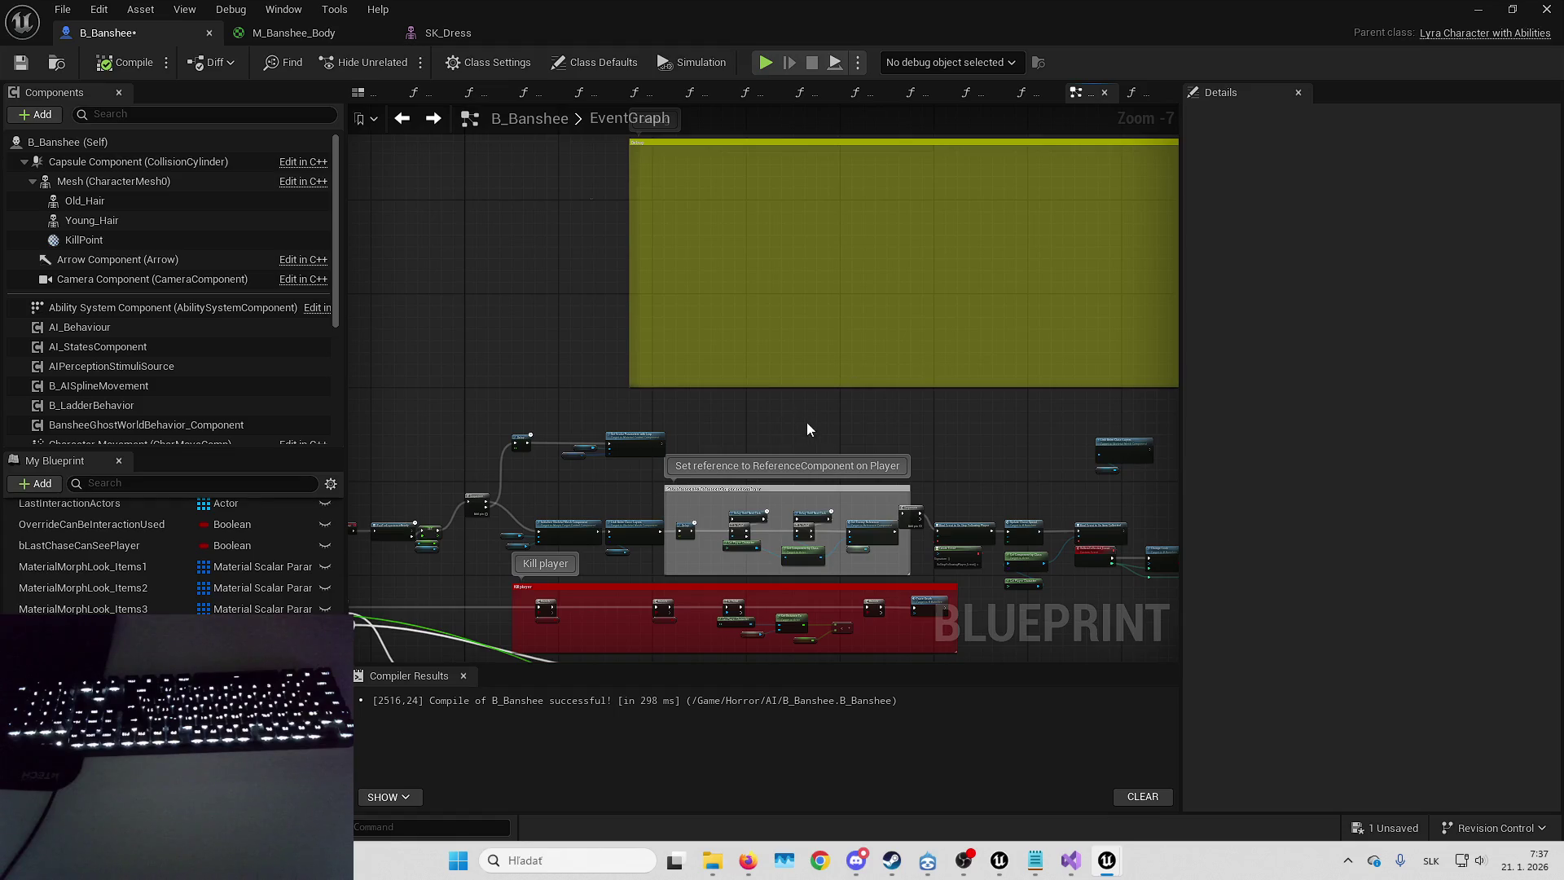
scroll(800, 286, "up", 4)
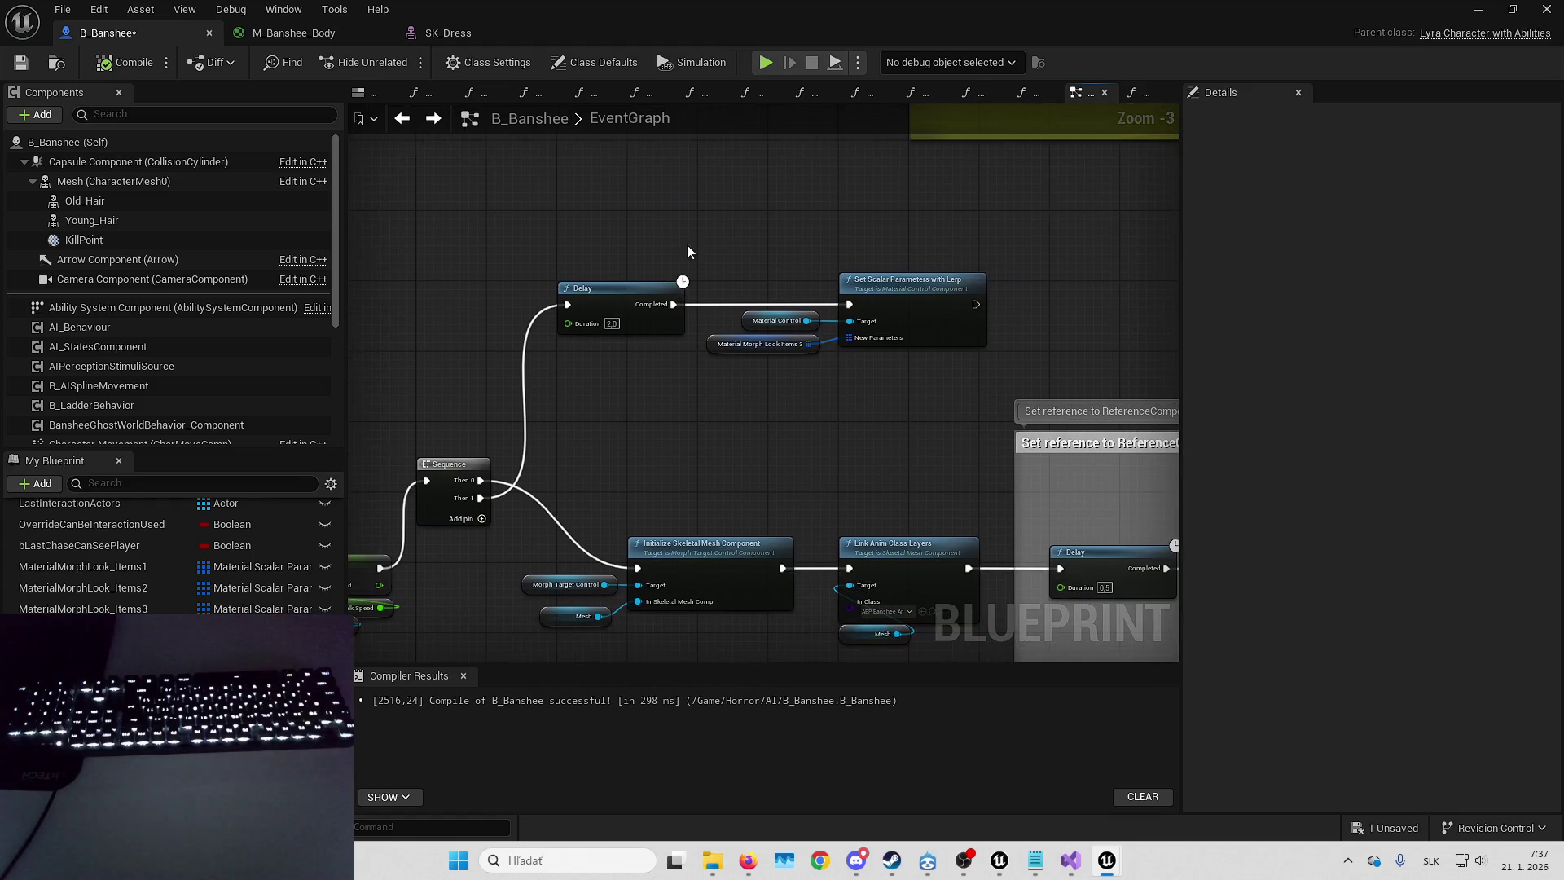
left_click_drag(737, 238, 925, 391)
scroll(852, 287, "up", 3)
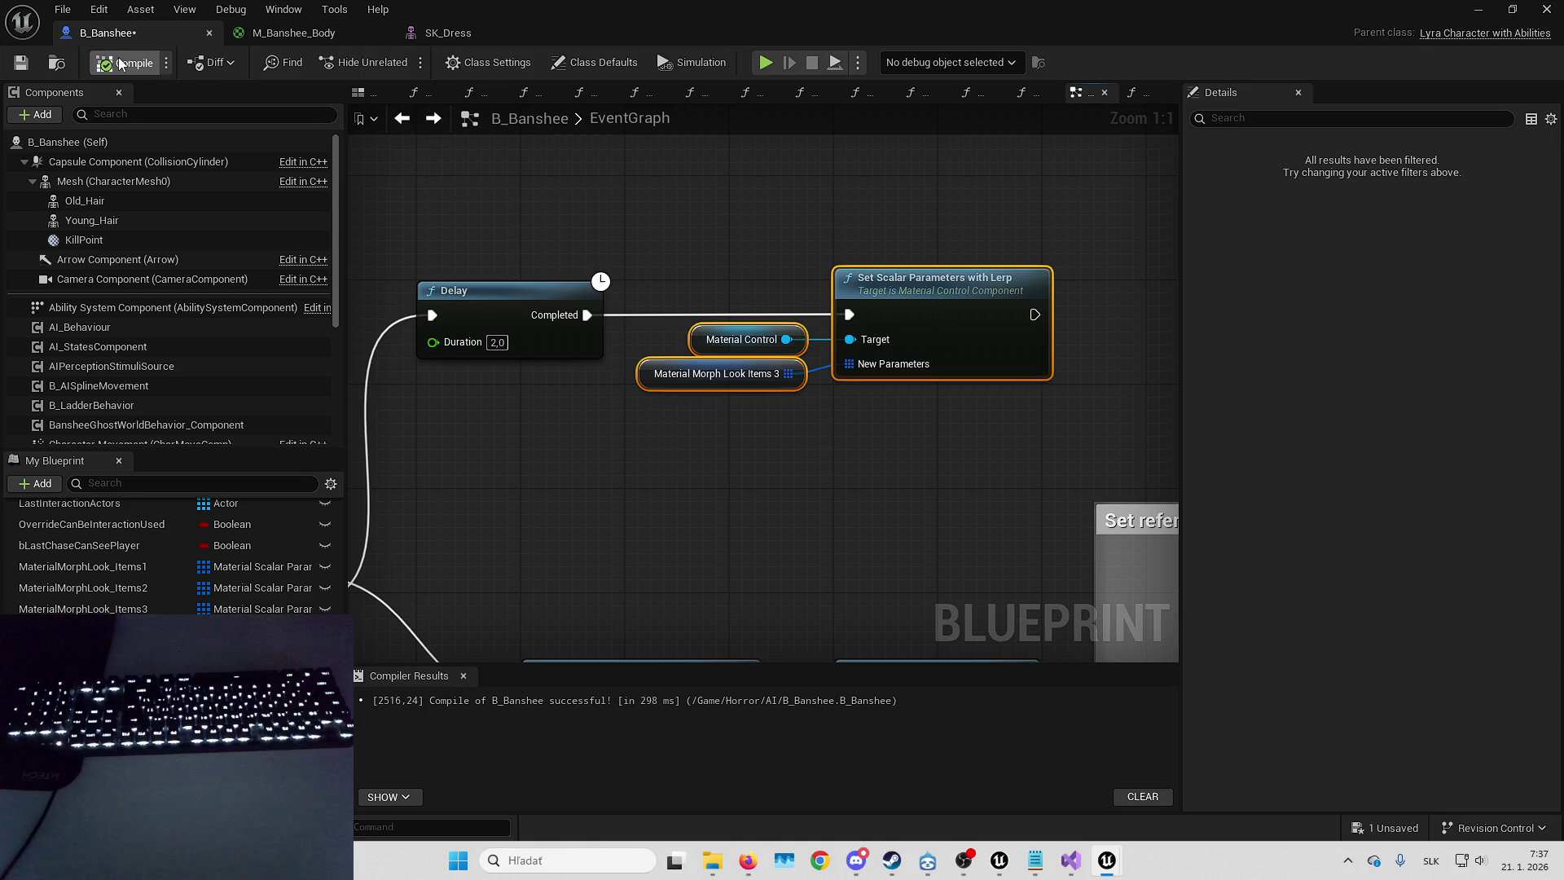
left_click(722, 203)
left_click_drag(725, 206, 1051, 213)
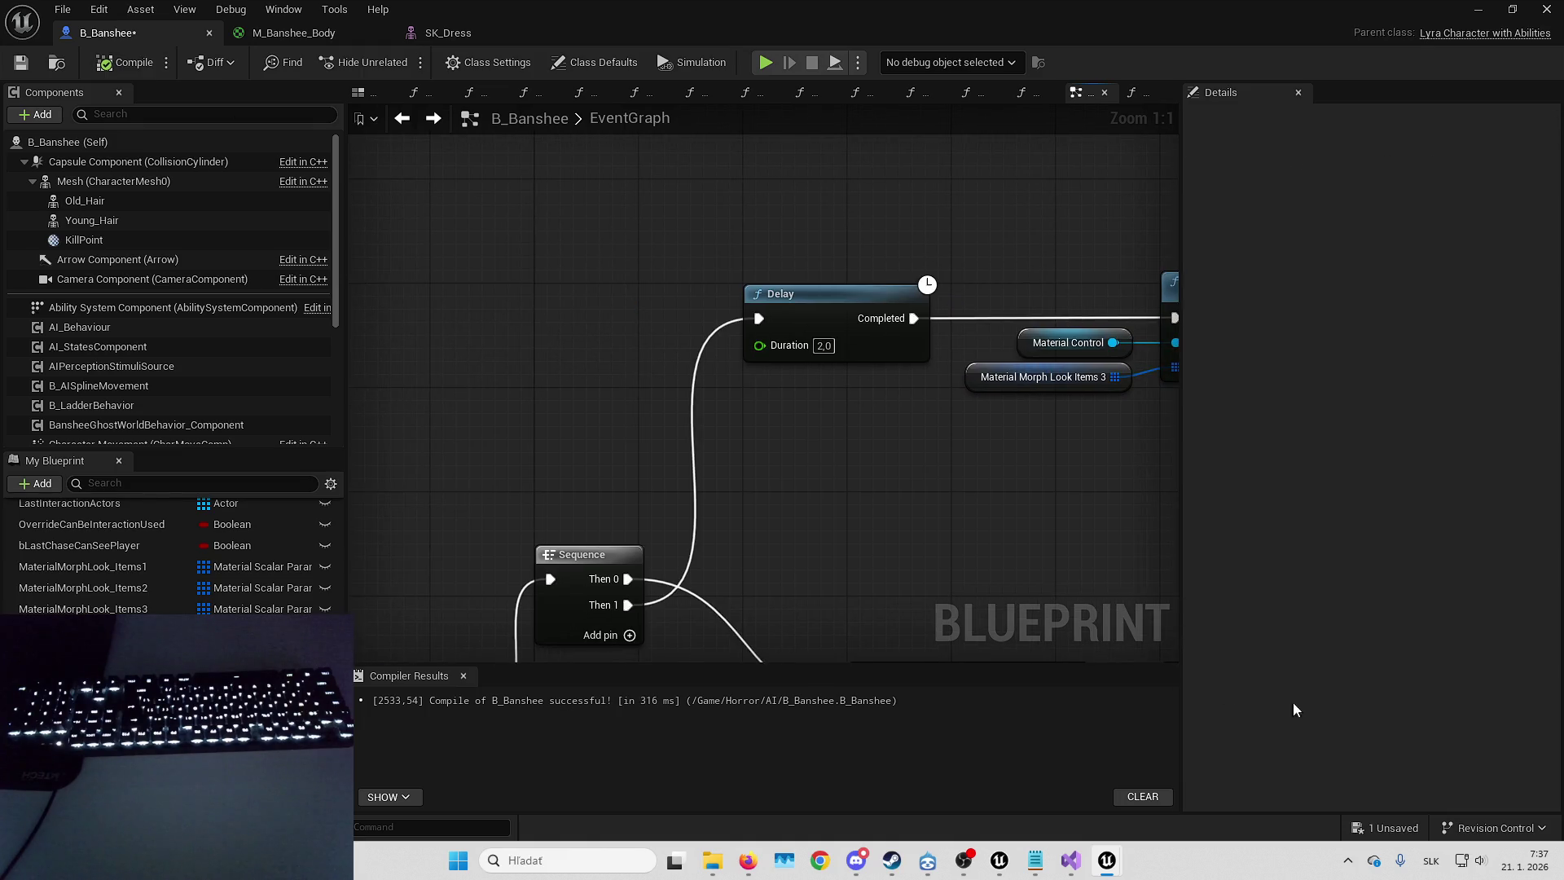
- Save B_Banshee and center the Delay and Set Scalar Parameters with Lerp nodes in view
left_click(1385, 827)
left_click(914, 611)
mouse_move(982, 618)
left_mouse_down()
mouse_move(828, 496)
mouse_move(796, 443)
mouse_move(730, 509)
left_mouse_up()
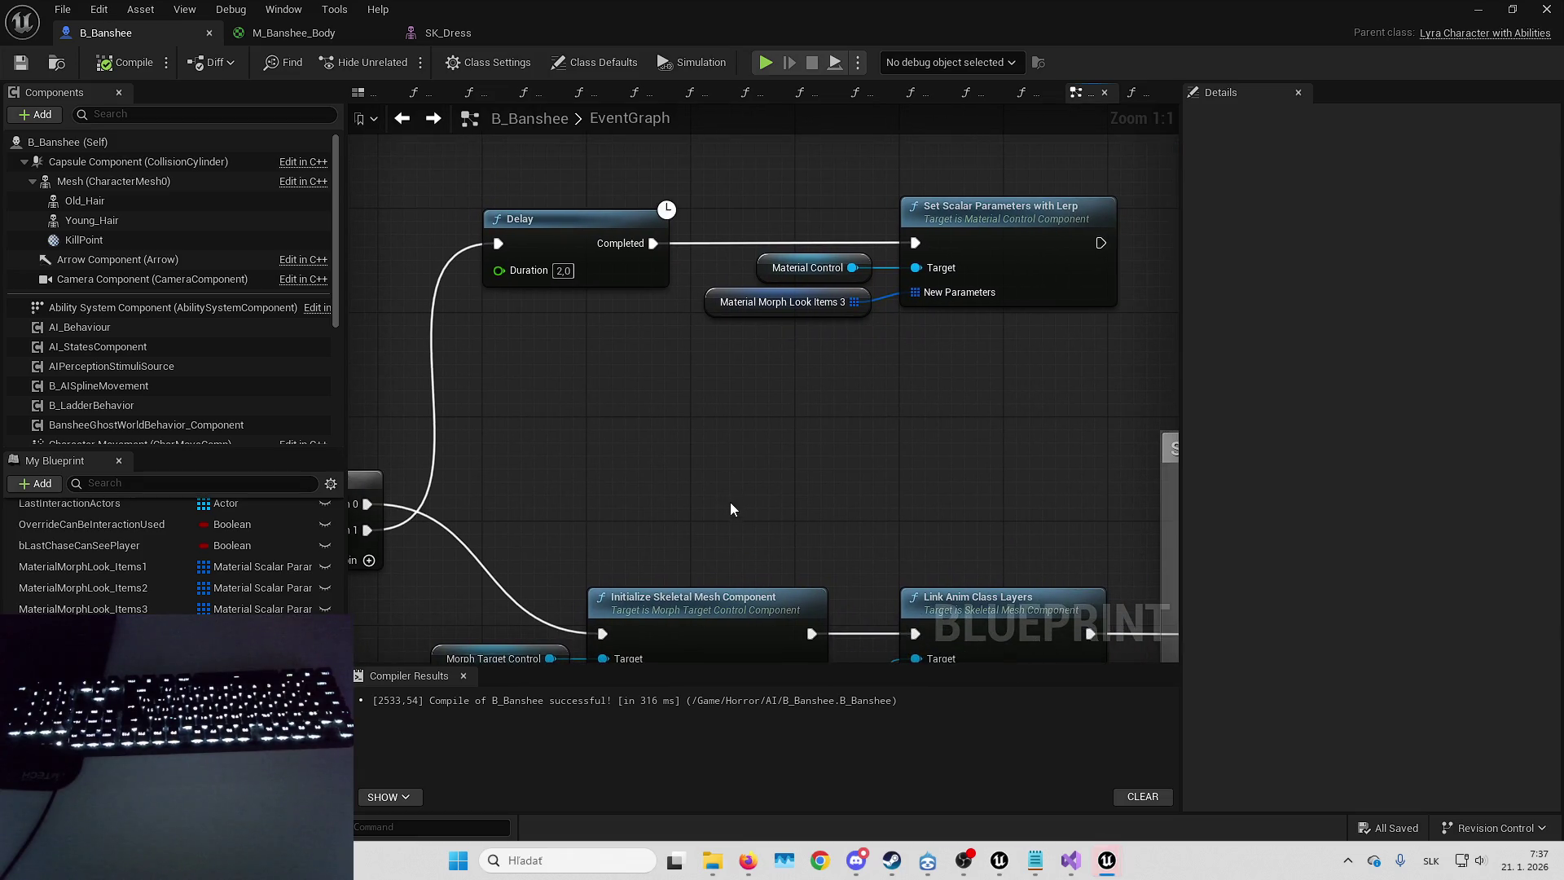
left_click_drag(810, 450, 695, 491)
mouse_move(774, 426)
left_mouse_down()
mouse_move(731, 488)
mouse_move(599, 255)
mouse_move(827, 535)
left_mouse_up()
left_click(607, 409)
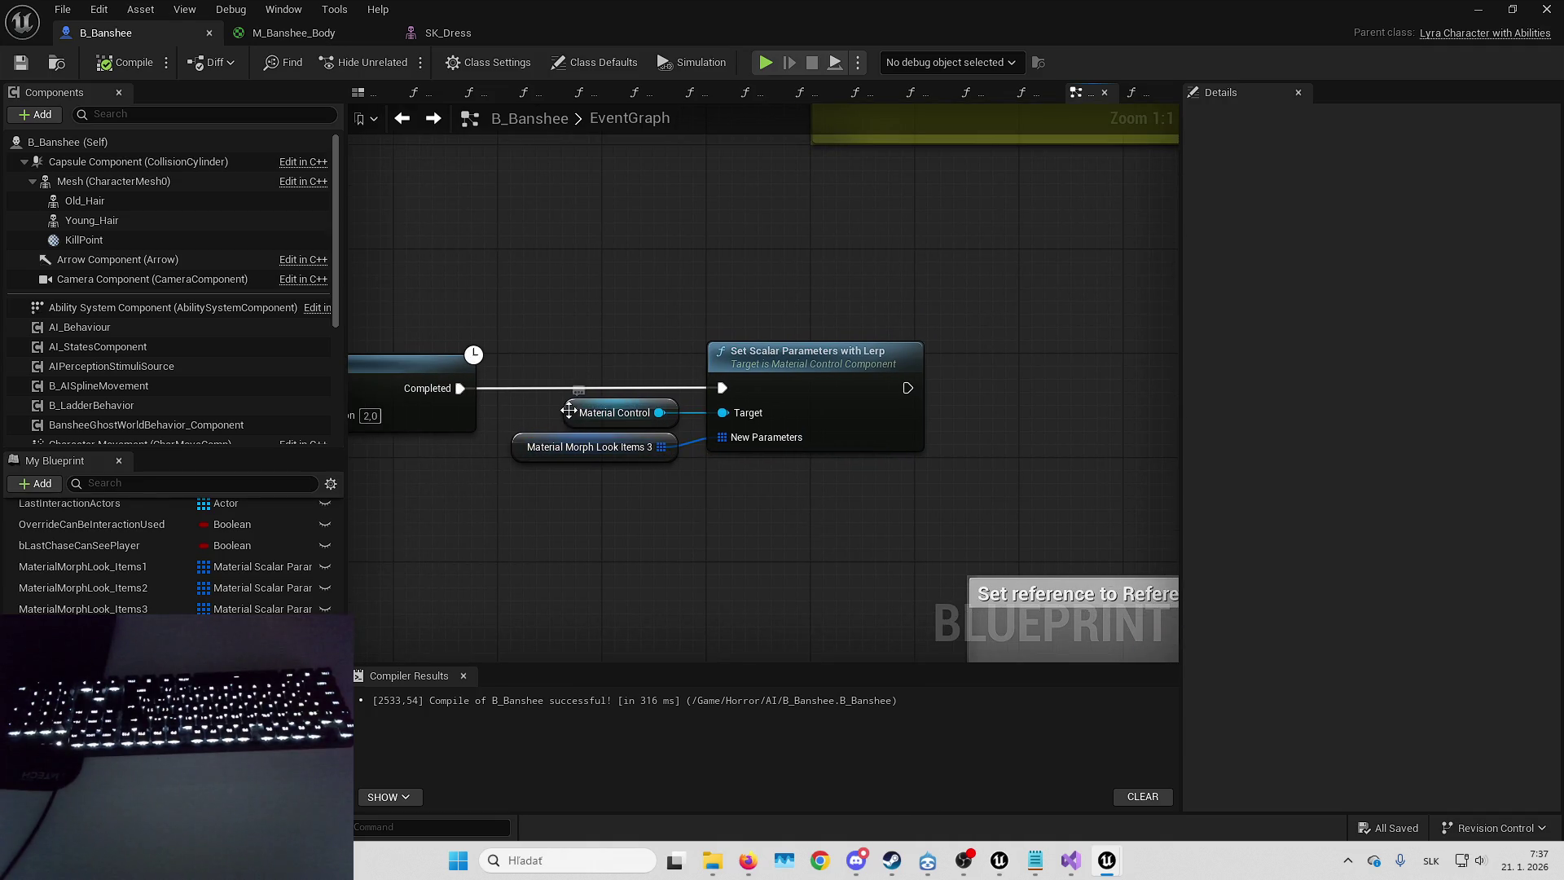
- Check MaterialMorphLook_Items1's Index [0] default, then show MorphTargetsLook_Items1's default entries
left_click(562, 449)
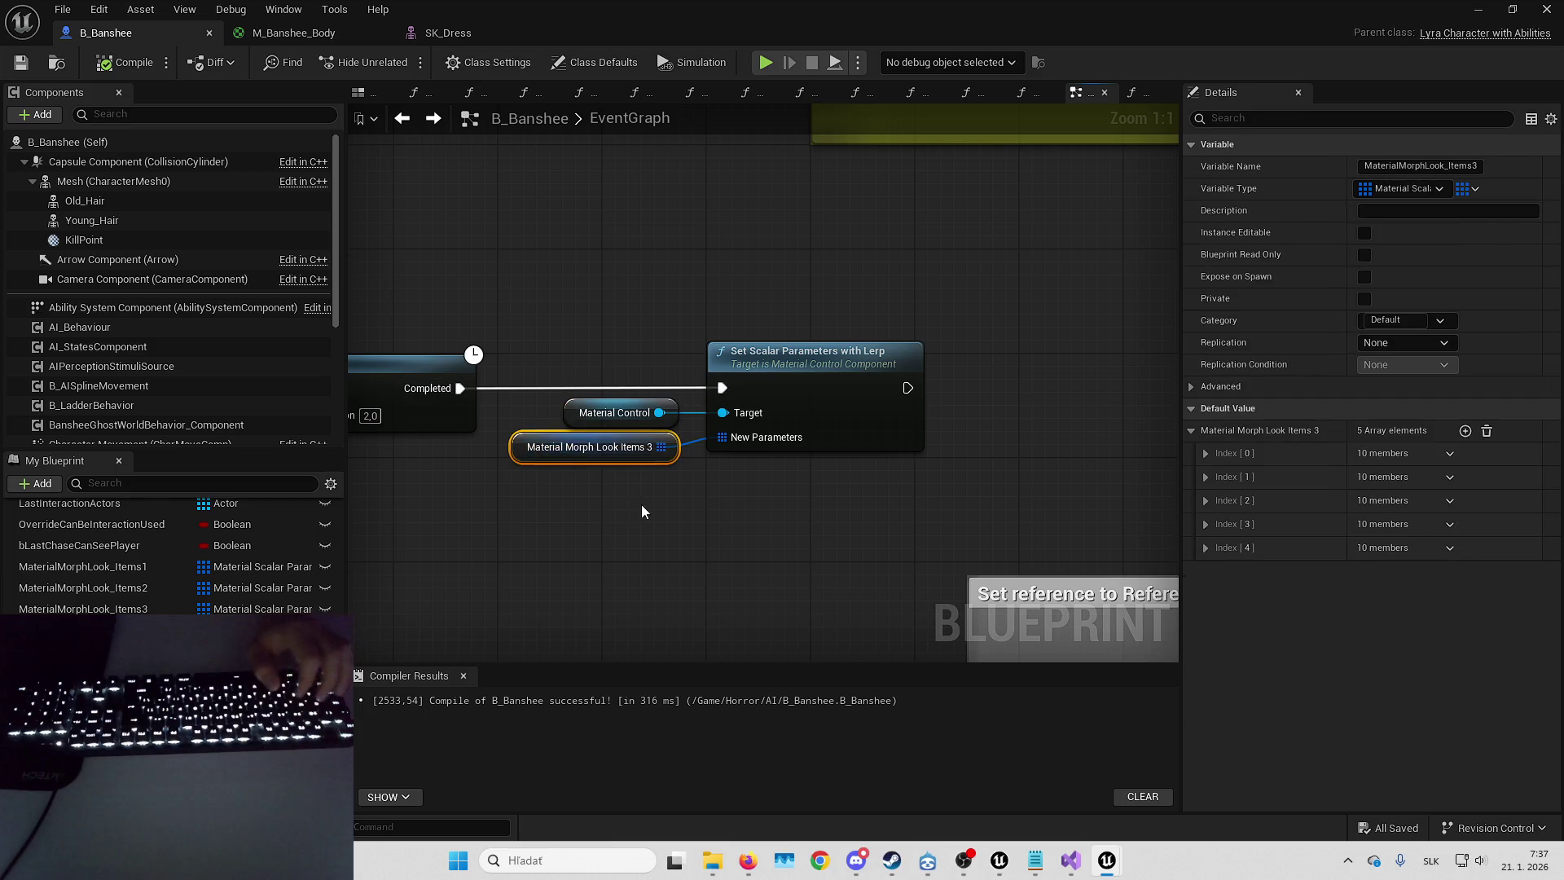
left_click(647, 509)
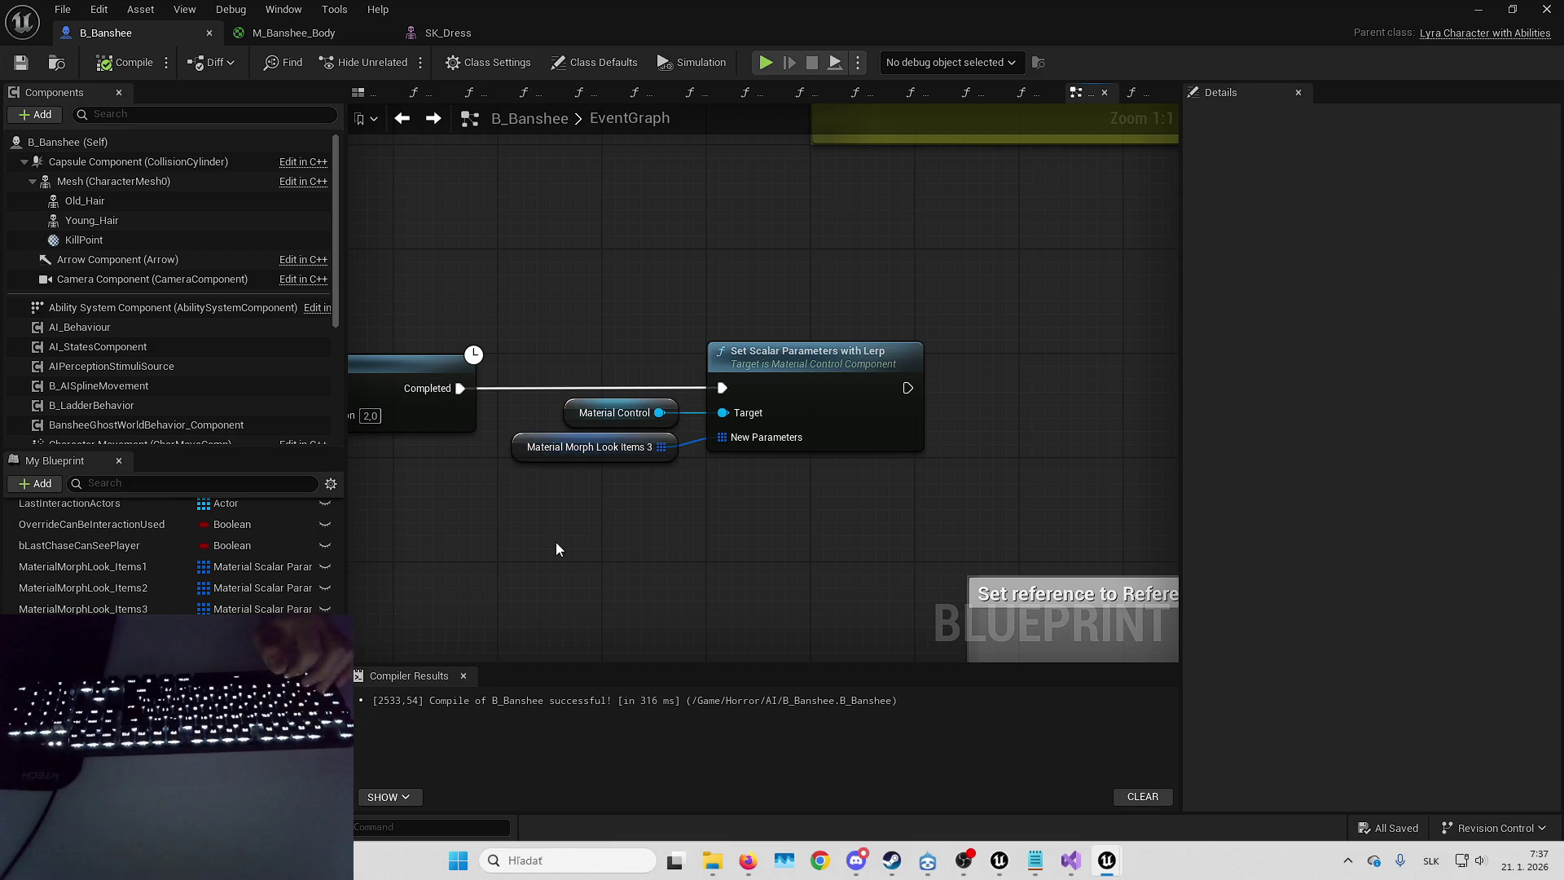
left_click(100, 568)
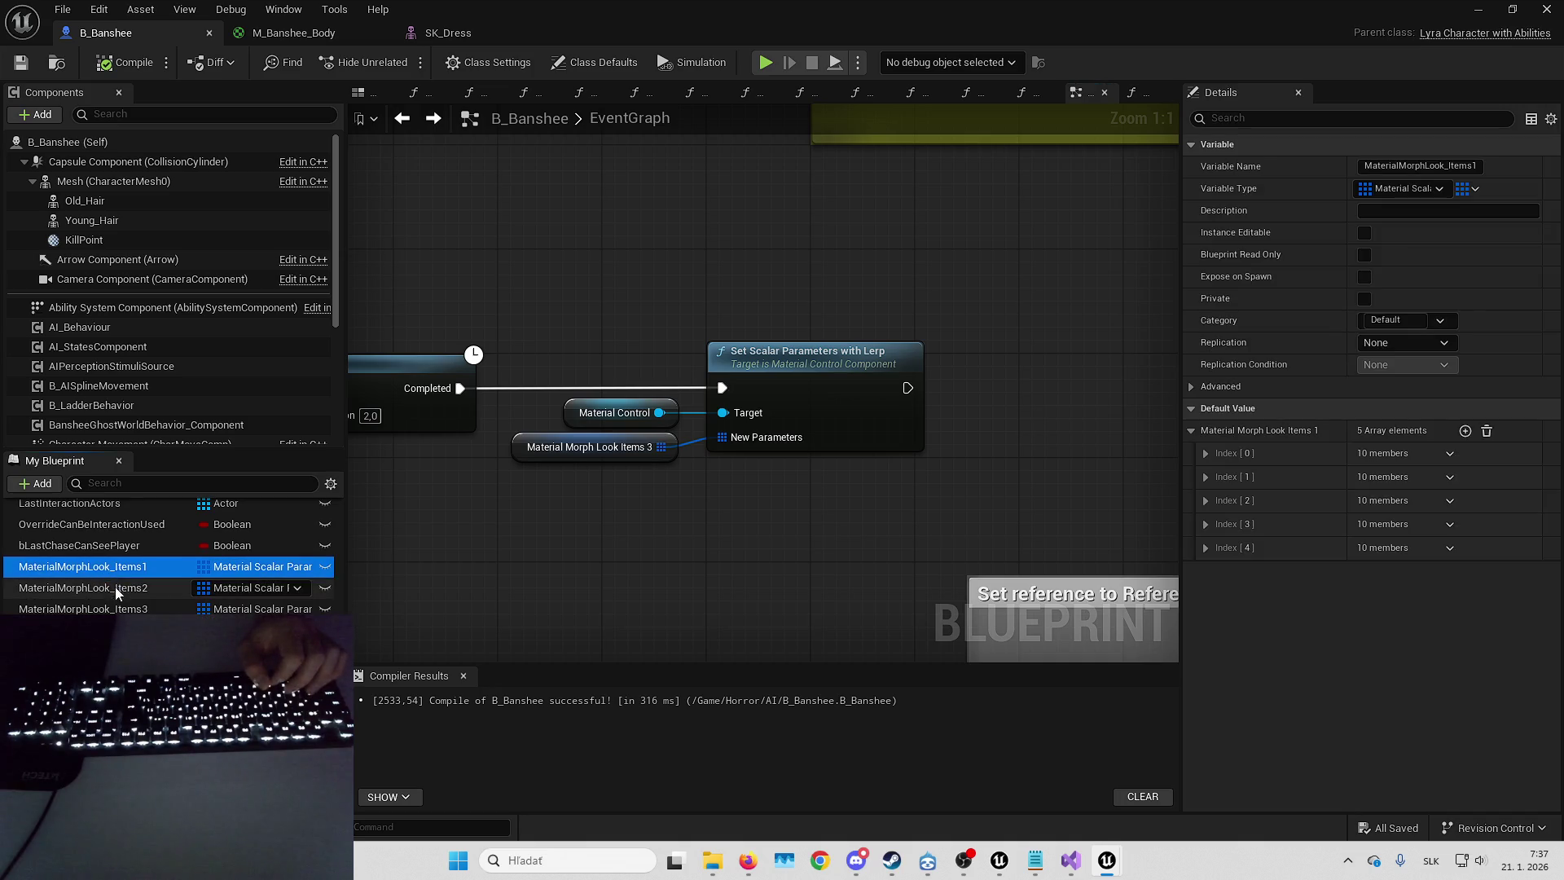
left_click(1205, 452)
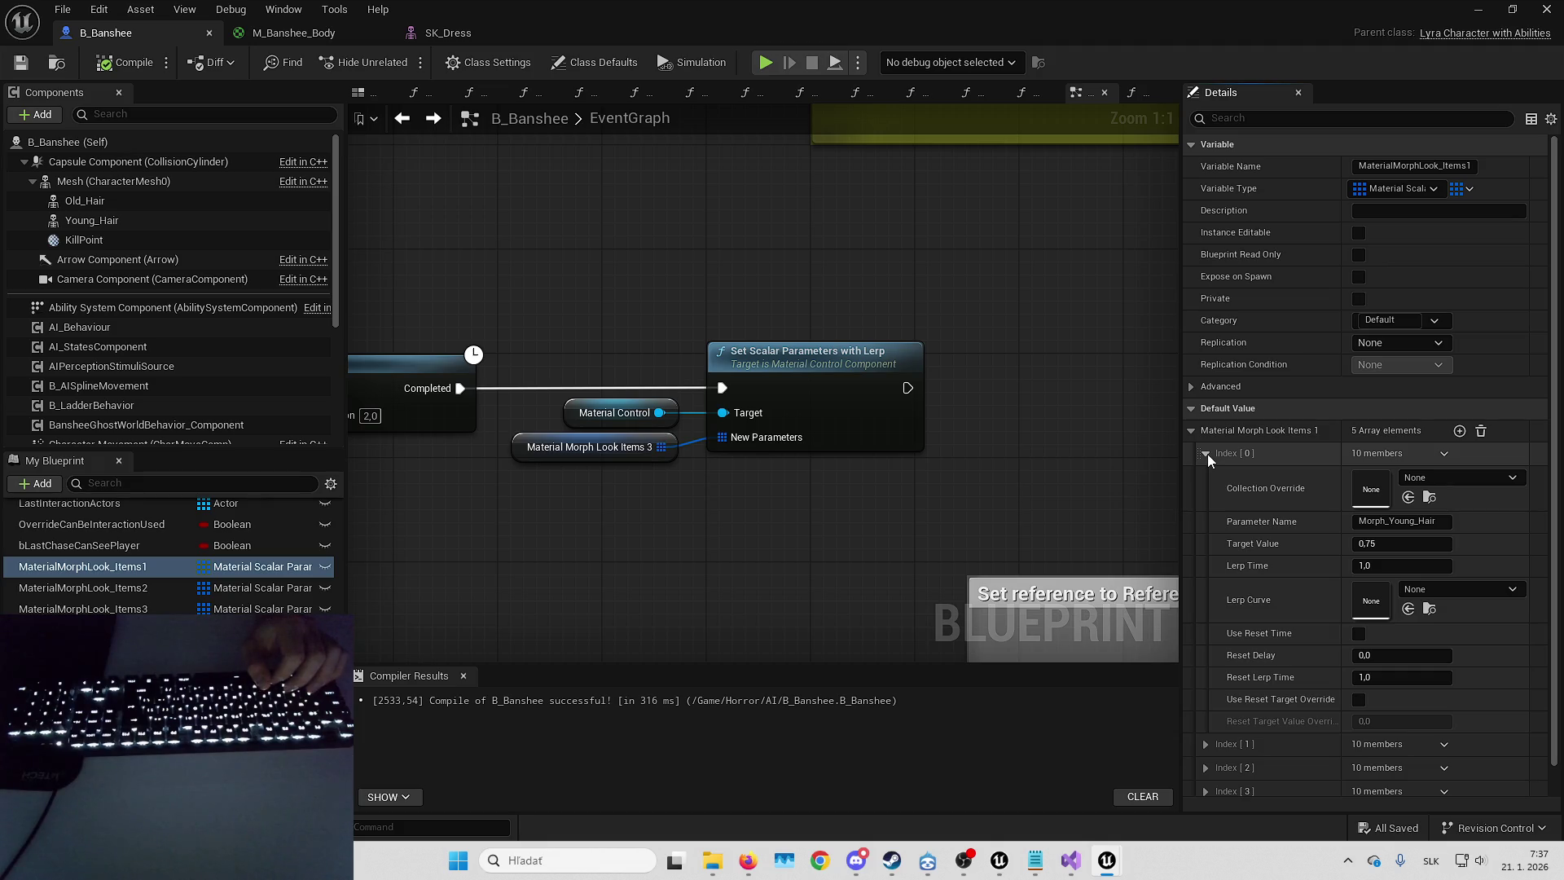
left_click(1205, 453)
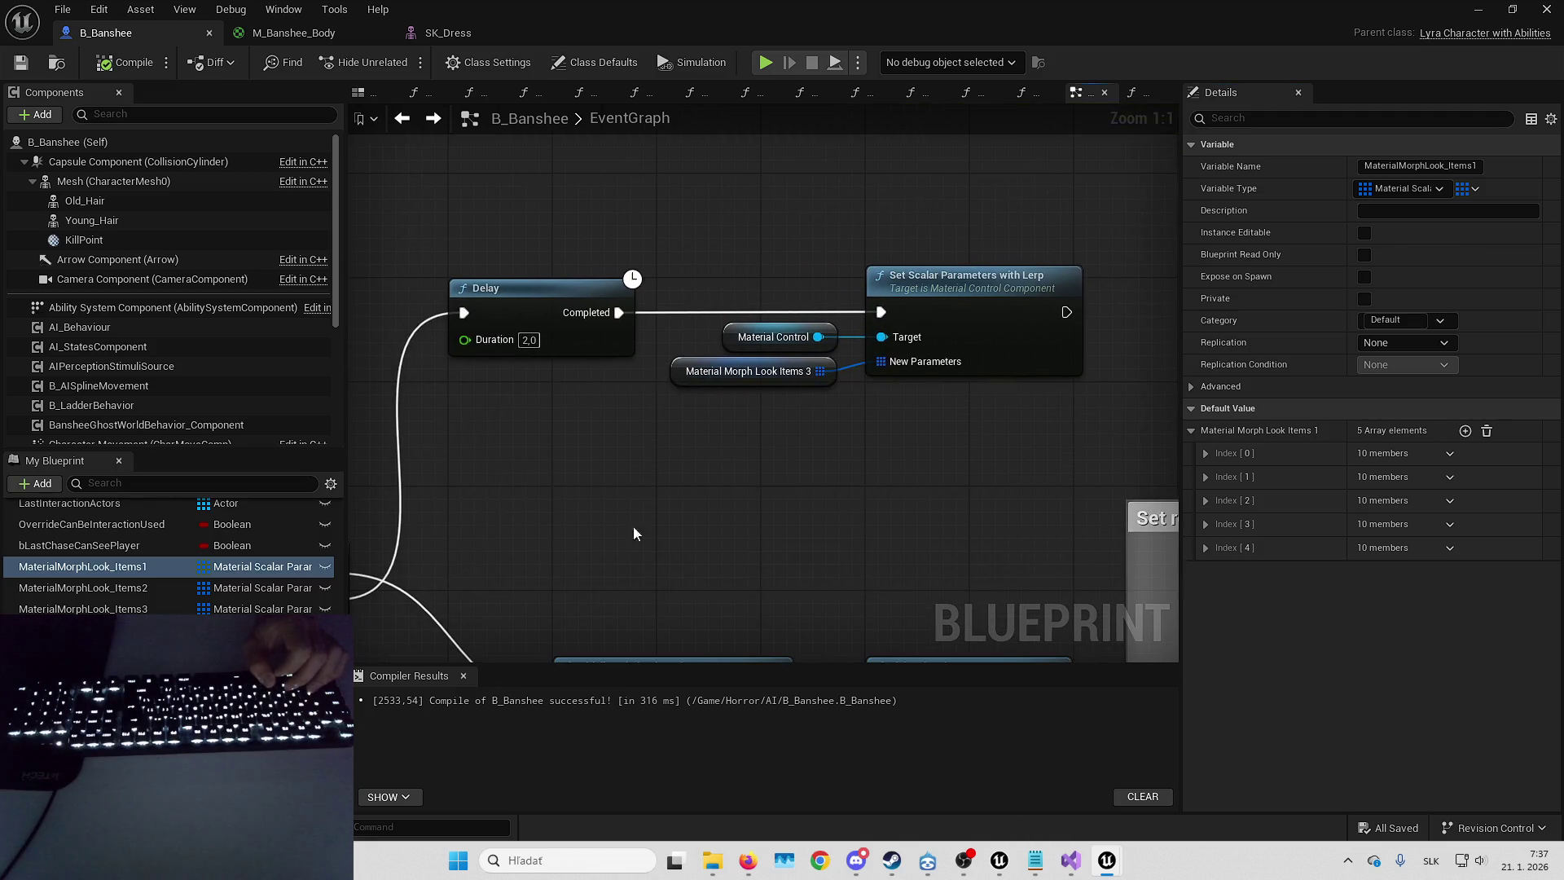
left_click(81, 629)
left_click(1205, 452)
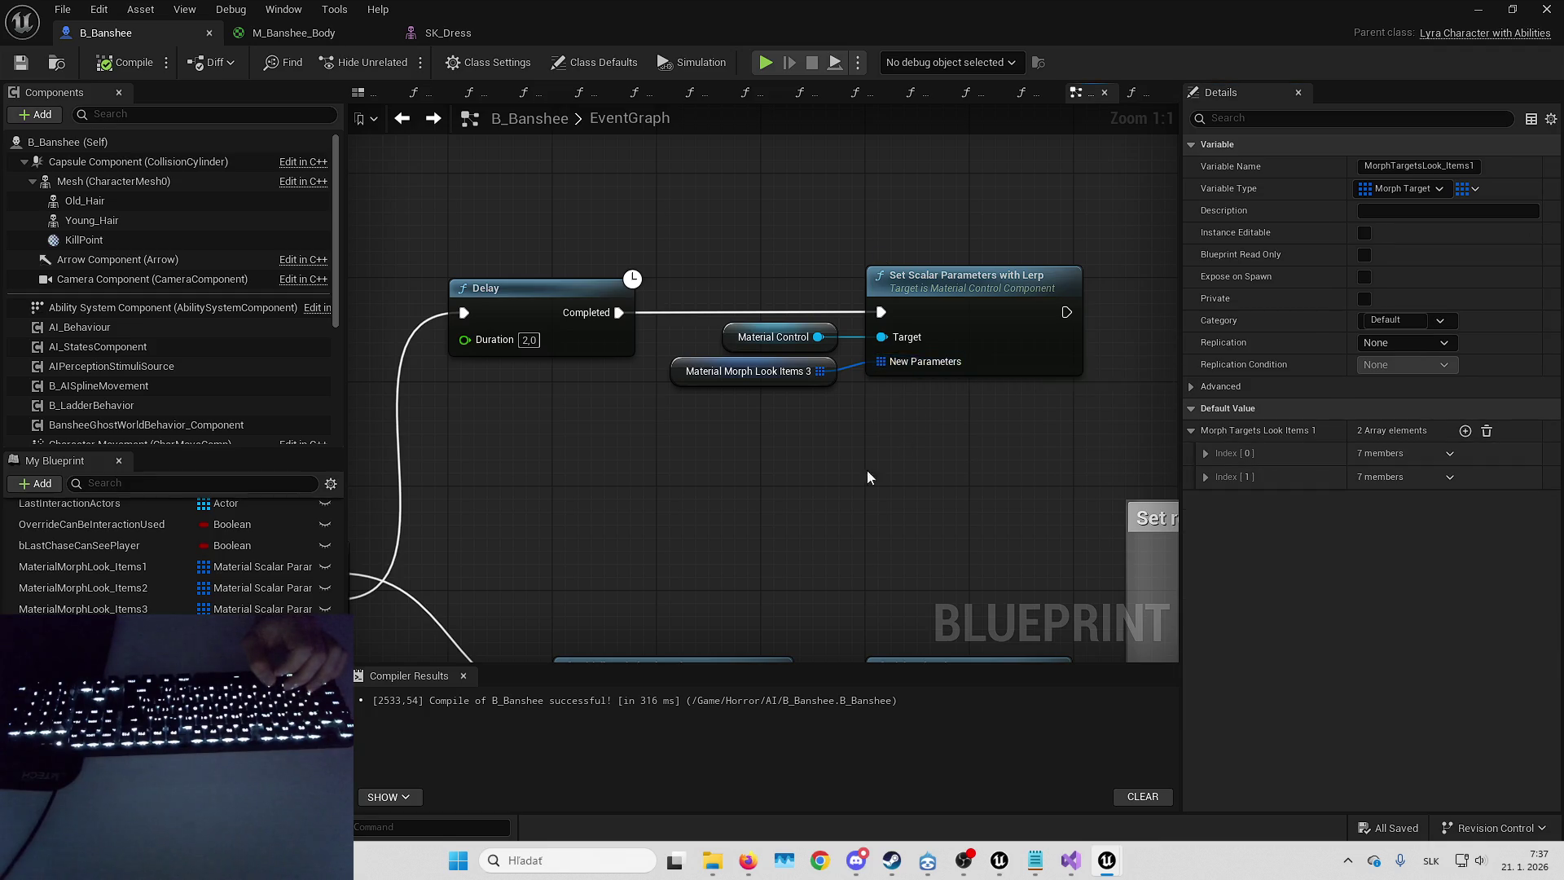
left_click(554, 462)
- Duplicate the Material Control getter and wire it into a new Set Vector Parameters with Lerp node
key("ctrl+c")
key("ctrl+v")
mouse_move(755, 352)
left_mouse_down()
mouse_move(840, 330)
mouse_move(802, 340)
left_mouse_up()
type("set vector")
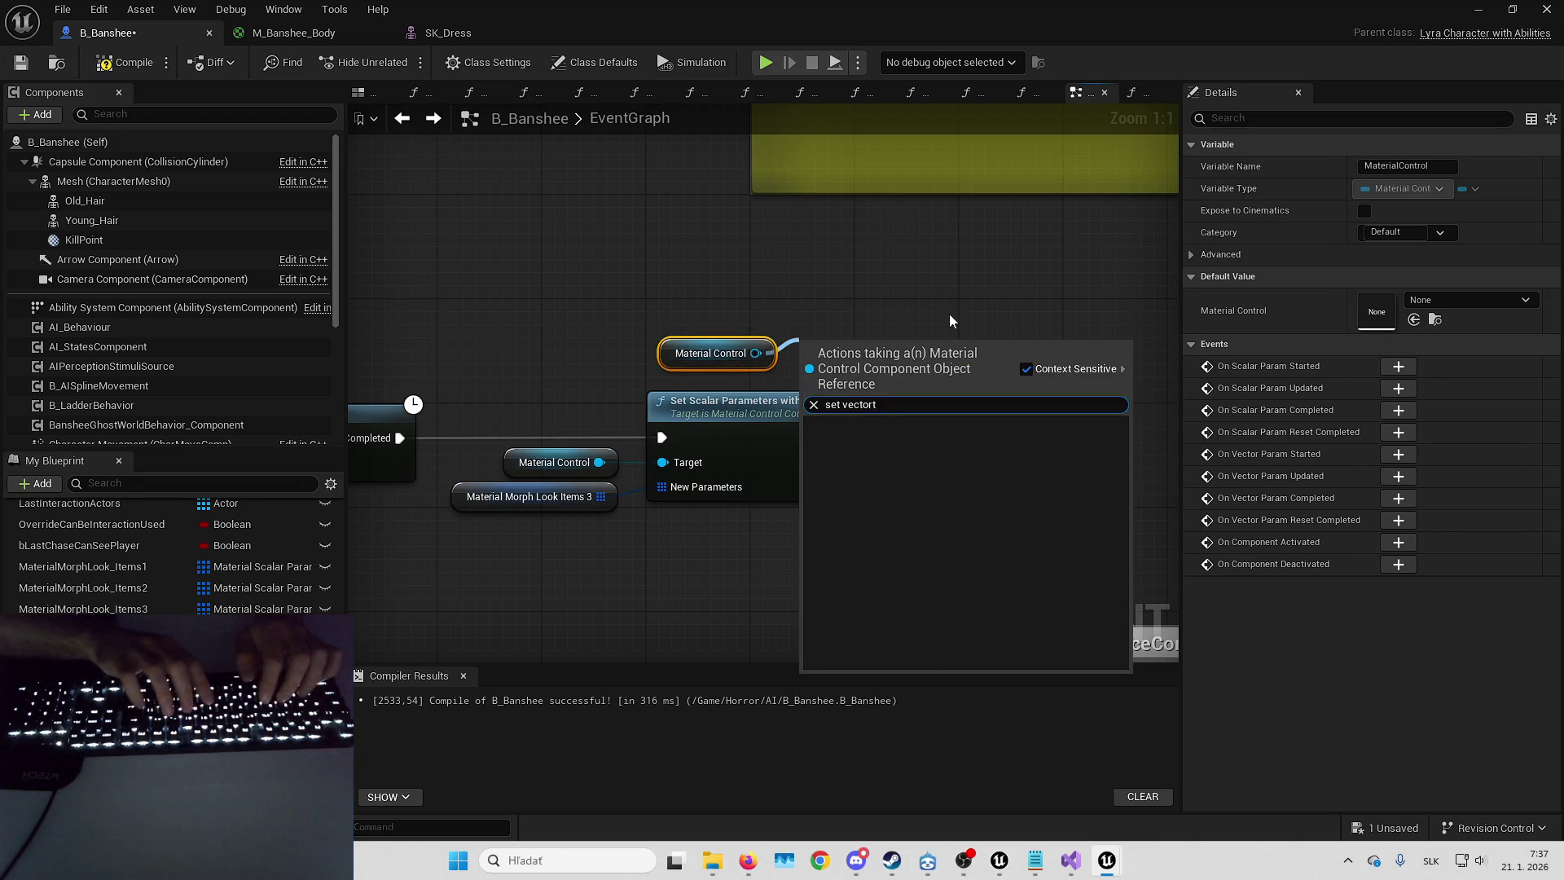
key("Return")
left_click(717, 353, "ctrl")
mouse_move(821, 363)
left_mouse_down()
mouse_move(949, 367)
mouse_move(1069, 416)
left_mouse_up()
key("q")
- Chain Set Scalar's execution into Set Vector and feed New Parameters with Make Material Vector Parameter Data
left_click_drag(644, 412, 914, 402)
left_click(795, 320)
left_click_drag(794, 321, 794, 306)
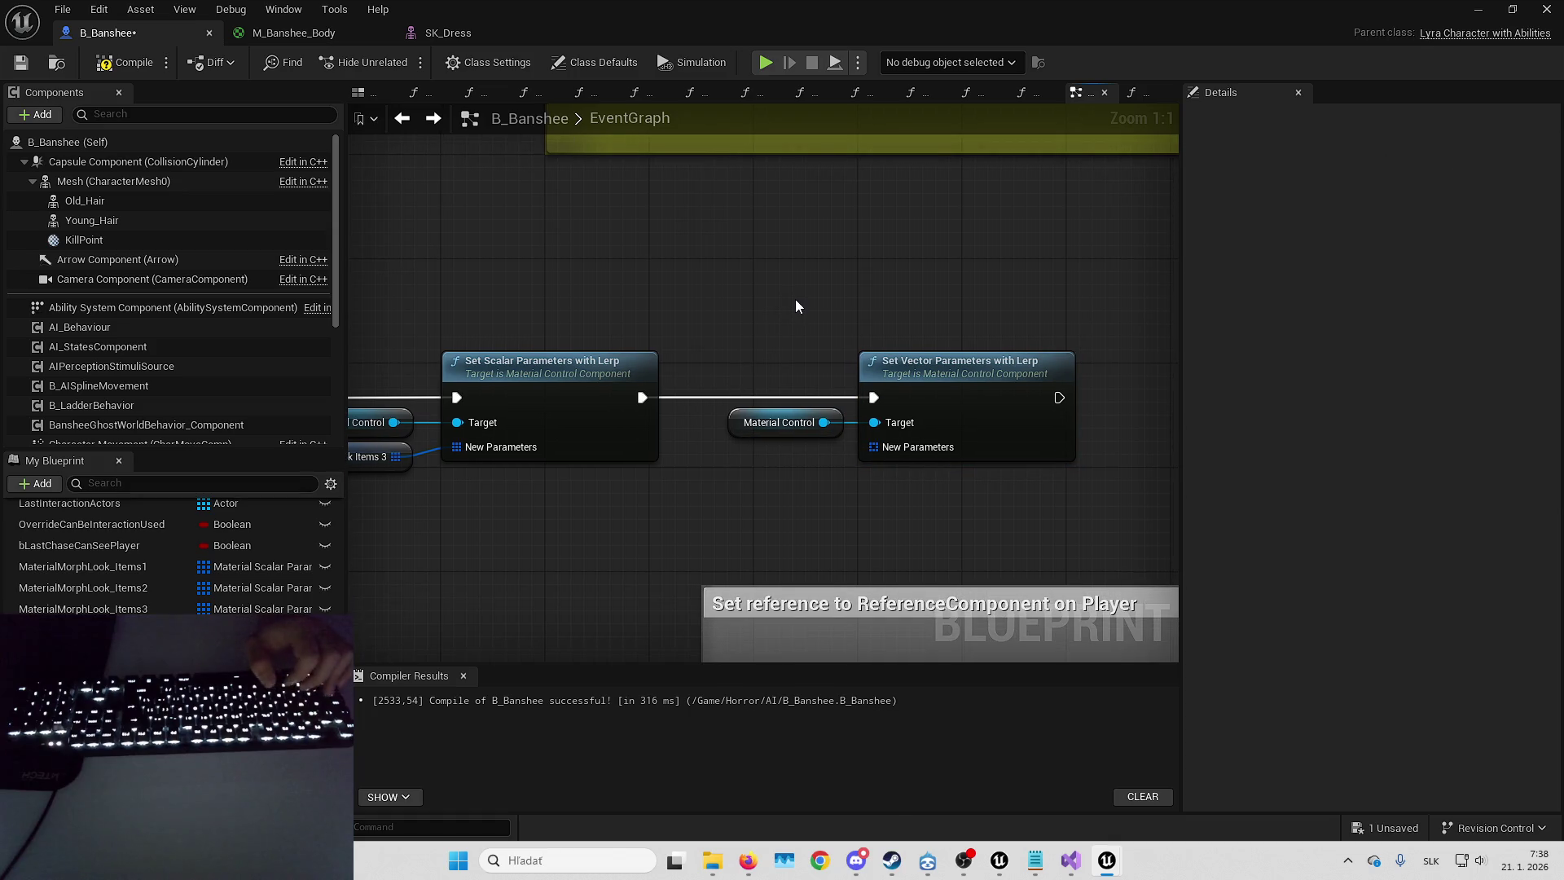
mouse_move(778, 360)
left_mouse_down()
mouse_move(915, 328)
mouse_move(796, 452)
mouse_move(621, 506)
left_mouse_up()
mouse_move(809, 438)
left_mouse_down()
mouse_move(864, 478)
mouse_move(676, 490)
mouse_move(842, 444)
mouse_move(453, 447)
left_mouse_up()
key("Return")
key("Return")
mouse_move(638, 522)
left_mouse_down()
mouse_move(726, 506)
mouse_move(665, 573)
mouse_move(761, 247)
mouse_move(740, 289)
mouse_move(794, 332)
mouse_move(814, 469)
mouse_move(872, 535)
mouse_move(841, 378)
left_mouse_up()
left_click(747, 530)
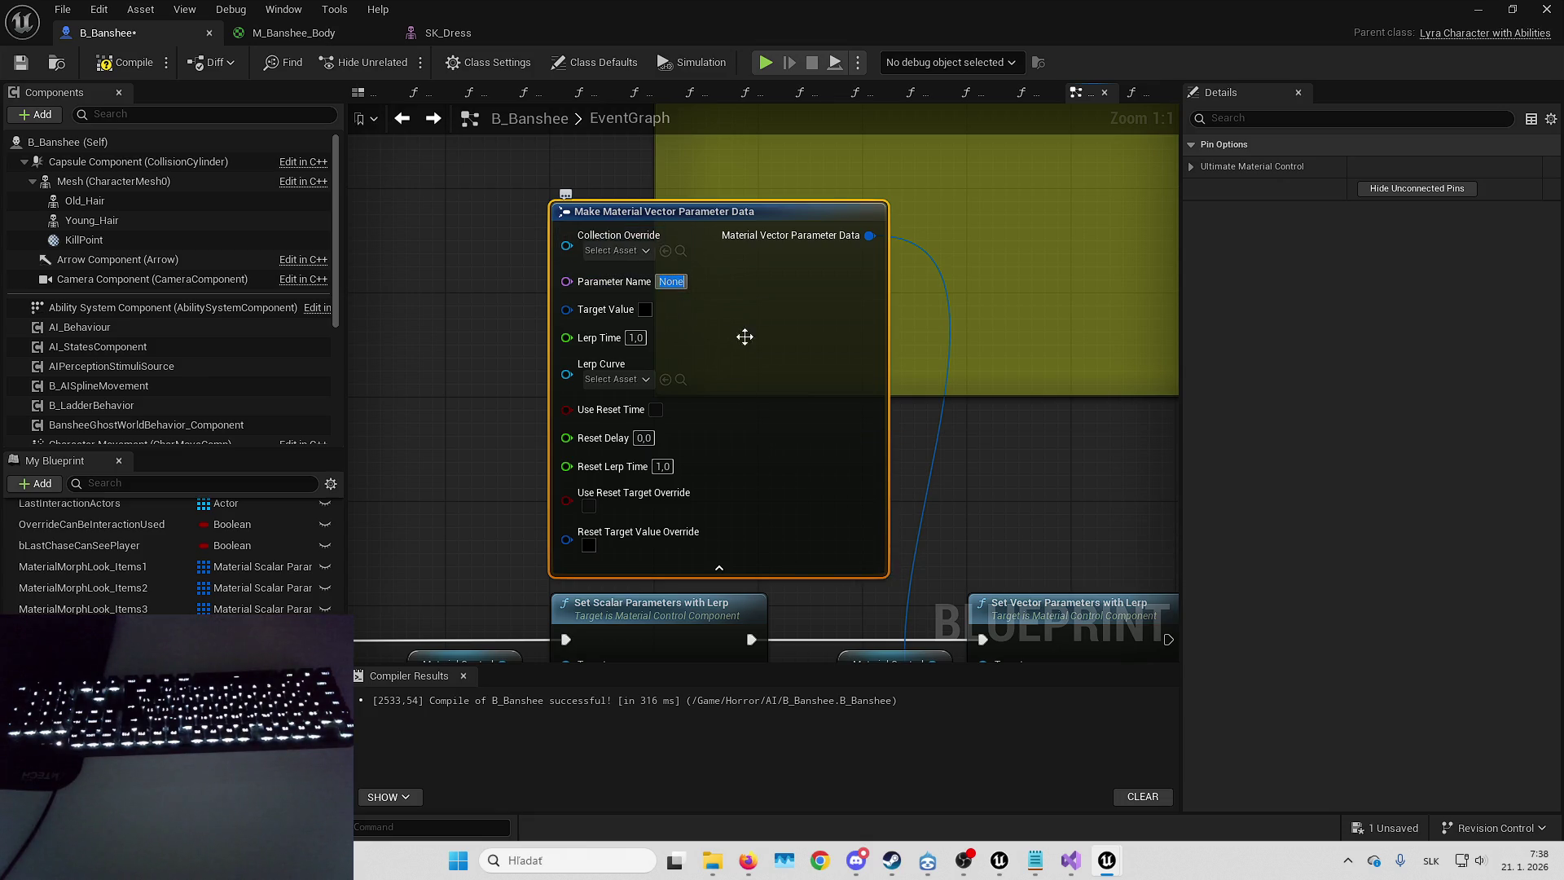
- Try the vector data node's Parameter Name field and Collection Override asset picker
left_click_drag(798, 330, 828, 284)
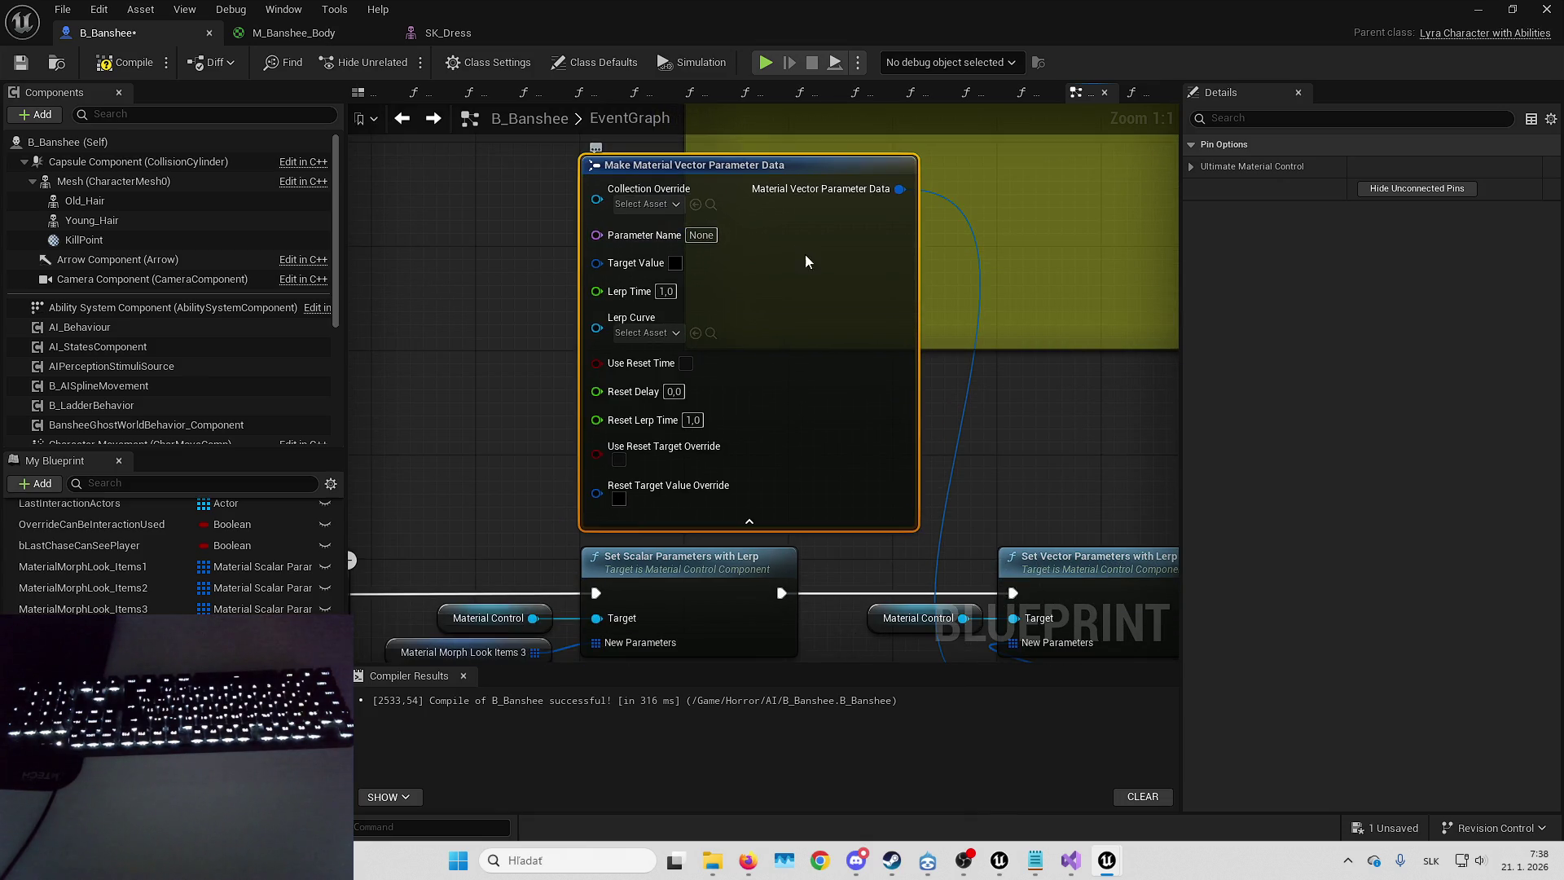
left_click(703, 236)
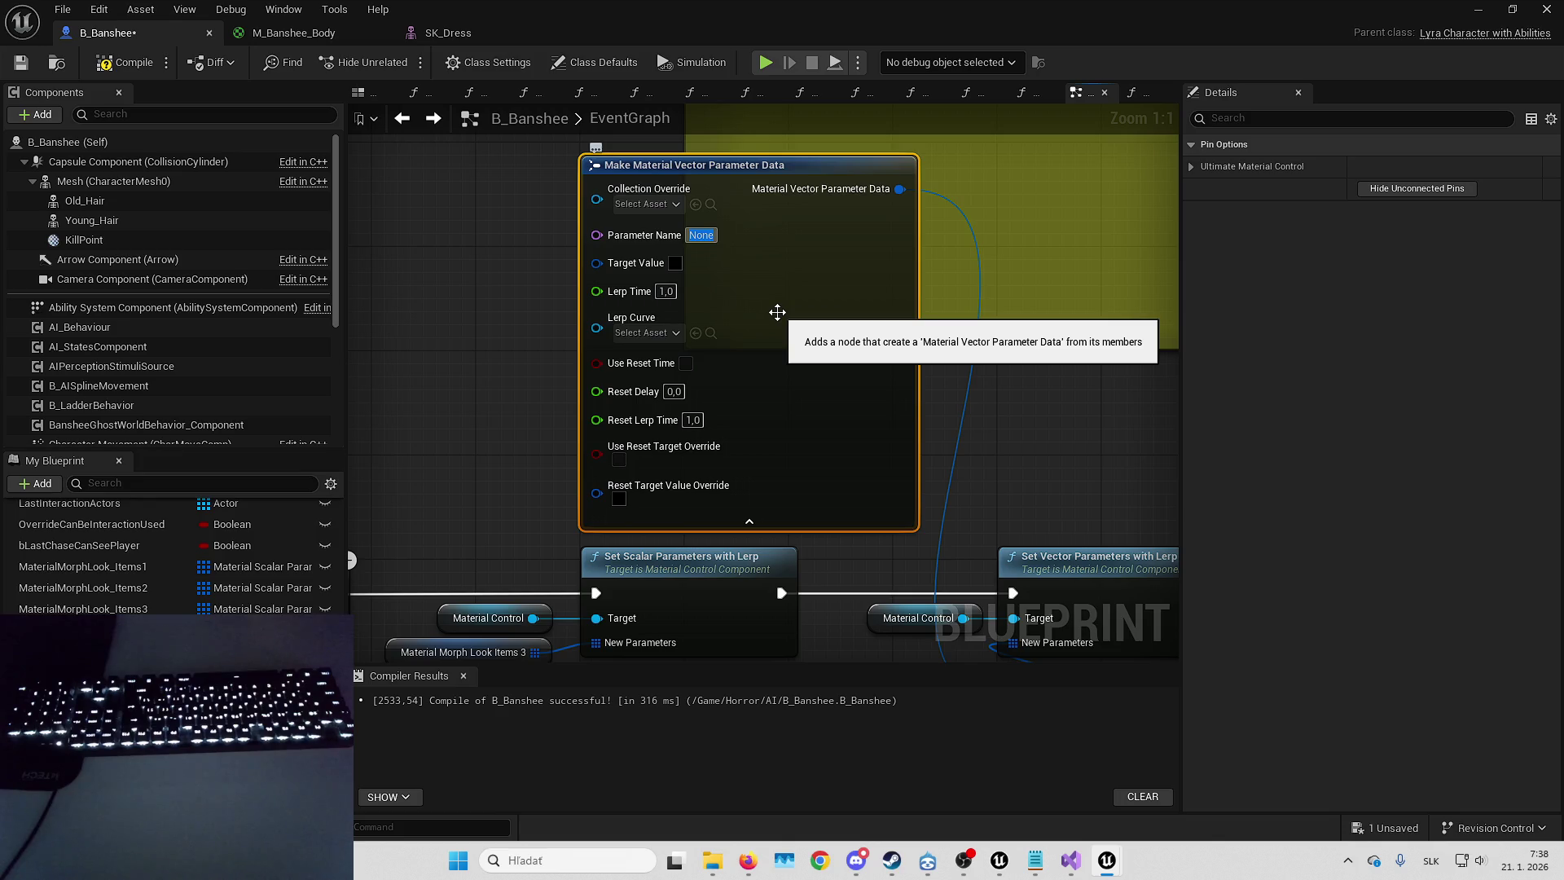
left_click_drag(776, 312, 676, 310)
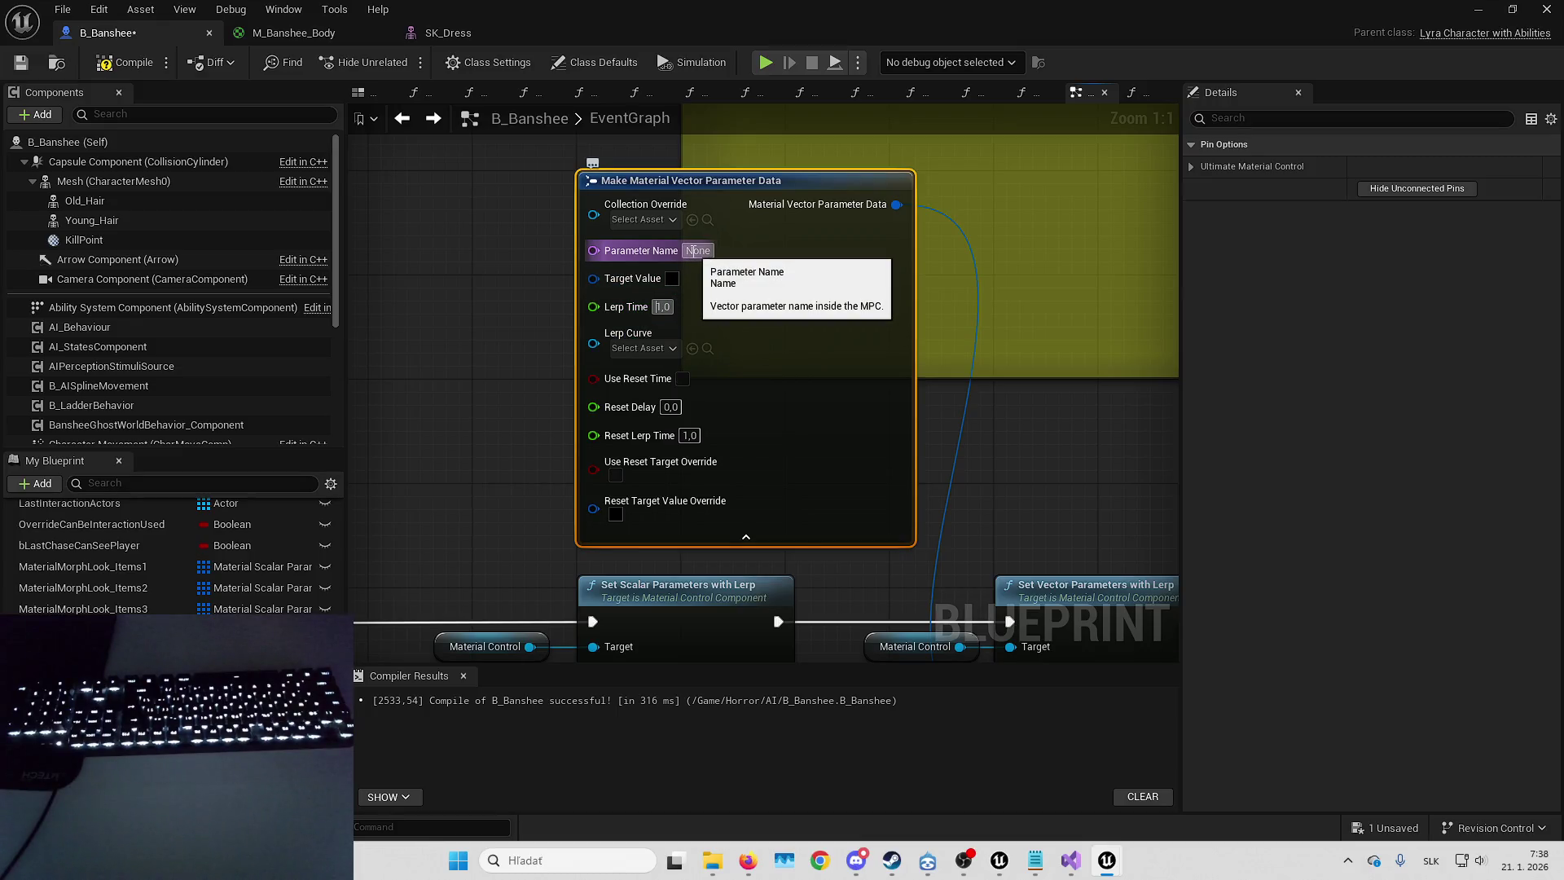
left_click(693, 251)
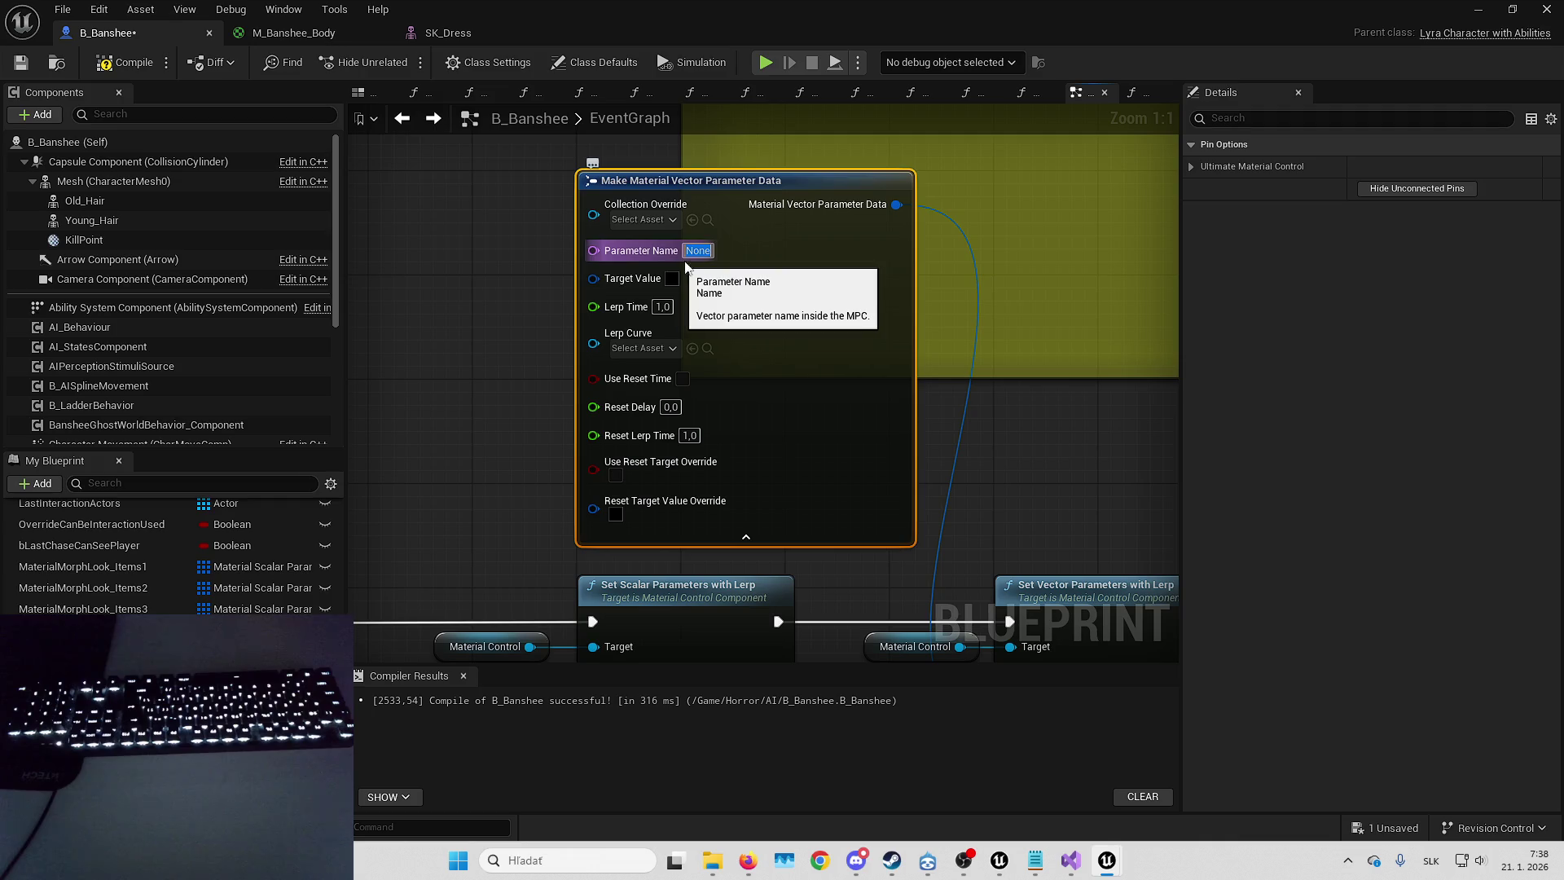
left_click(623, 218)
left_click(623, 219)
left_click(623, 218)
mouse_move(860, 393)
left_mouse_down()
mouse_move(844, 307)
mouse_move(907, 304)
mouse_move(813, 342)
mouse_move(883, 401)
left_mouse_up()
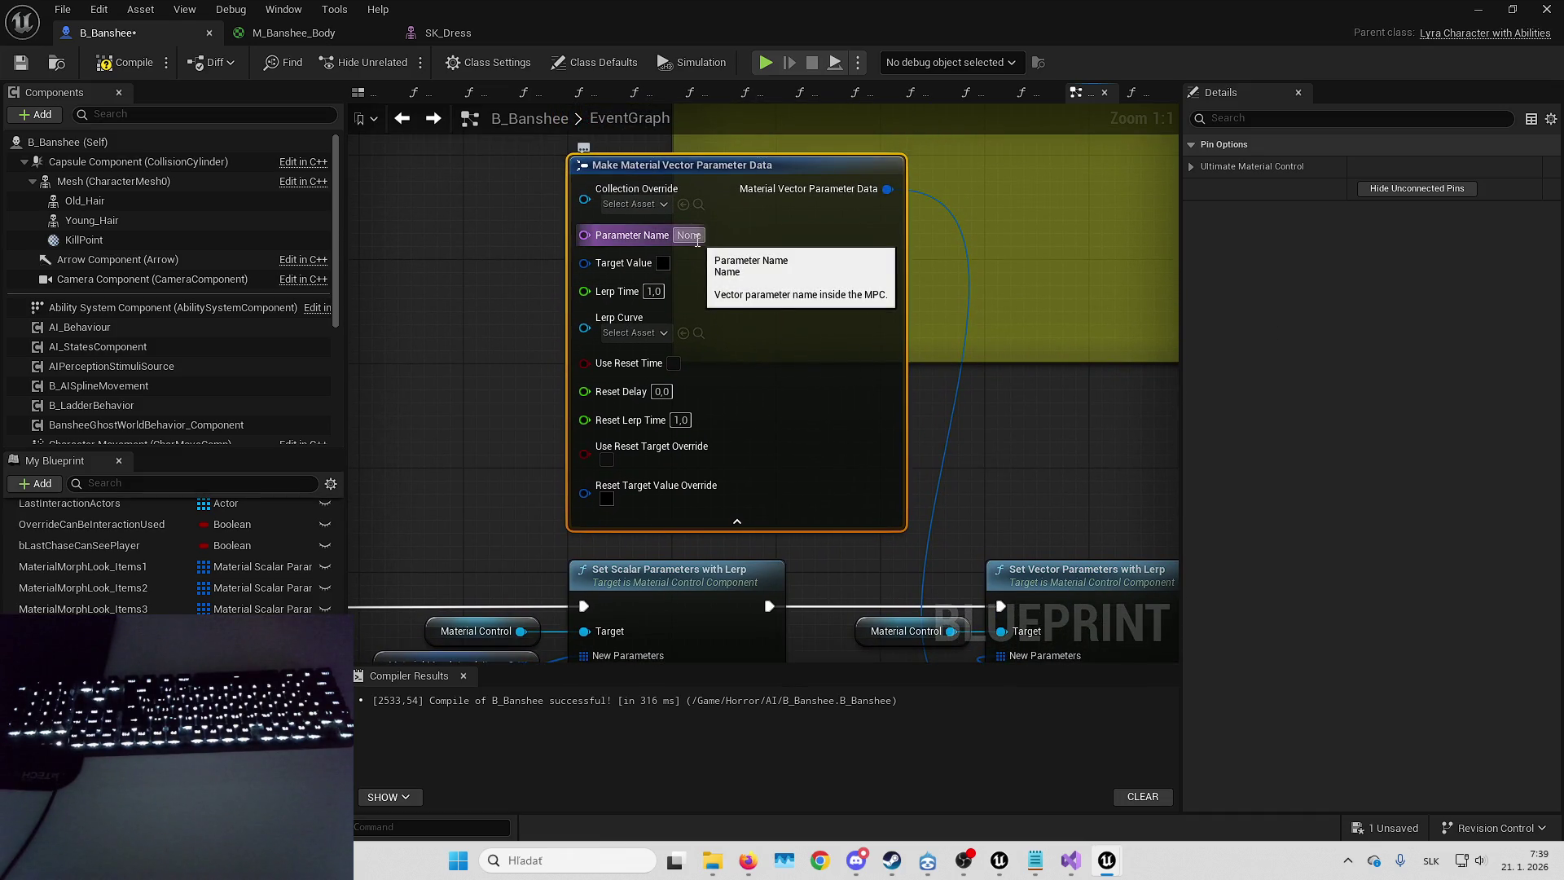
- Enter DressColor as Parameter Name, clear it, and switch to the MC_Banshee collection window
left_click(695, 237)
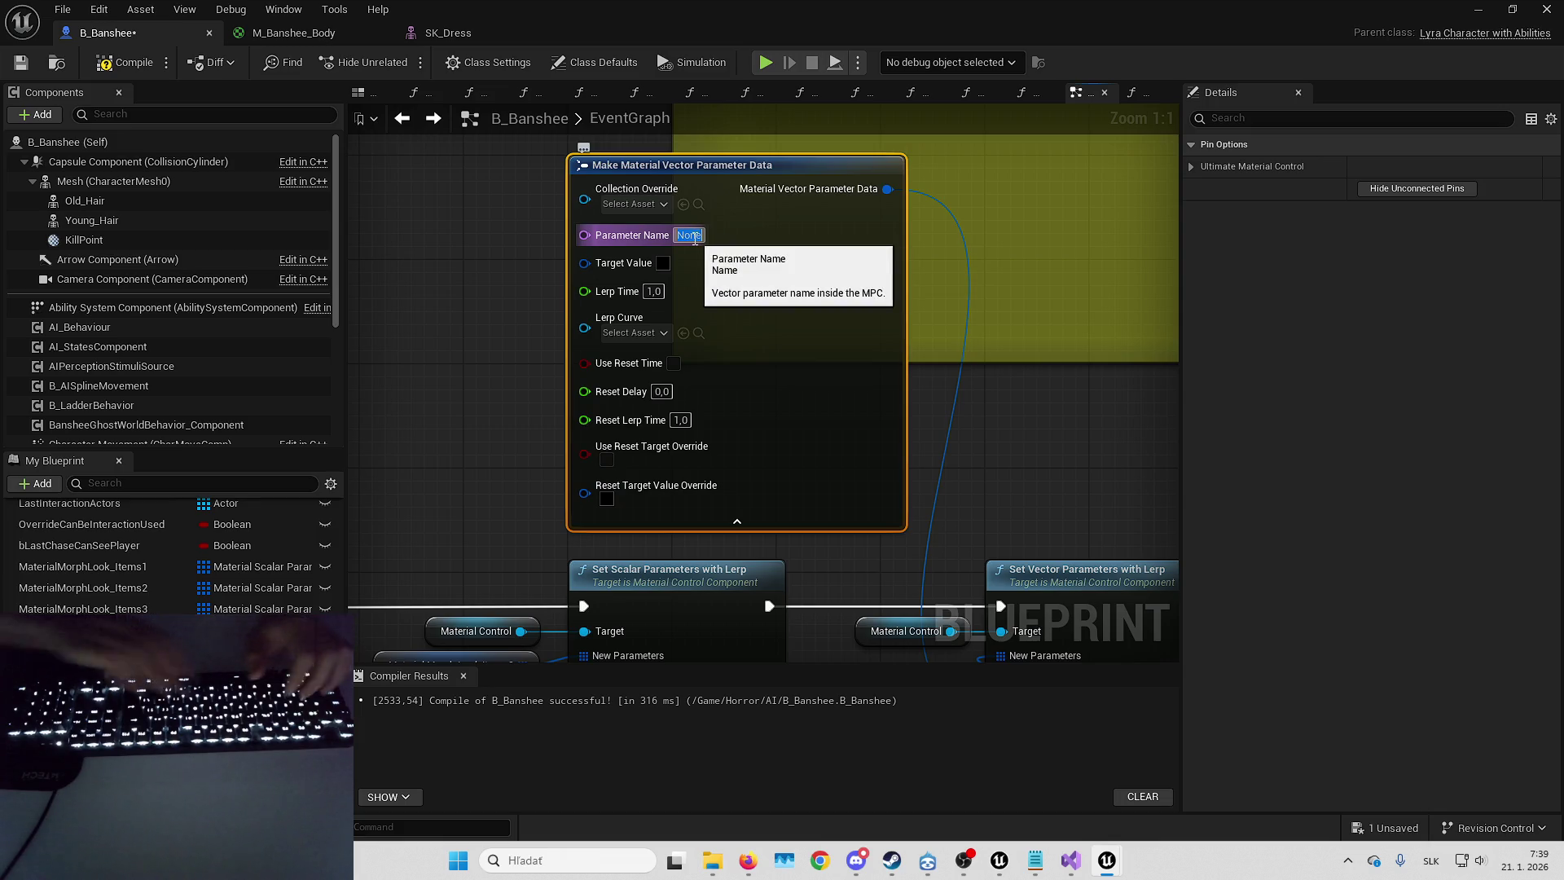
type("Dr")
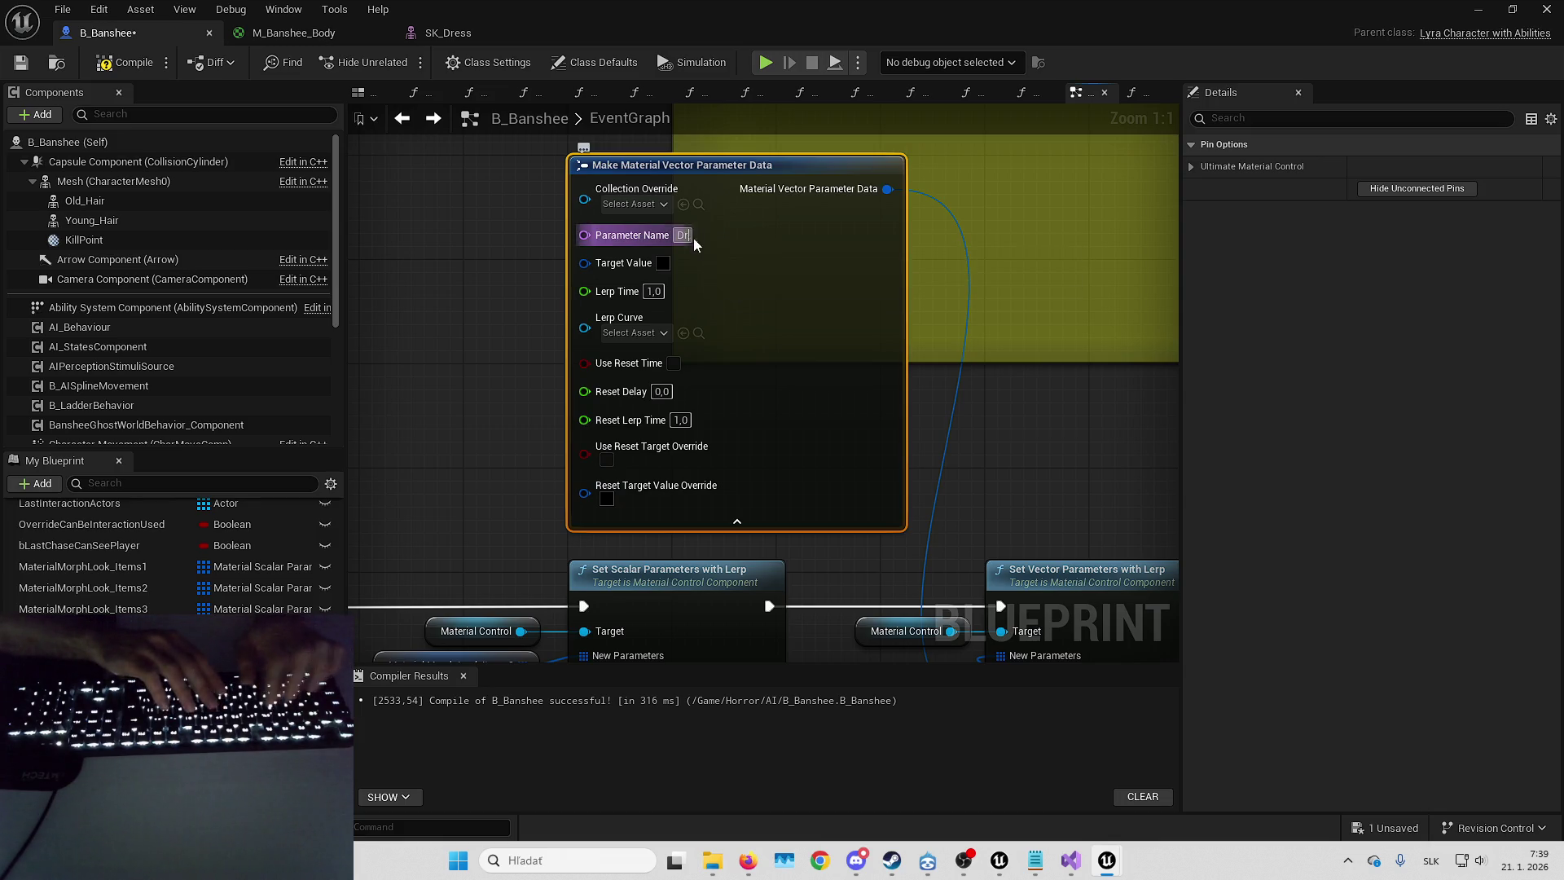
type("essColor")
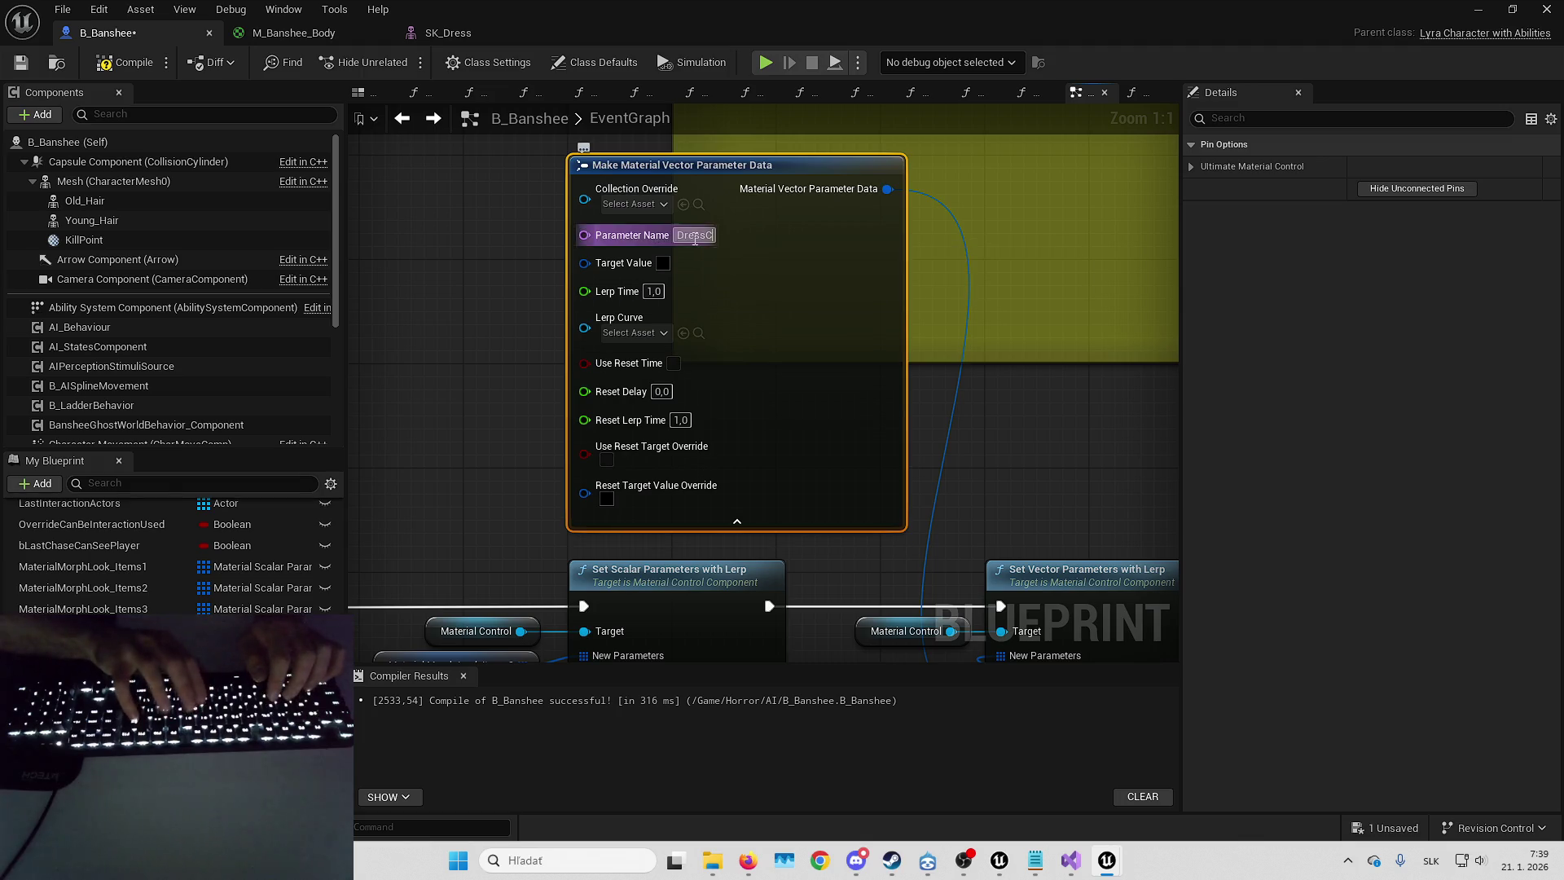
key("ctrl+a")
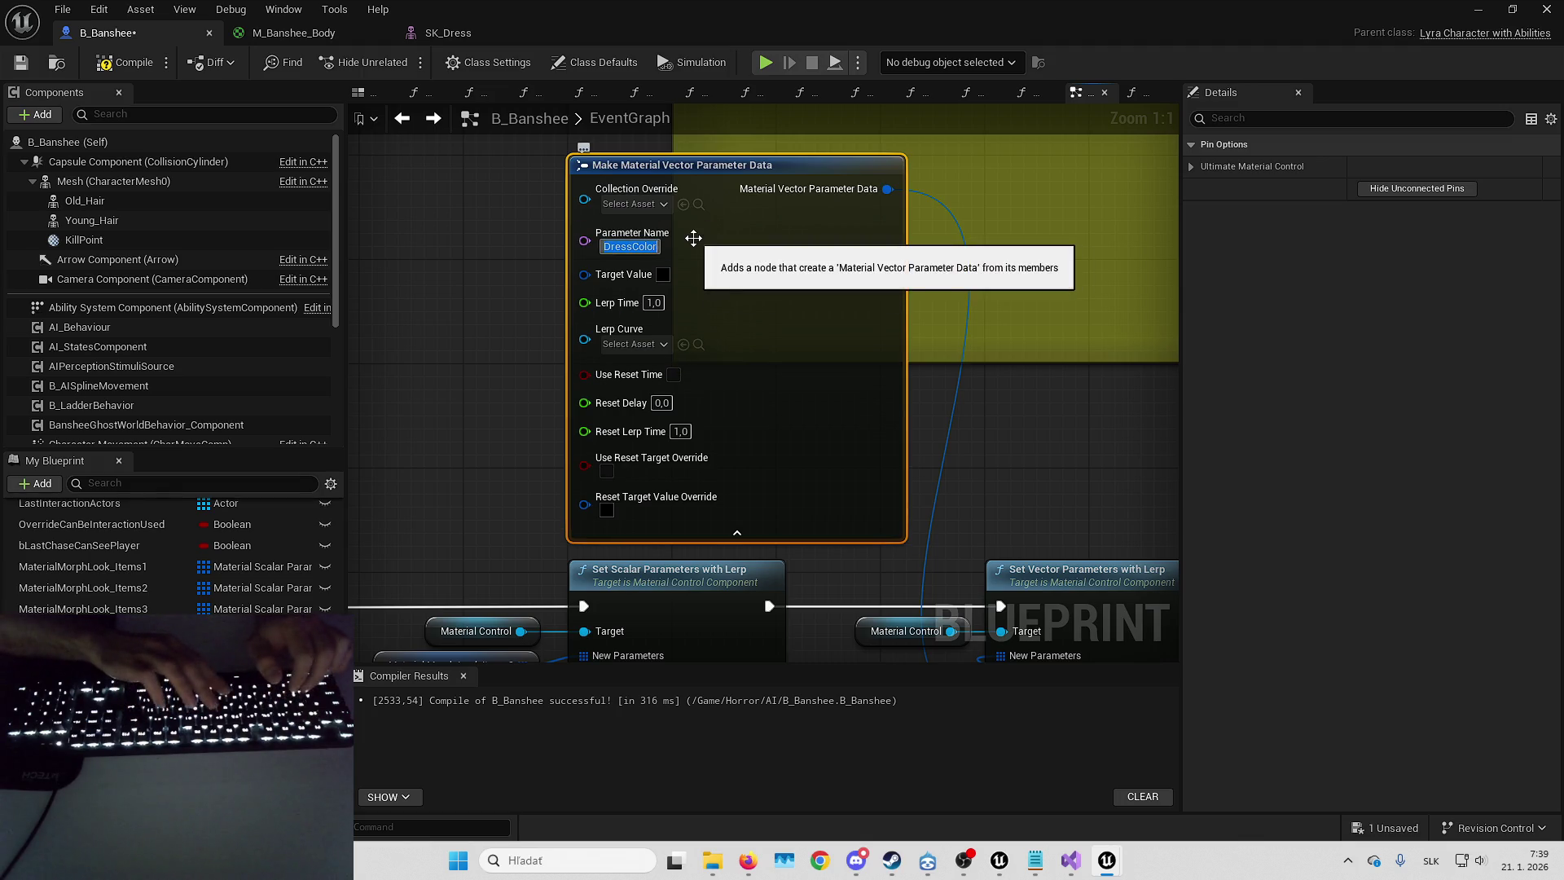
key("BackSpace")
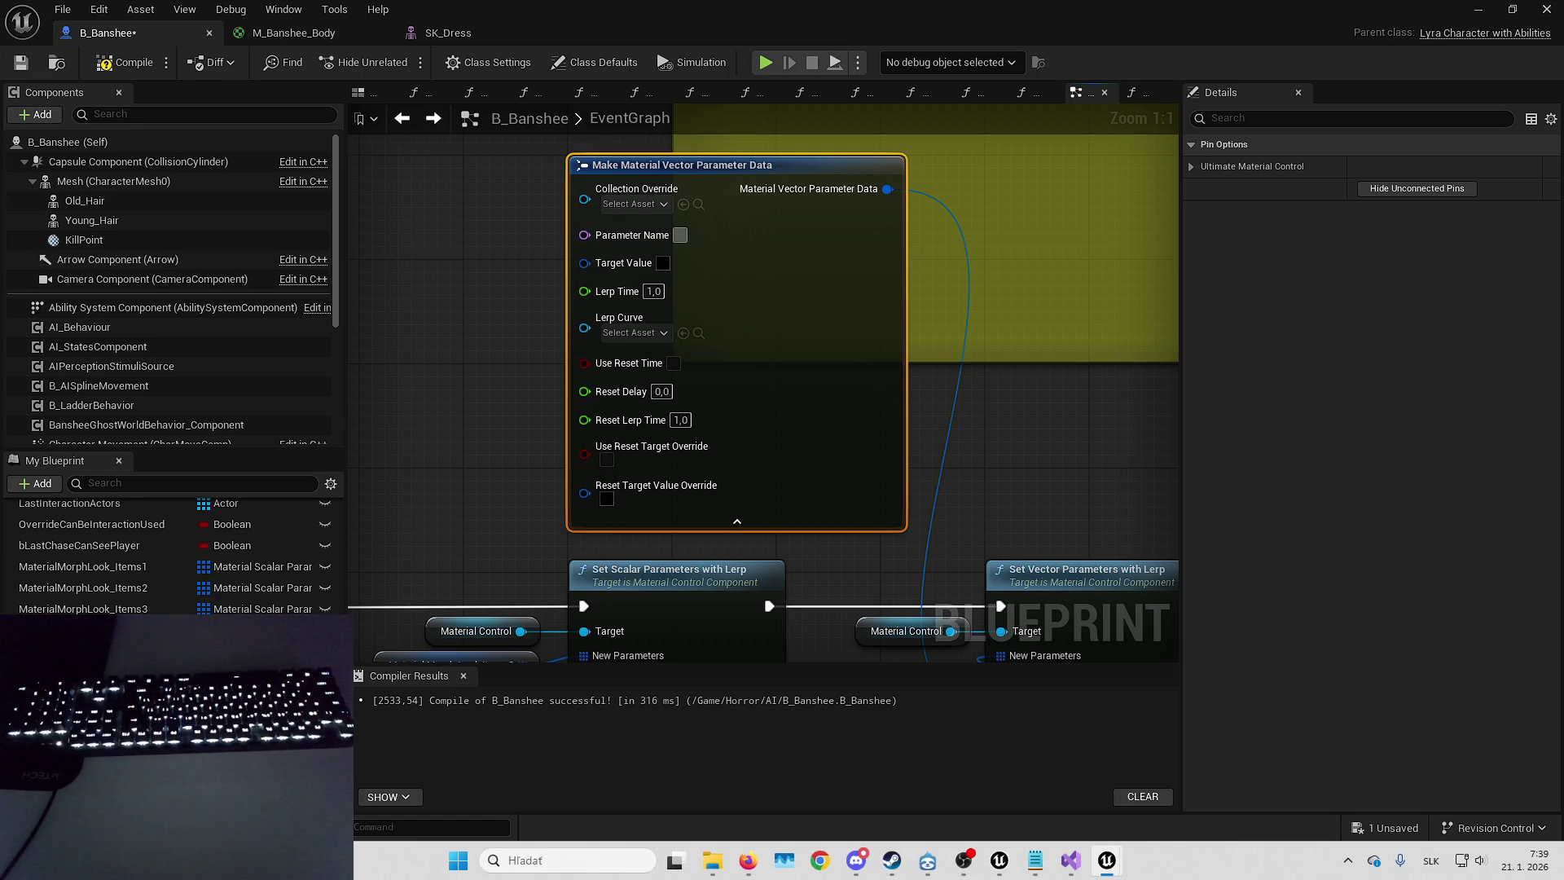
key("alt+Tab")
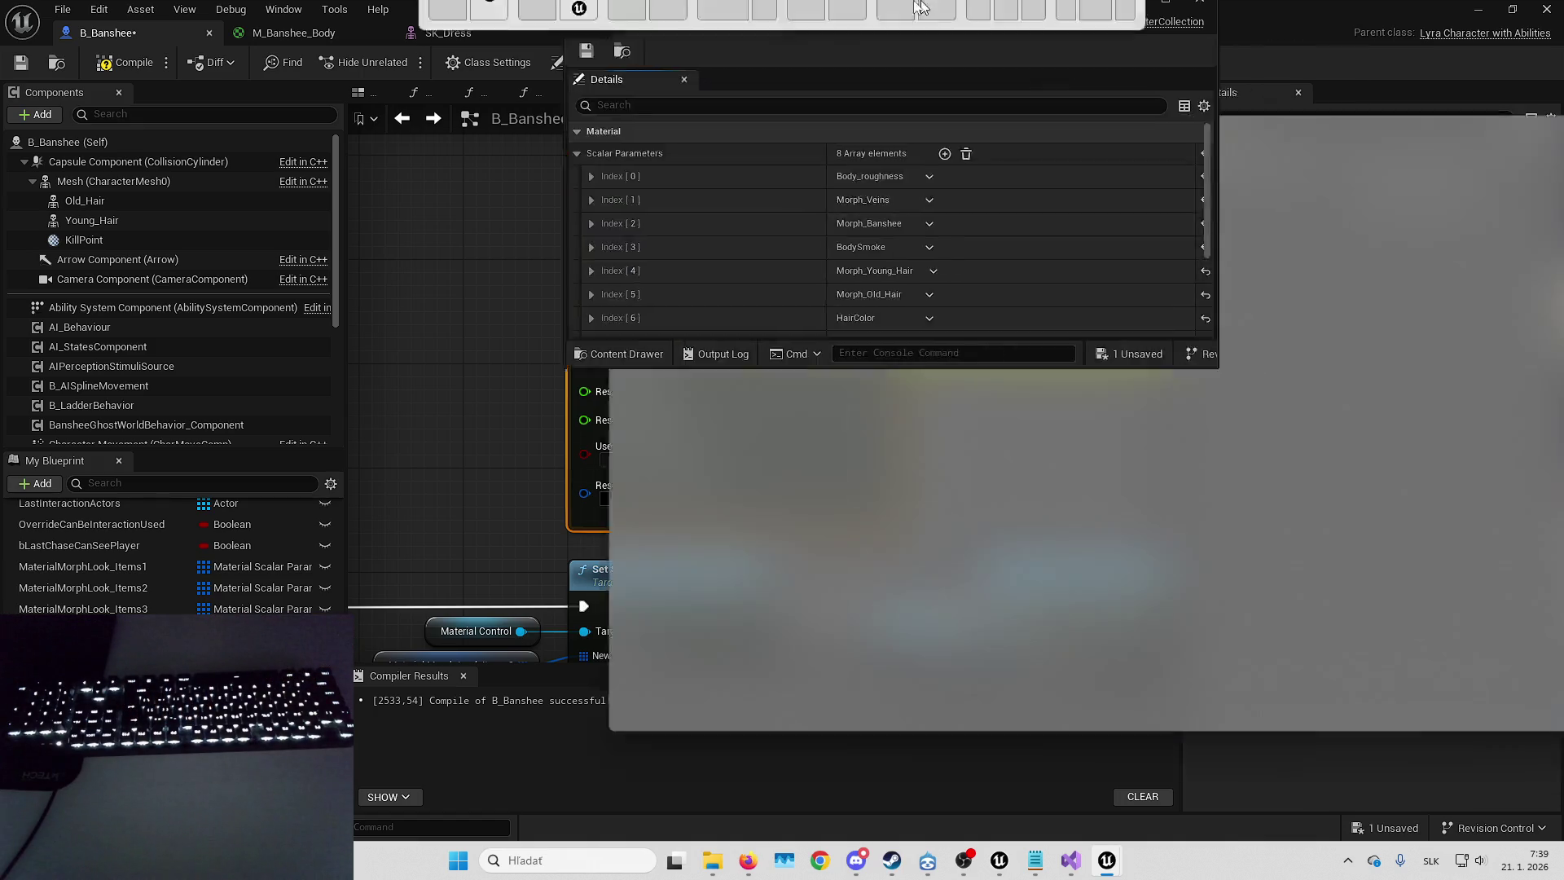
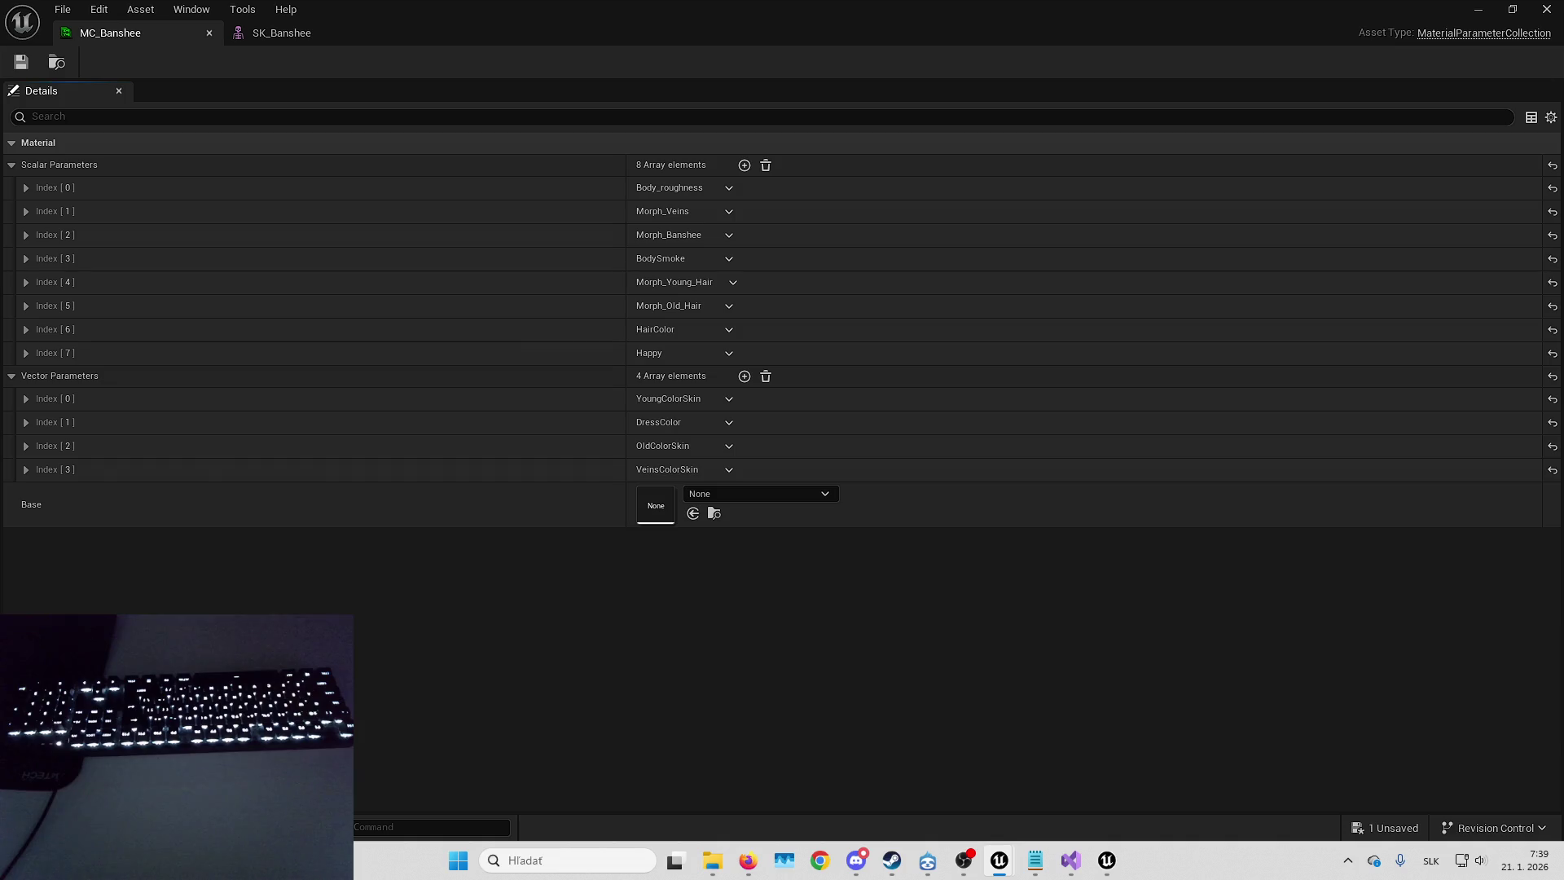
- In B_Banshee, inspect MaterialMorphLook_ItemsLevel1's first element, leaving Morph Young Hair unchanged
key("alt+Tab")
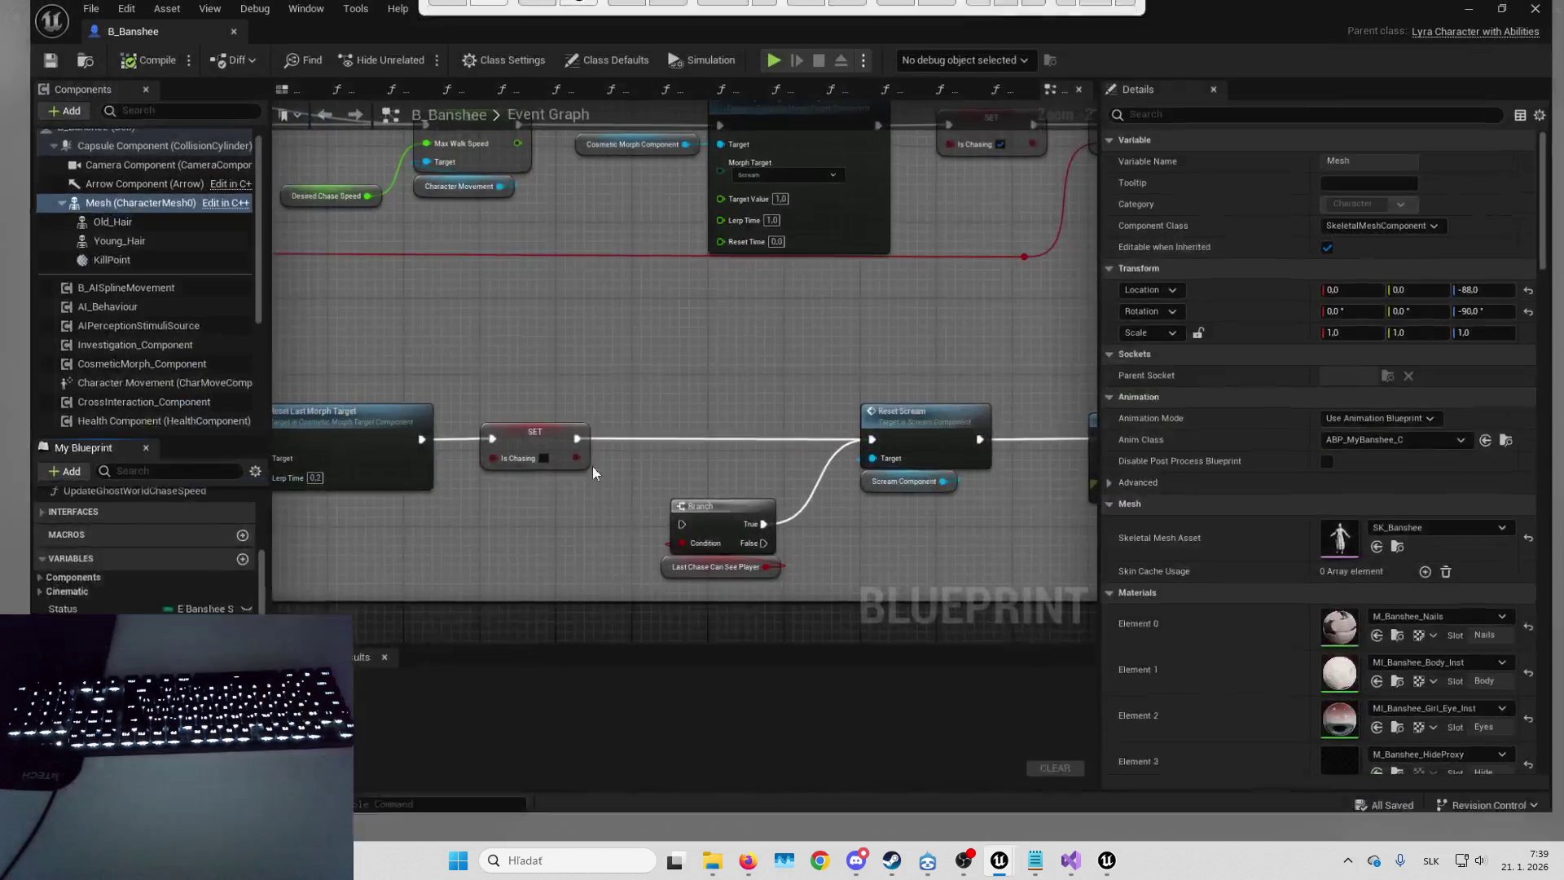
left_click(75, 583)
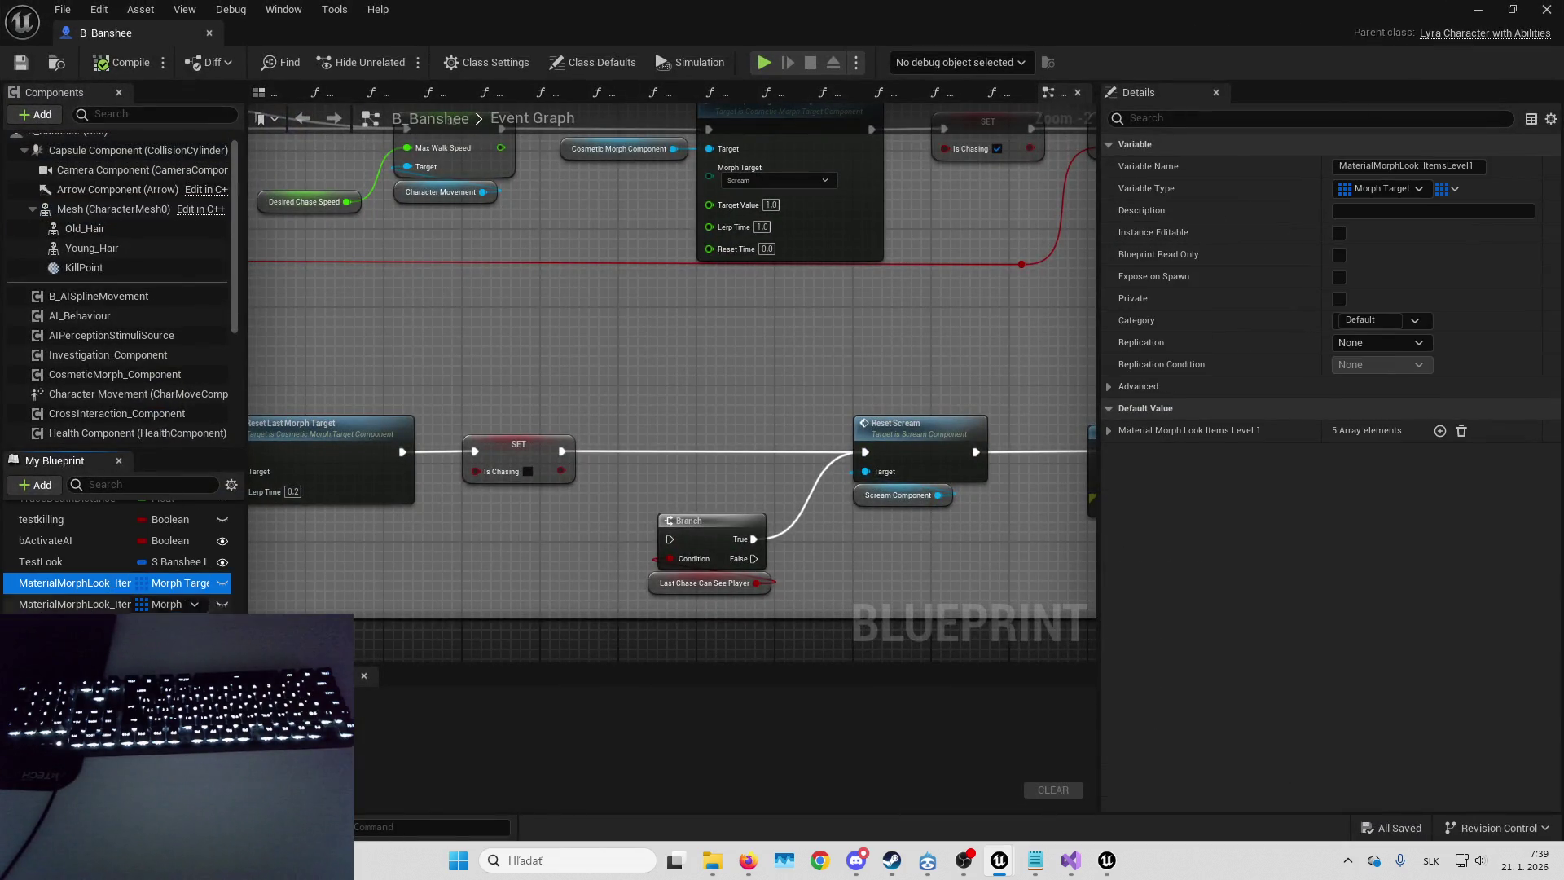
left_click(1109, 430)
left_click(1123, 453)
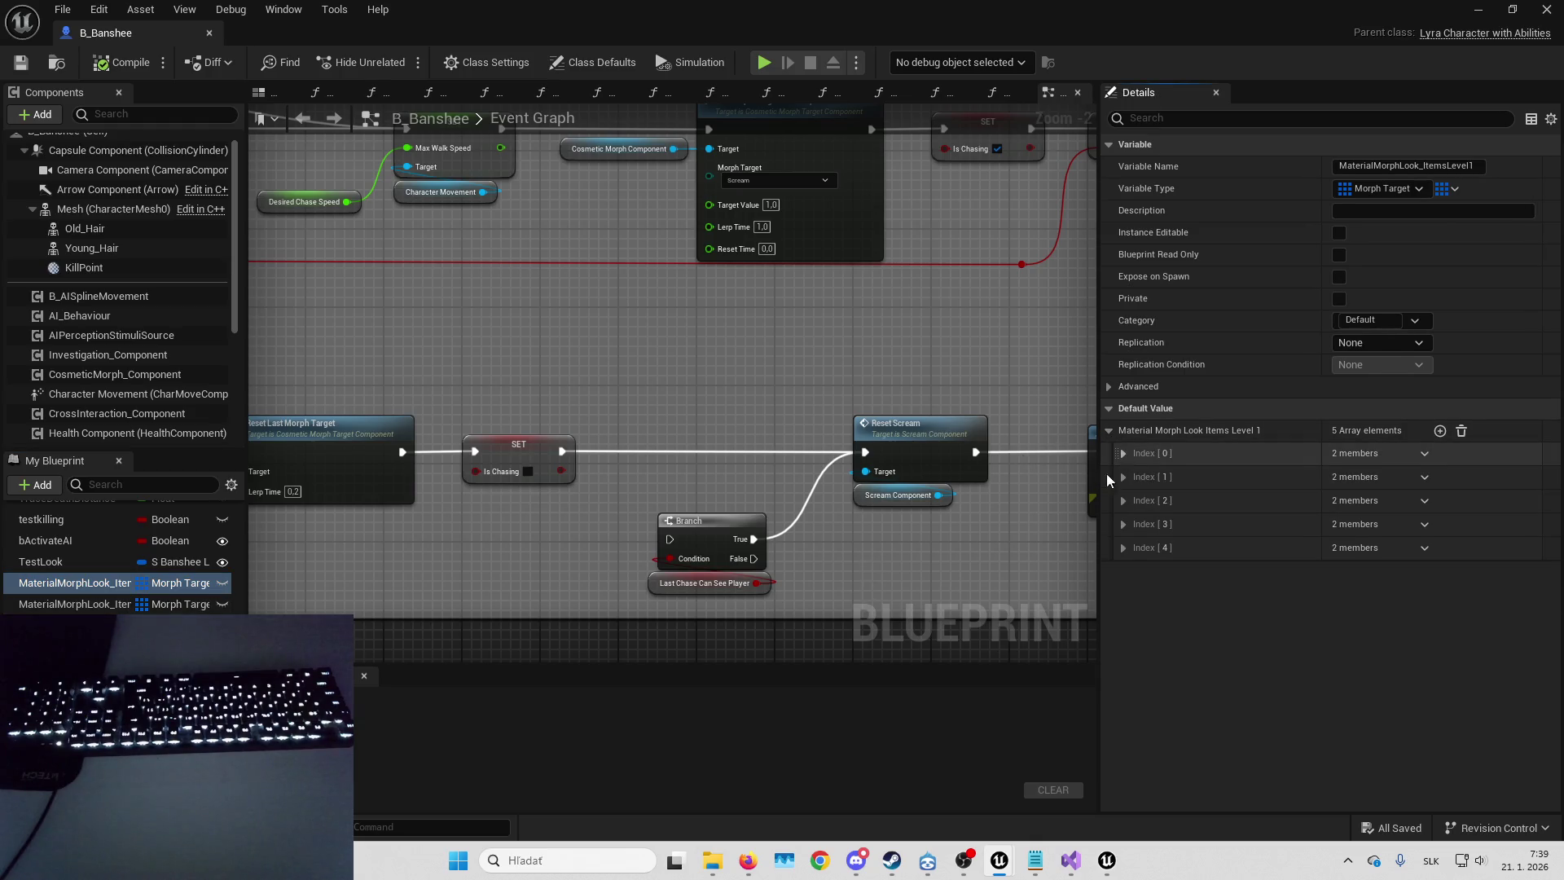
left_click(1124, 453)
left_click(1124, 452)
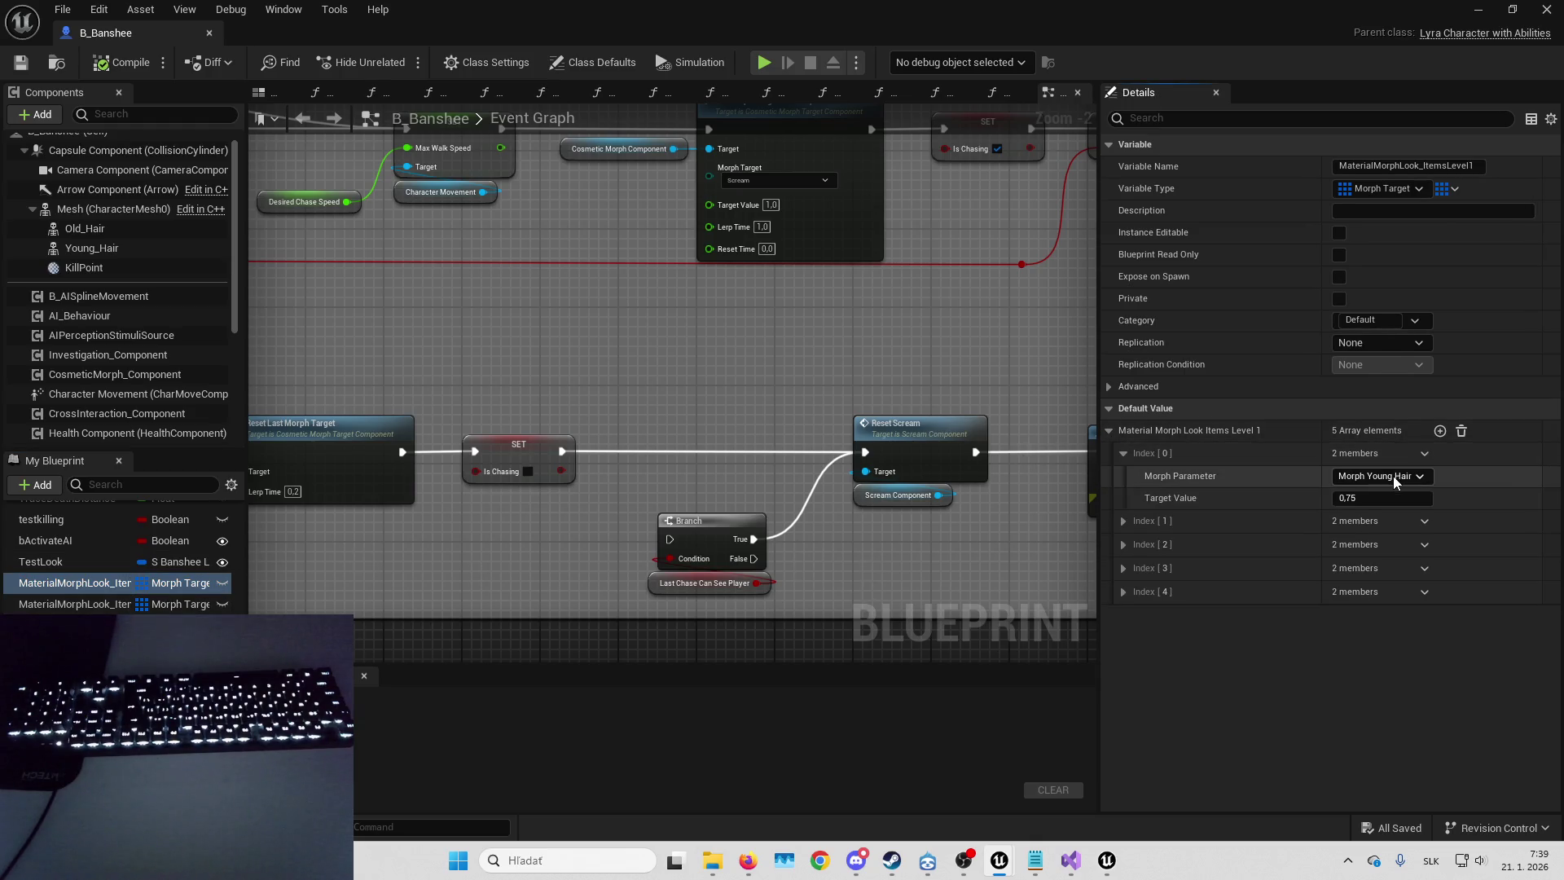
left_click(1415, 479)
left_click(1414, 479)
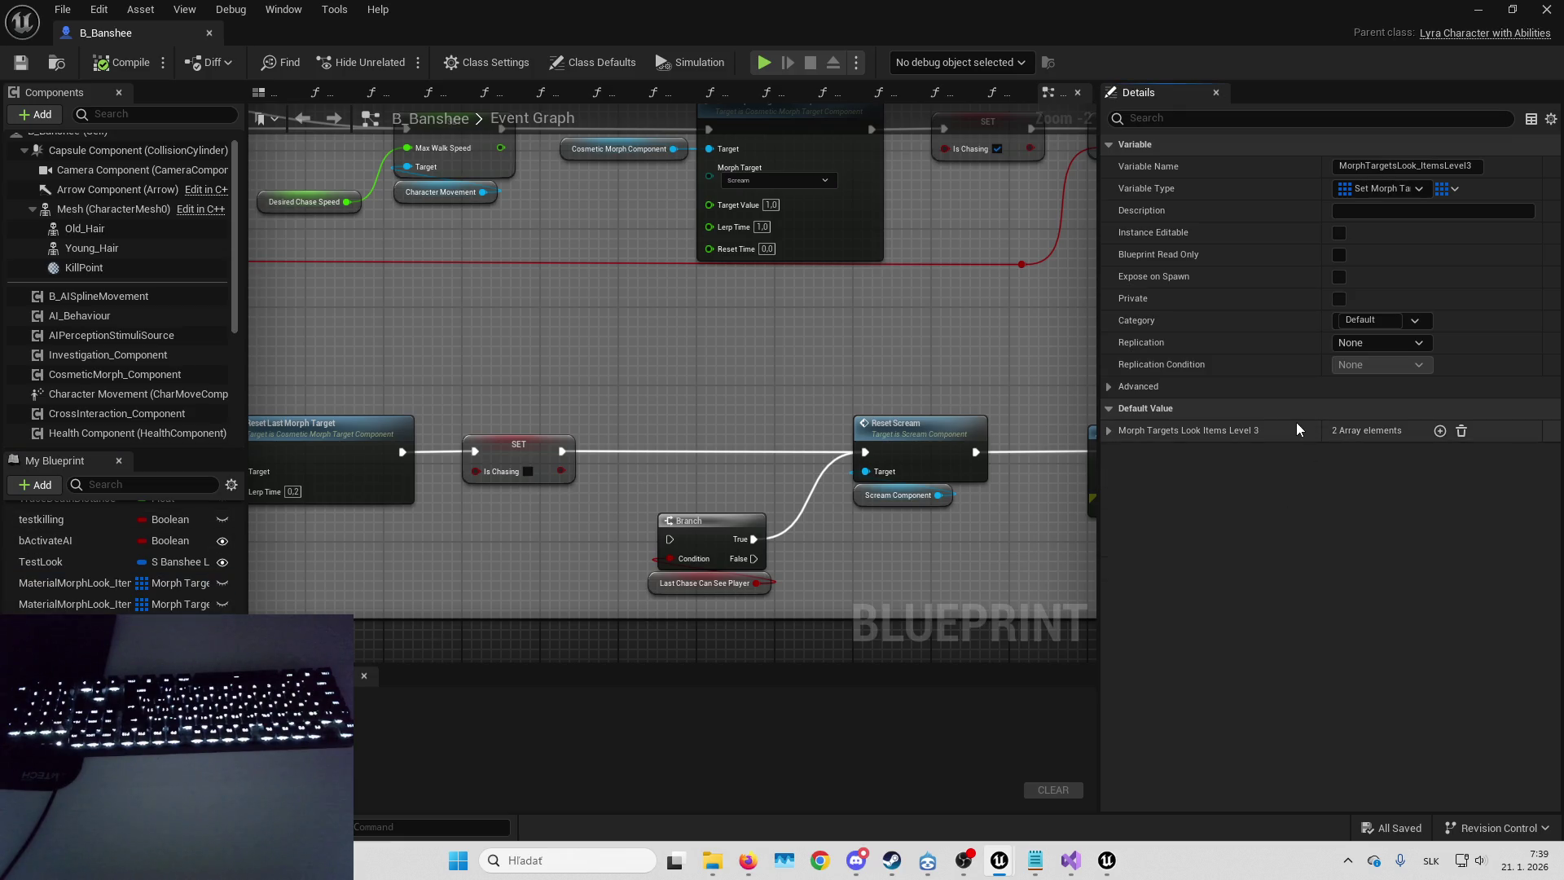
- Check MorphTargetsLook_ItemsLevel3's entries: Old Dress first, Morph Teeth second, then deselect
left_click(1296, 424)
left_click(1373, 479)
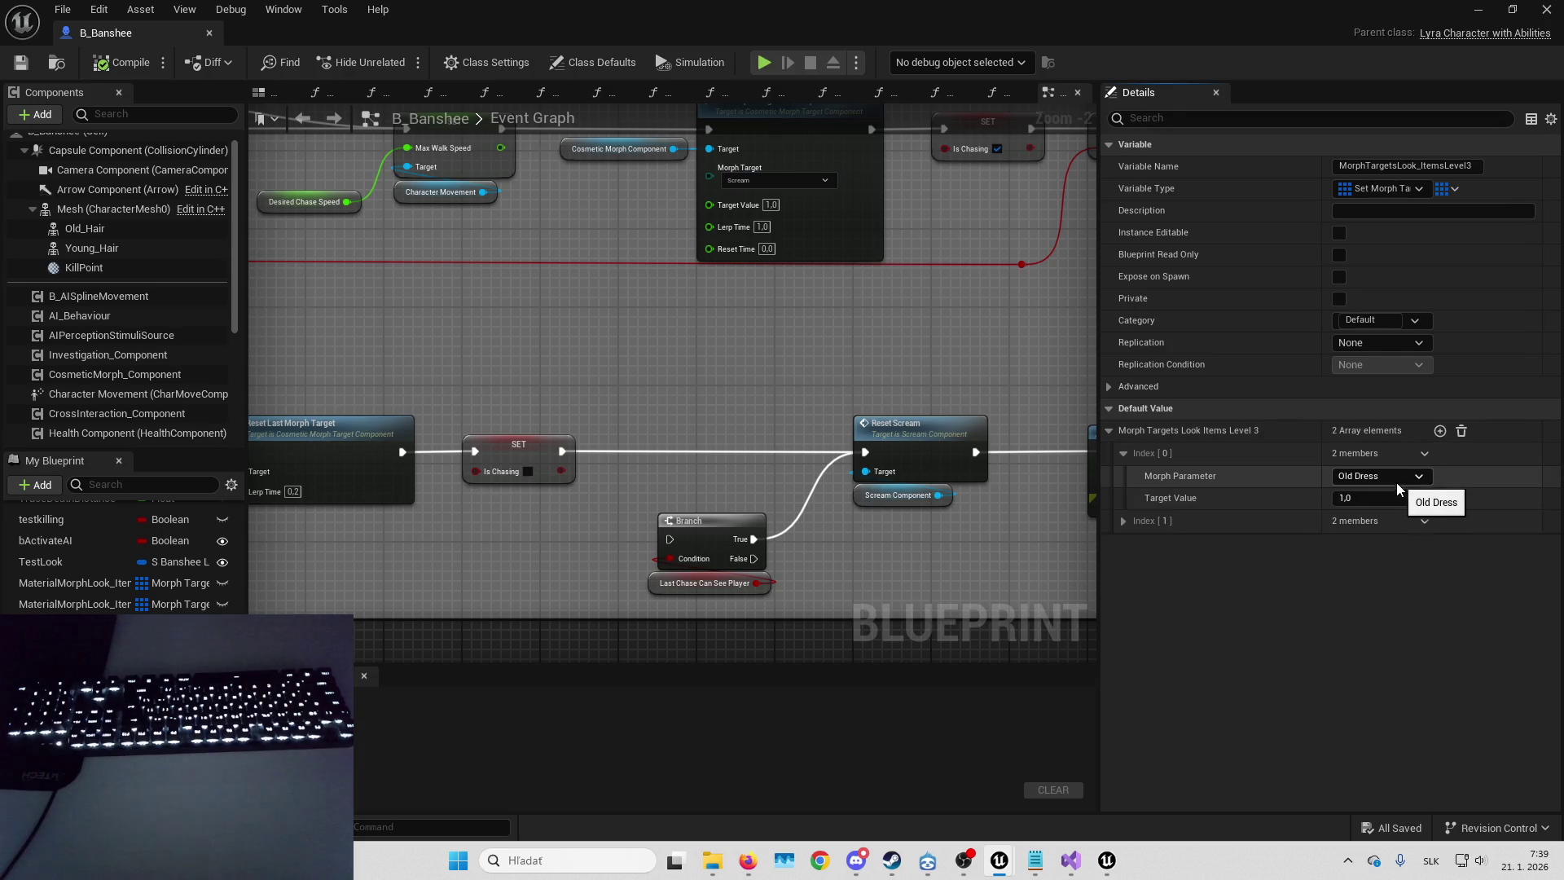
left_click(1306, 573)
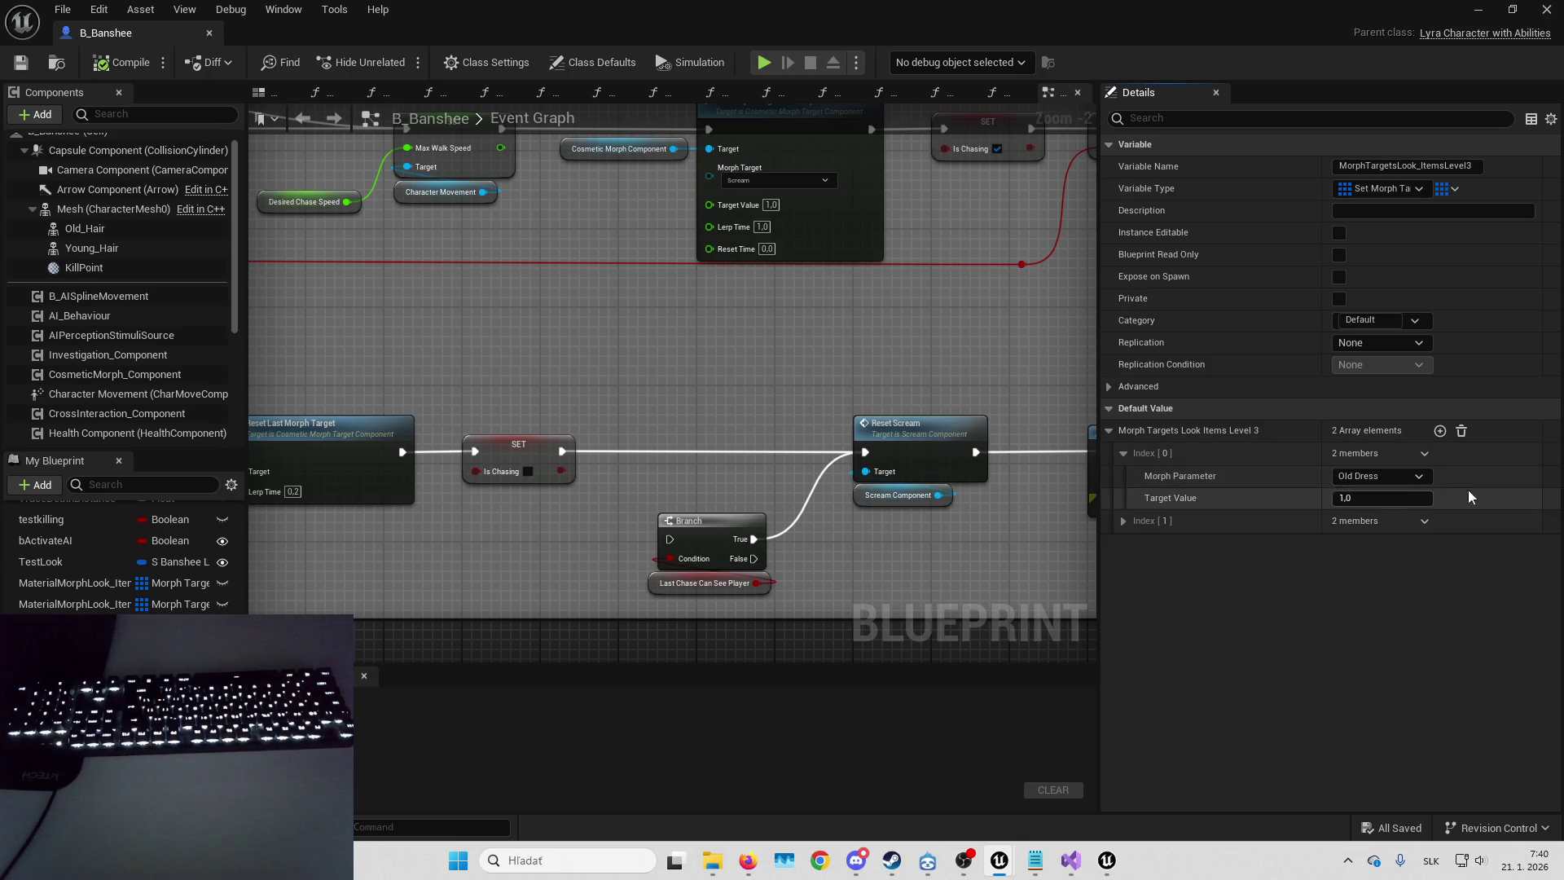
left_click(1356, 521)
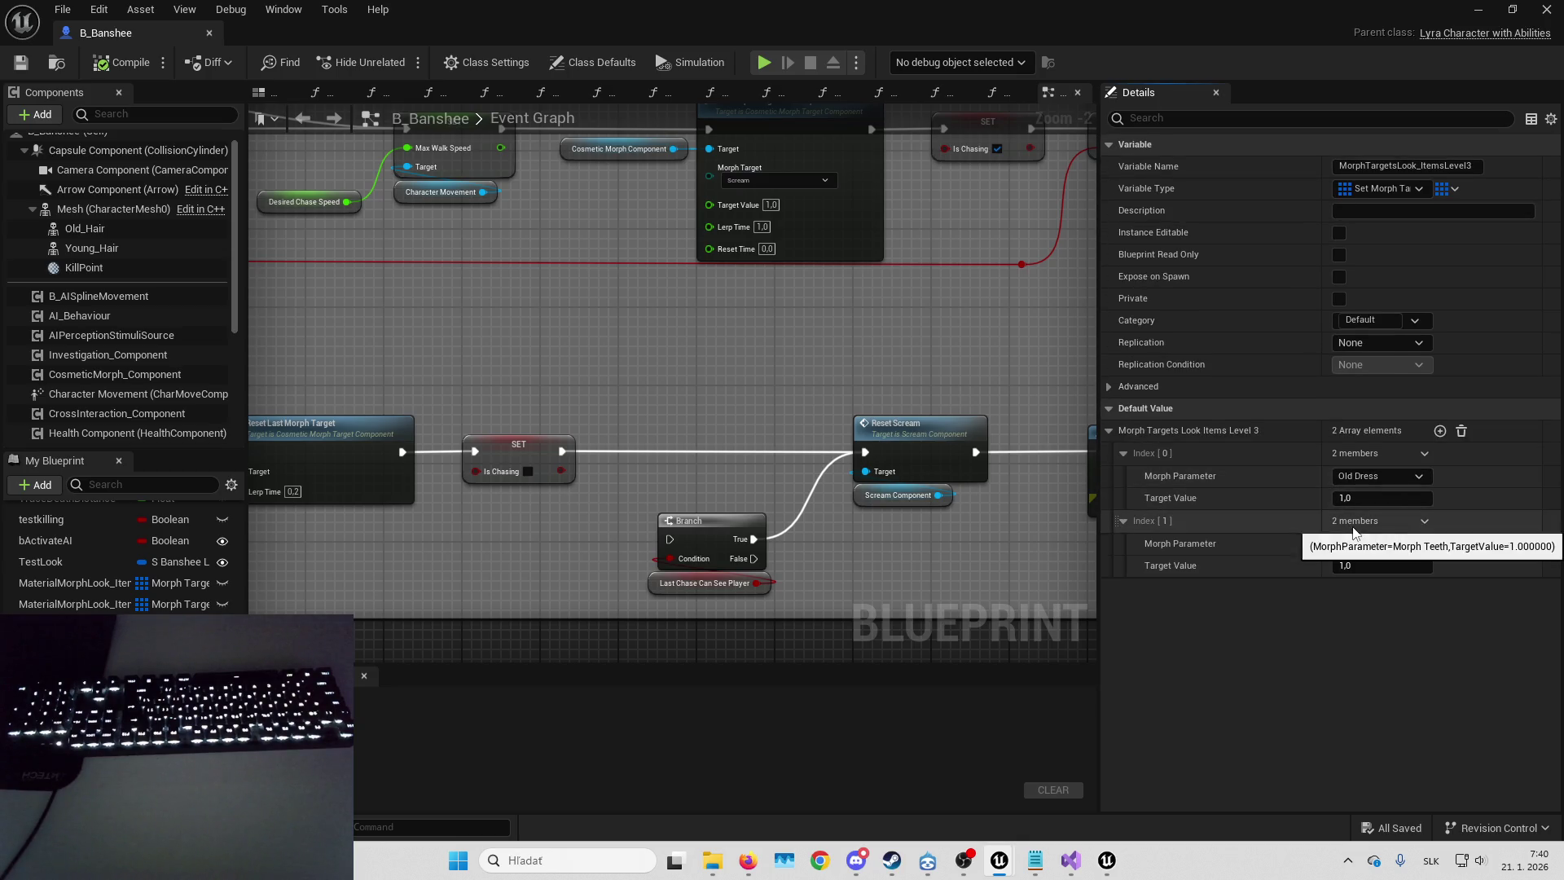
left_click(600, 303)
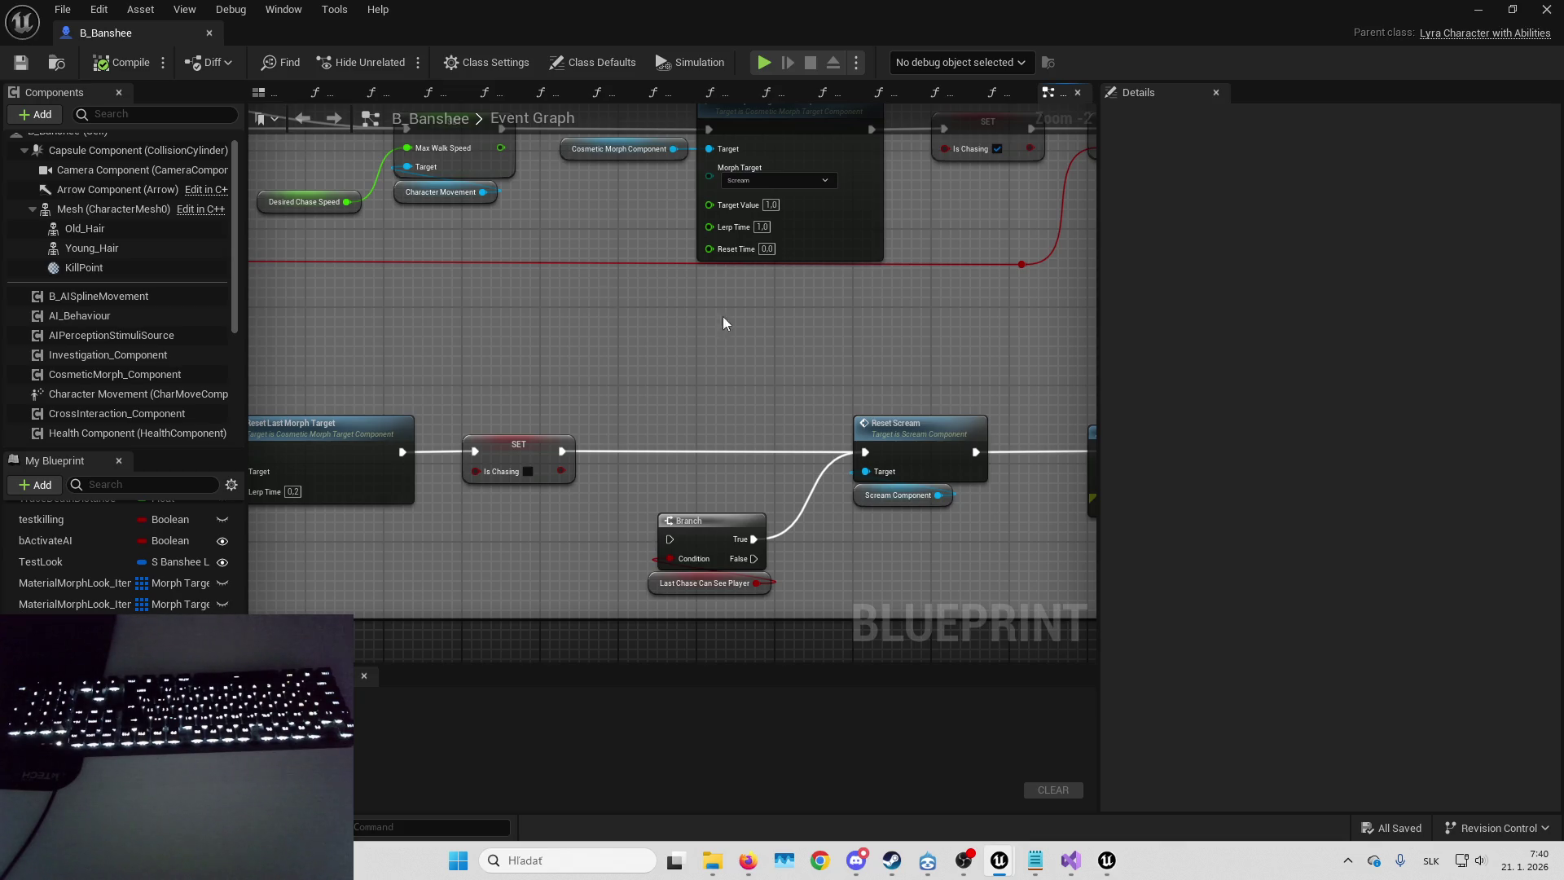
- Select the MorphLook component and locate its MC_Banshee morph collection asset
scroll(127, 331, "up", 2)
scroll(128, 331, "down", 3)
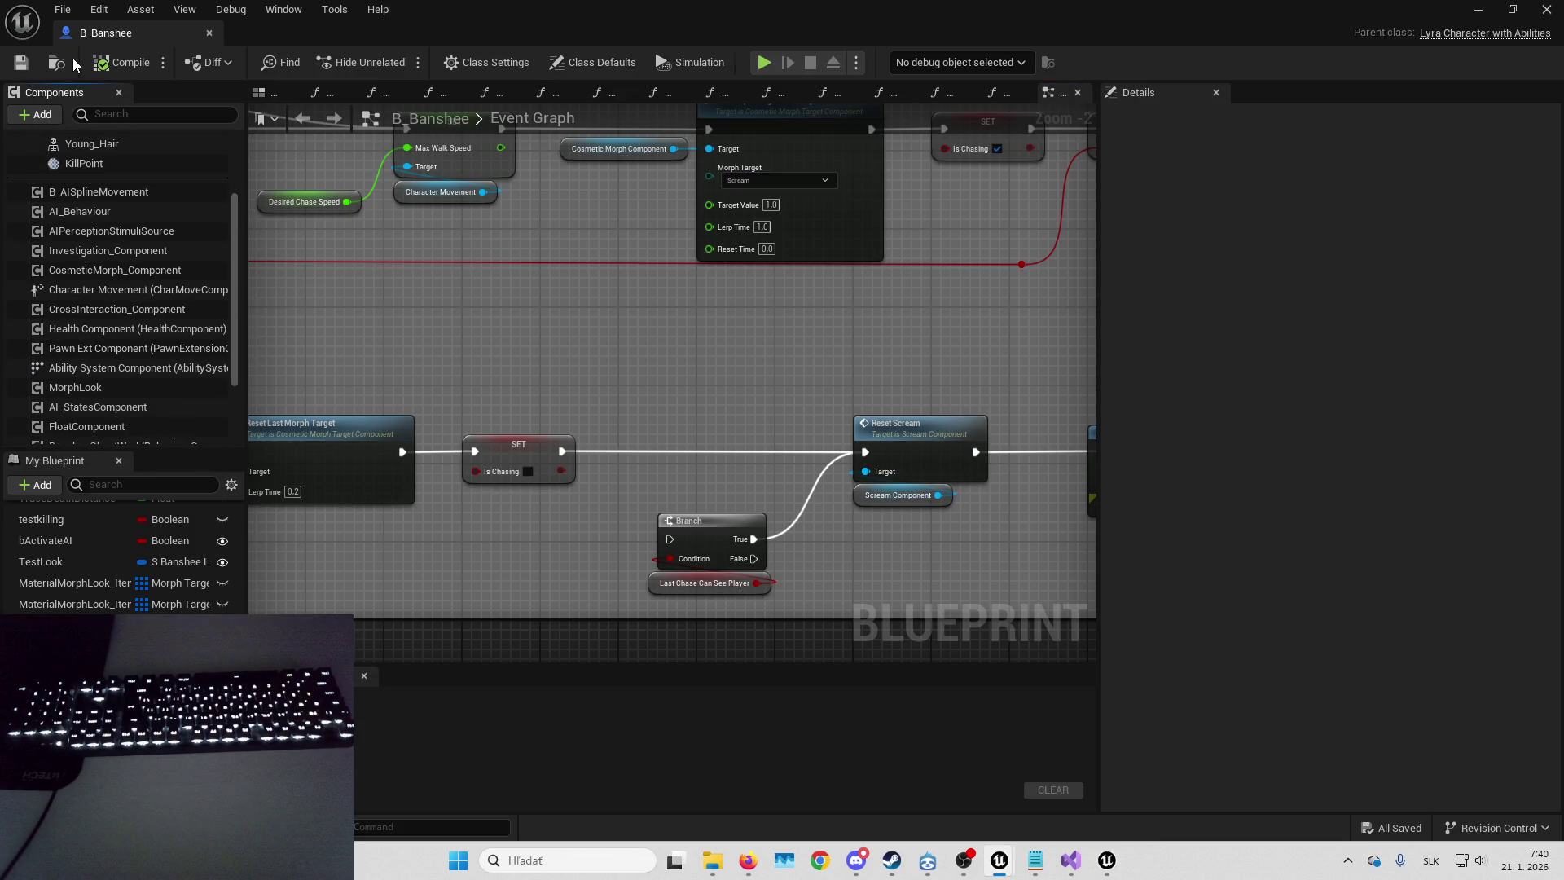
scroll(138, 236, "up", 3)
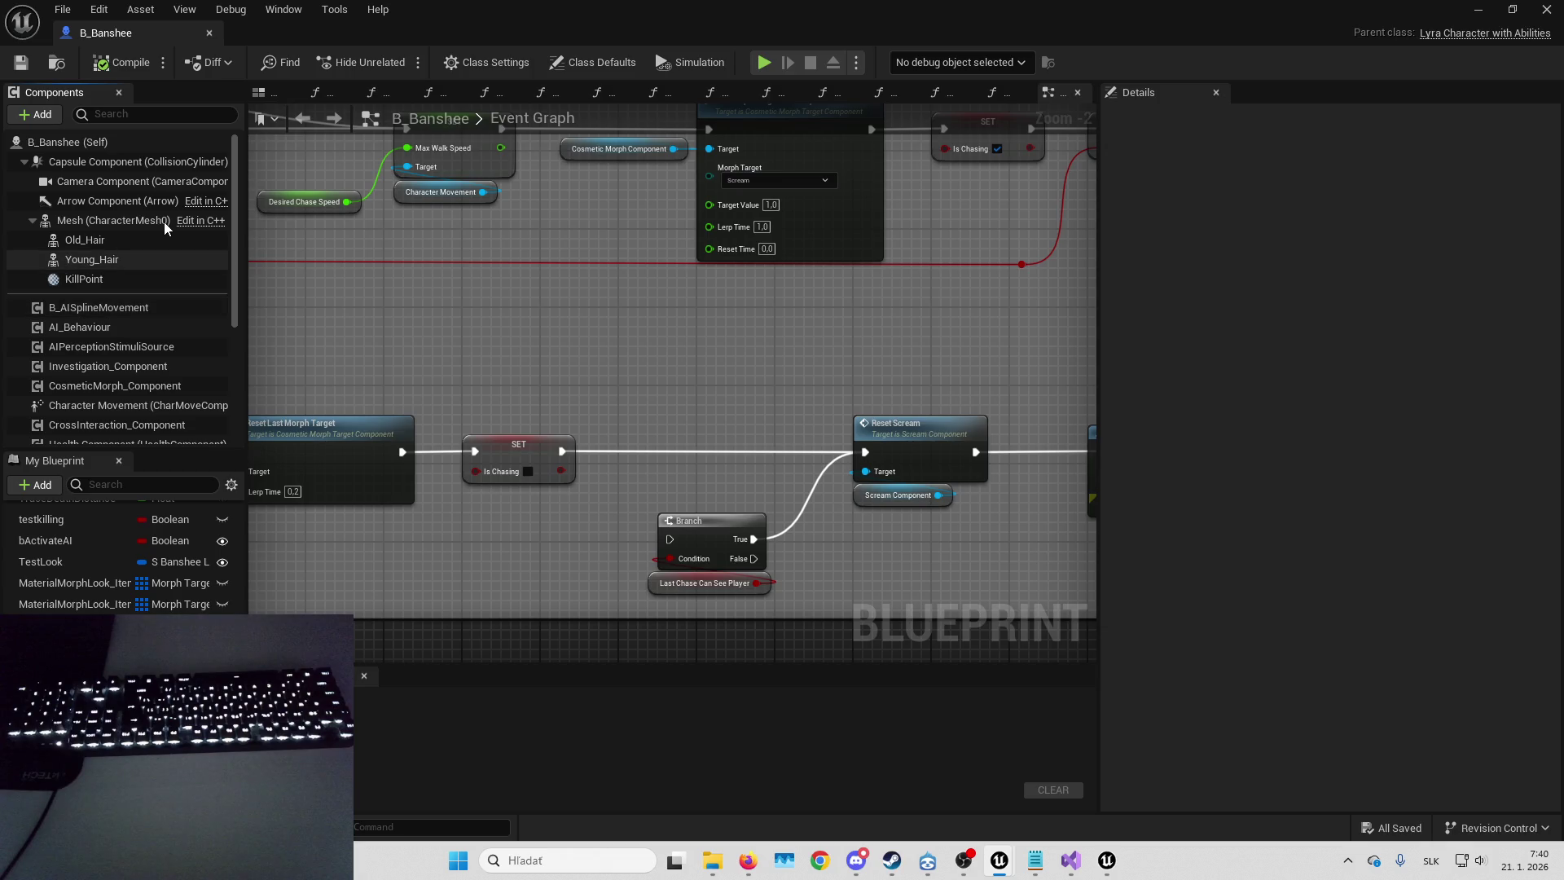
scroll(133, 235, "down", 5)
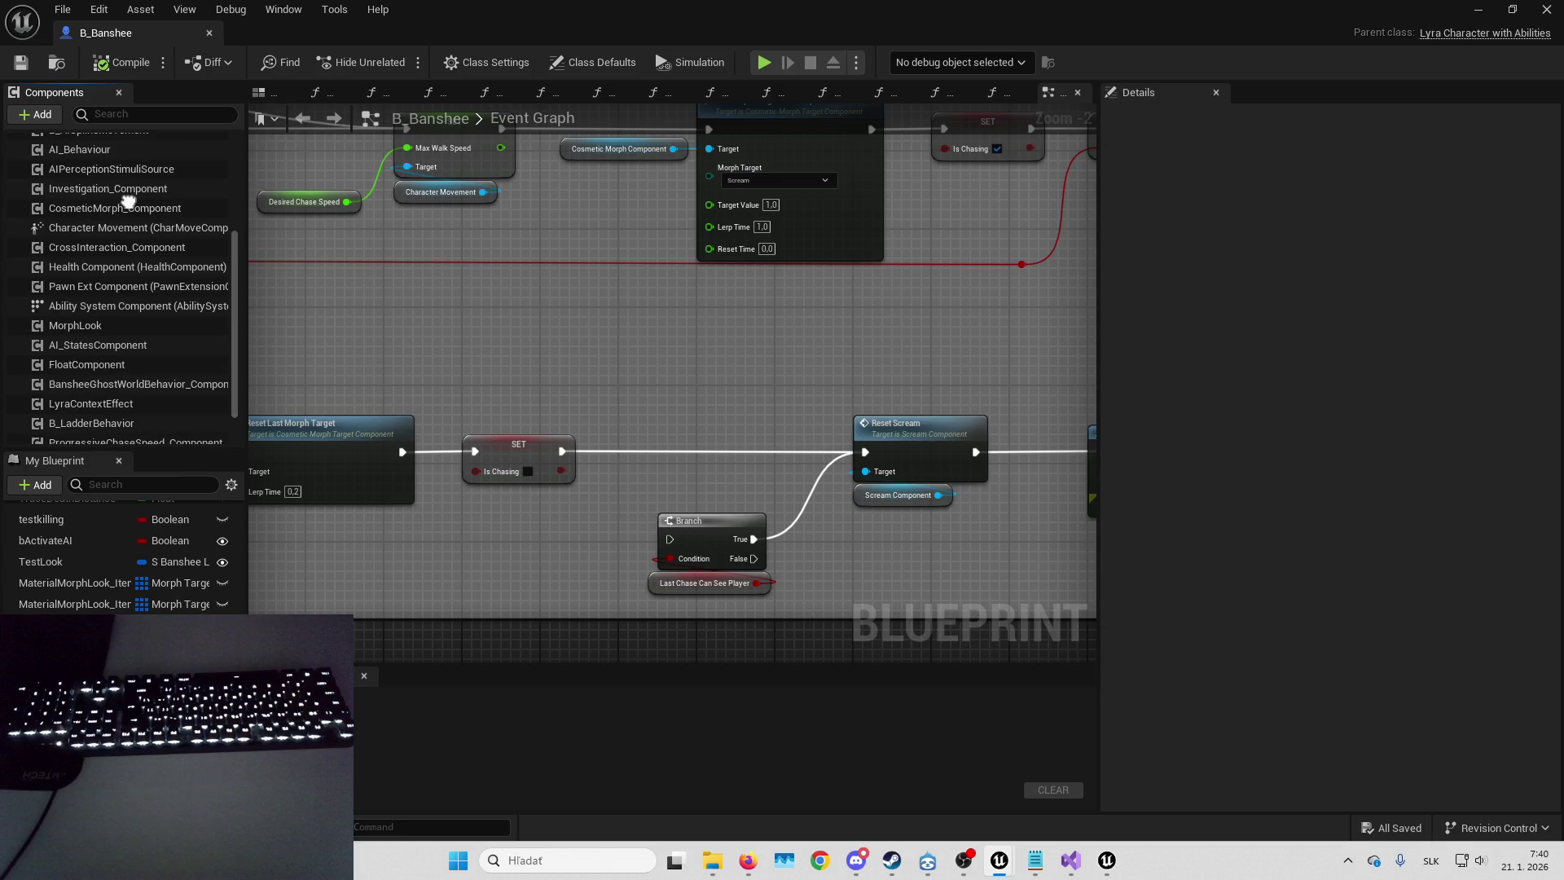
left_click(145, 326)
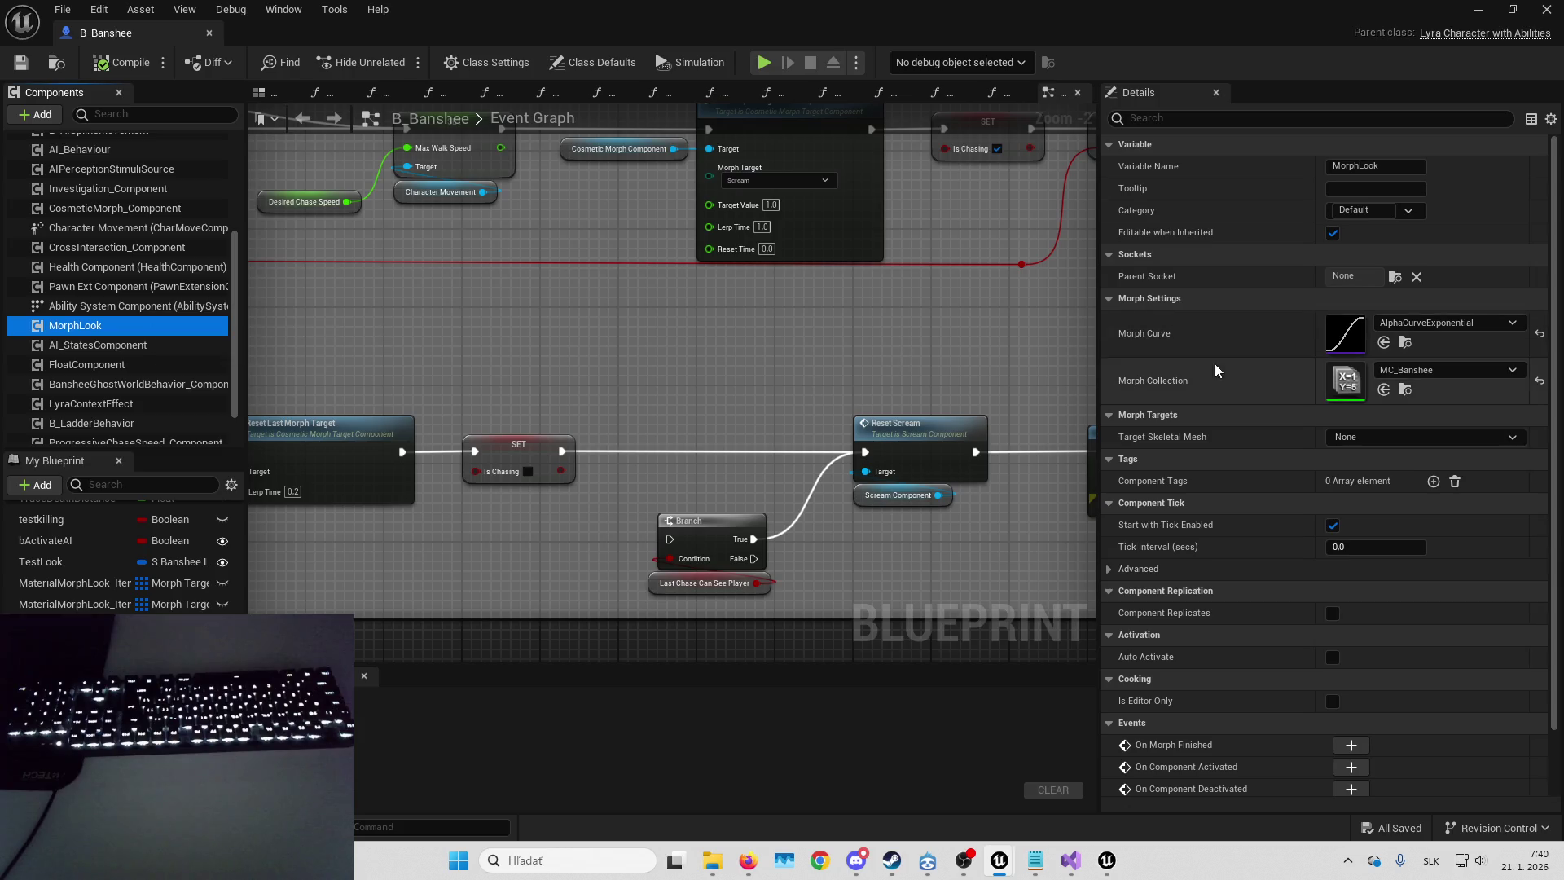
left_click(1405, 390)
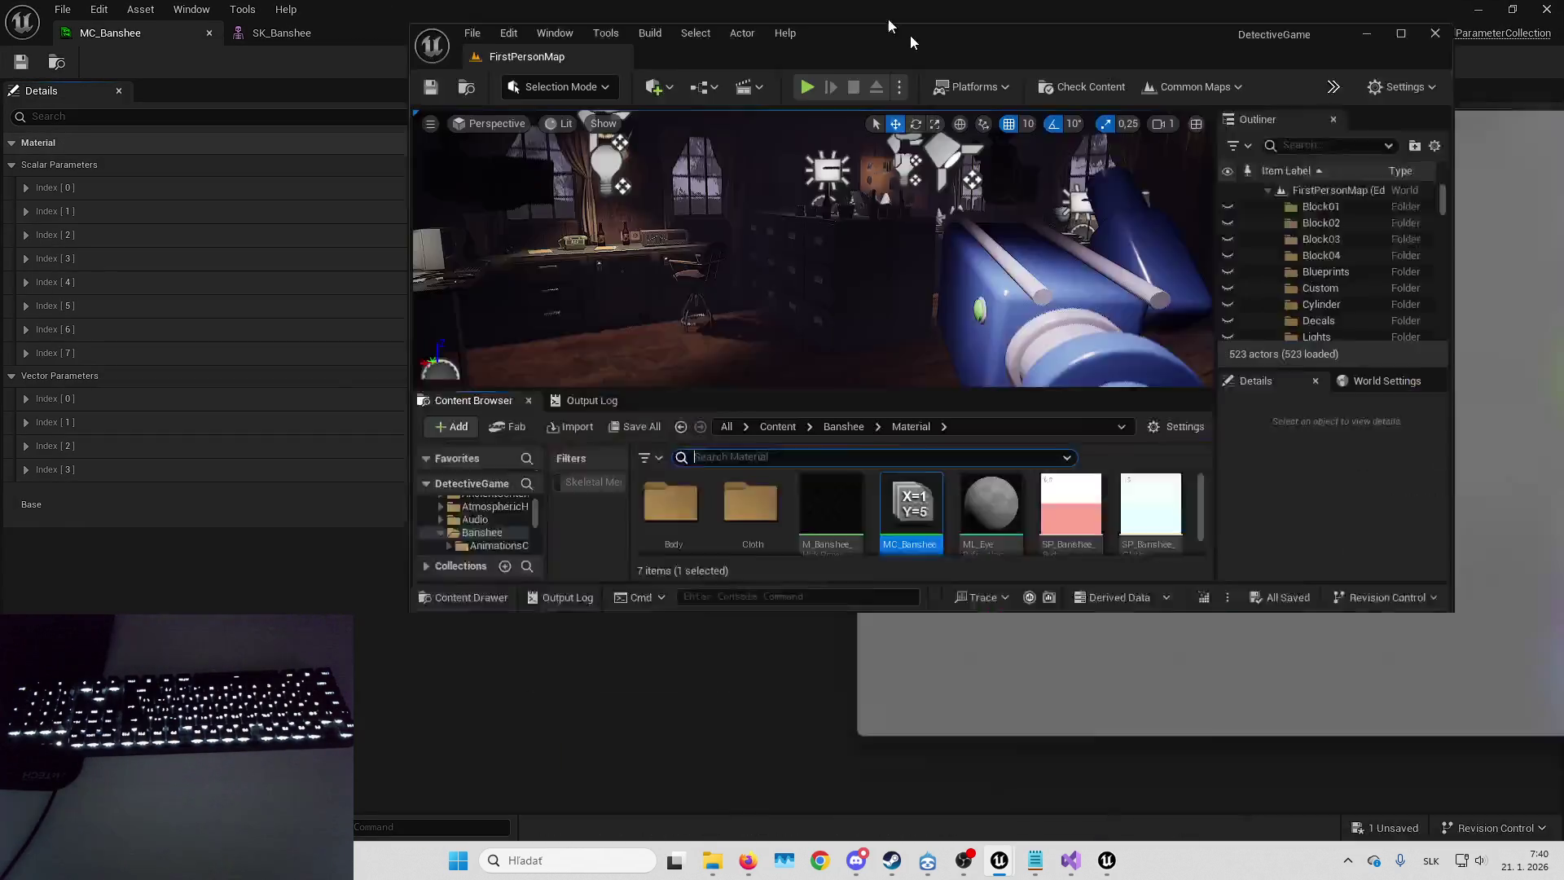
double_click(910, 42)
- Review MC_Banshee's scalar and vector parameters, including DressColor and OldColorSkin, then minimize it
double_click(583, 632)
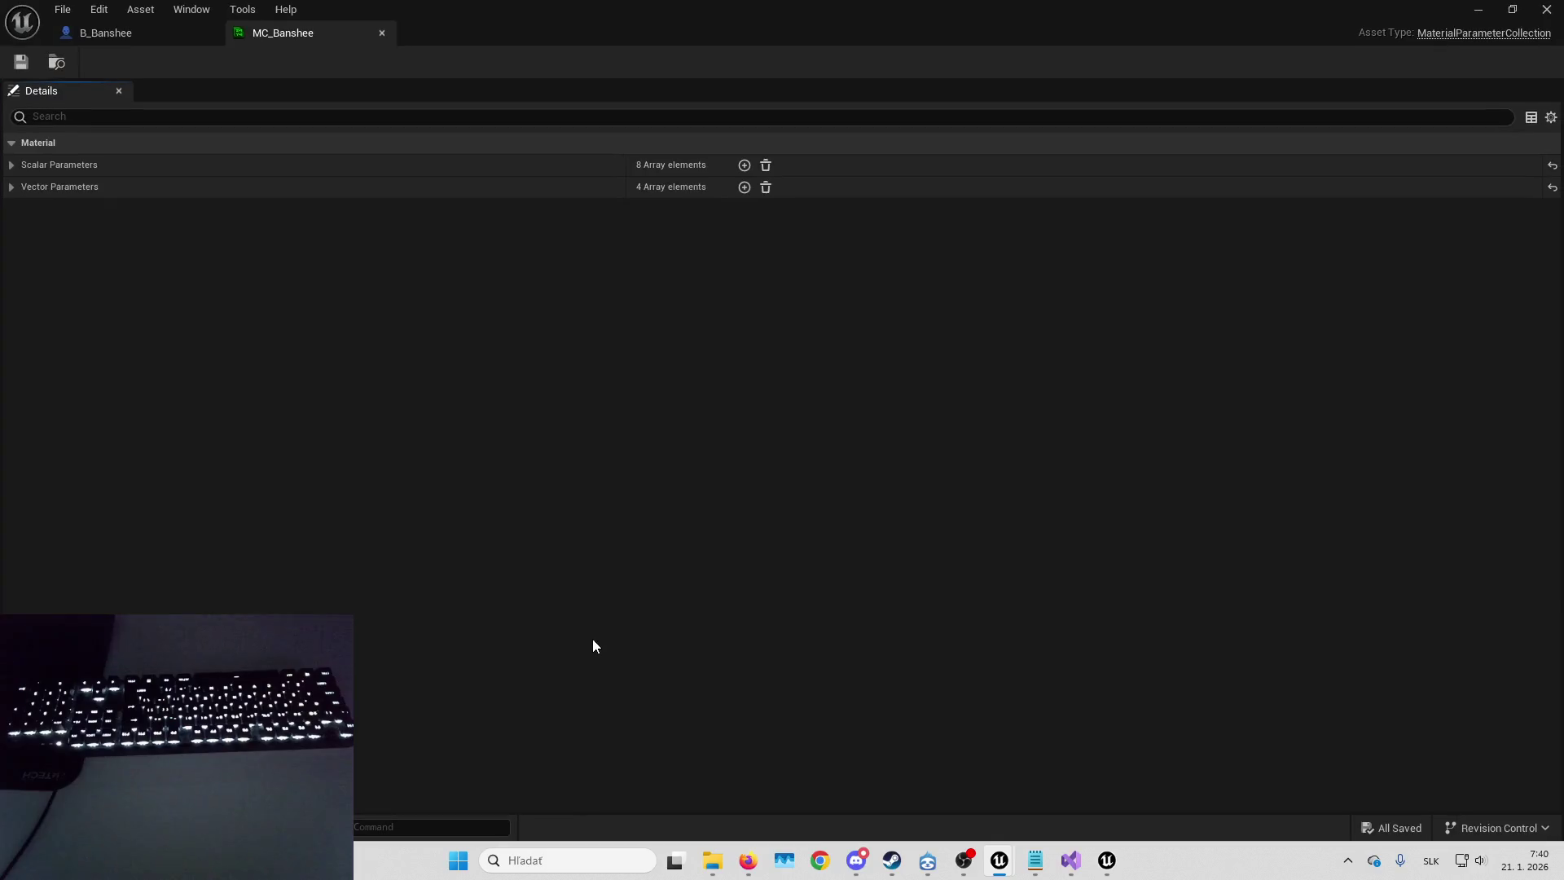
left_click(598, 187)
left_click(596, 165)
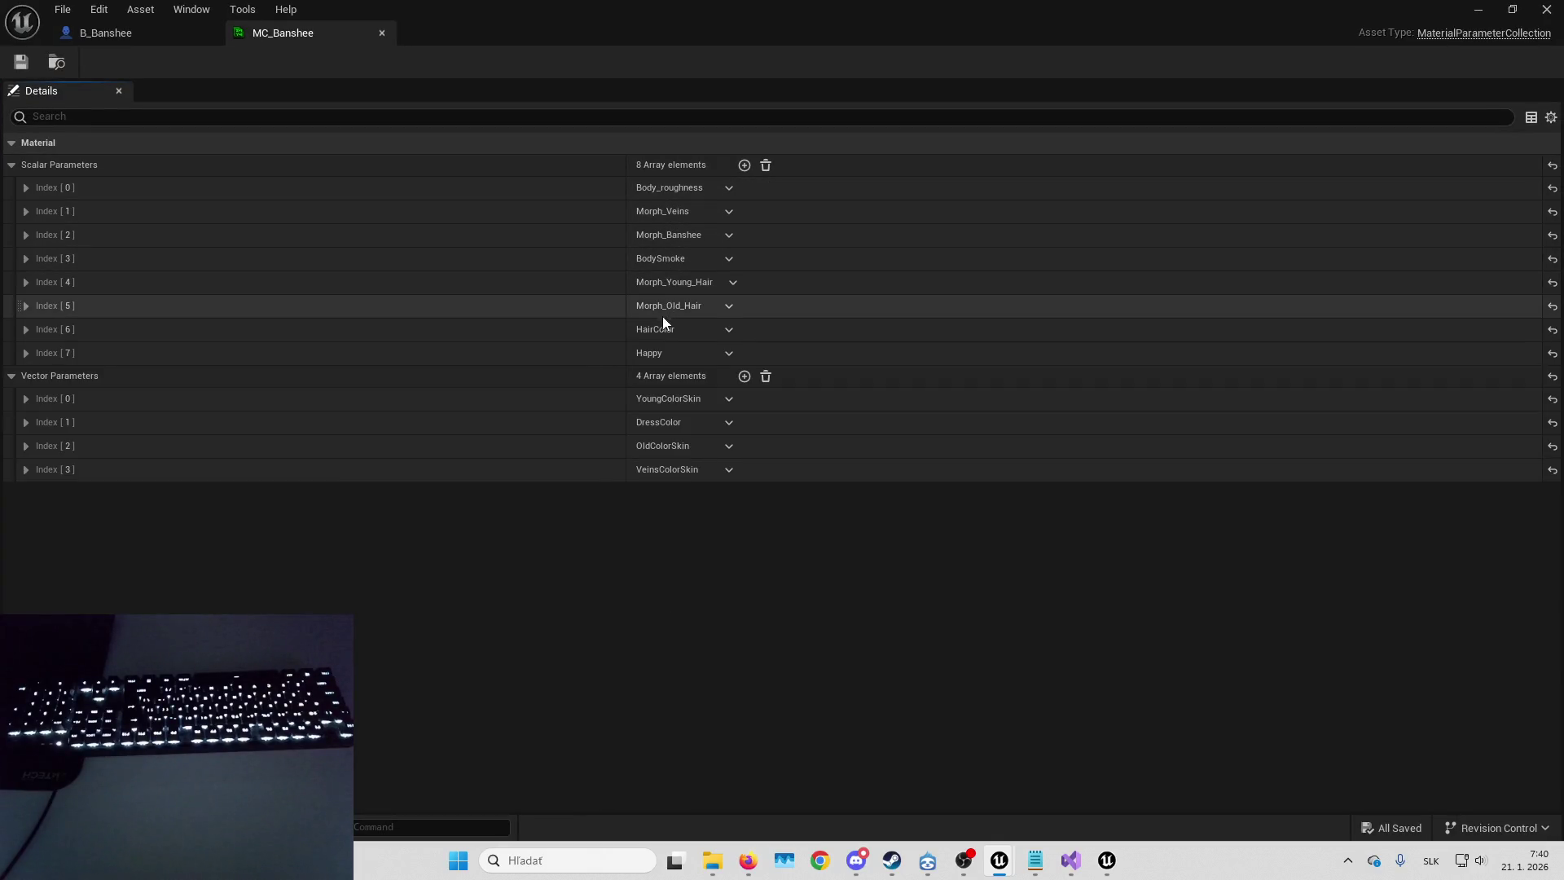
left_click(657, 423)
left_click(686, 425)
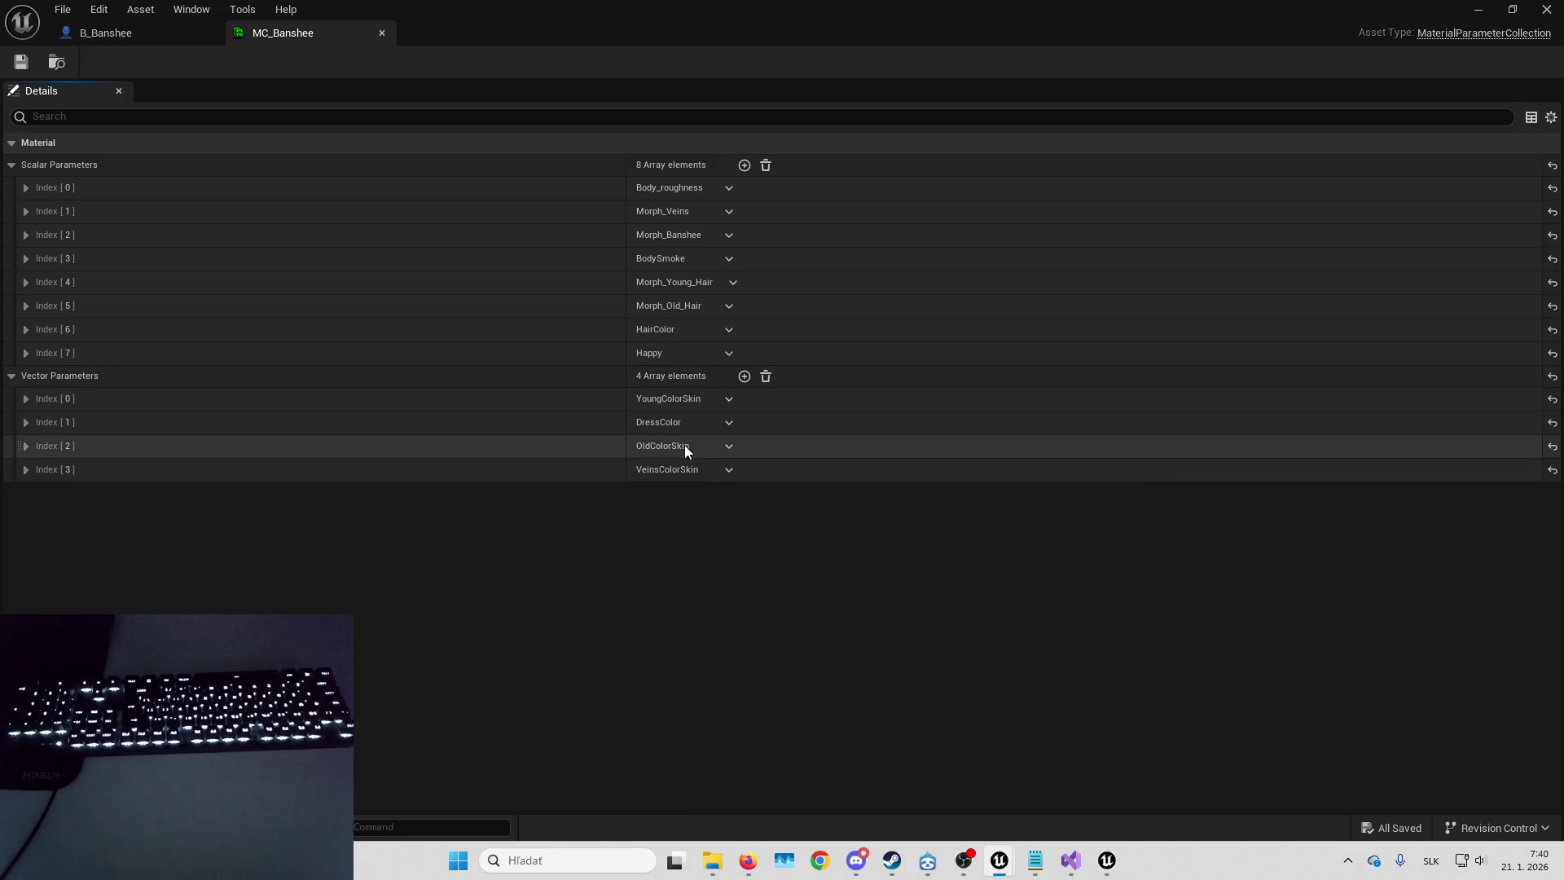
left_click(692, 447)
left_click(696, 446)
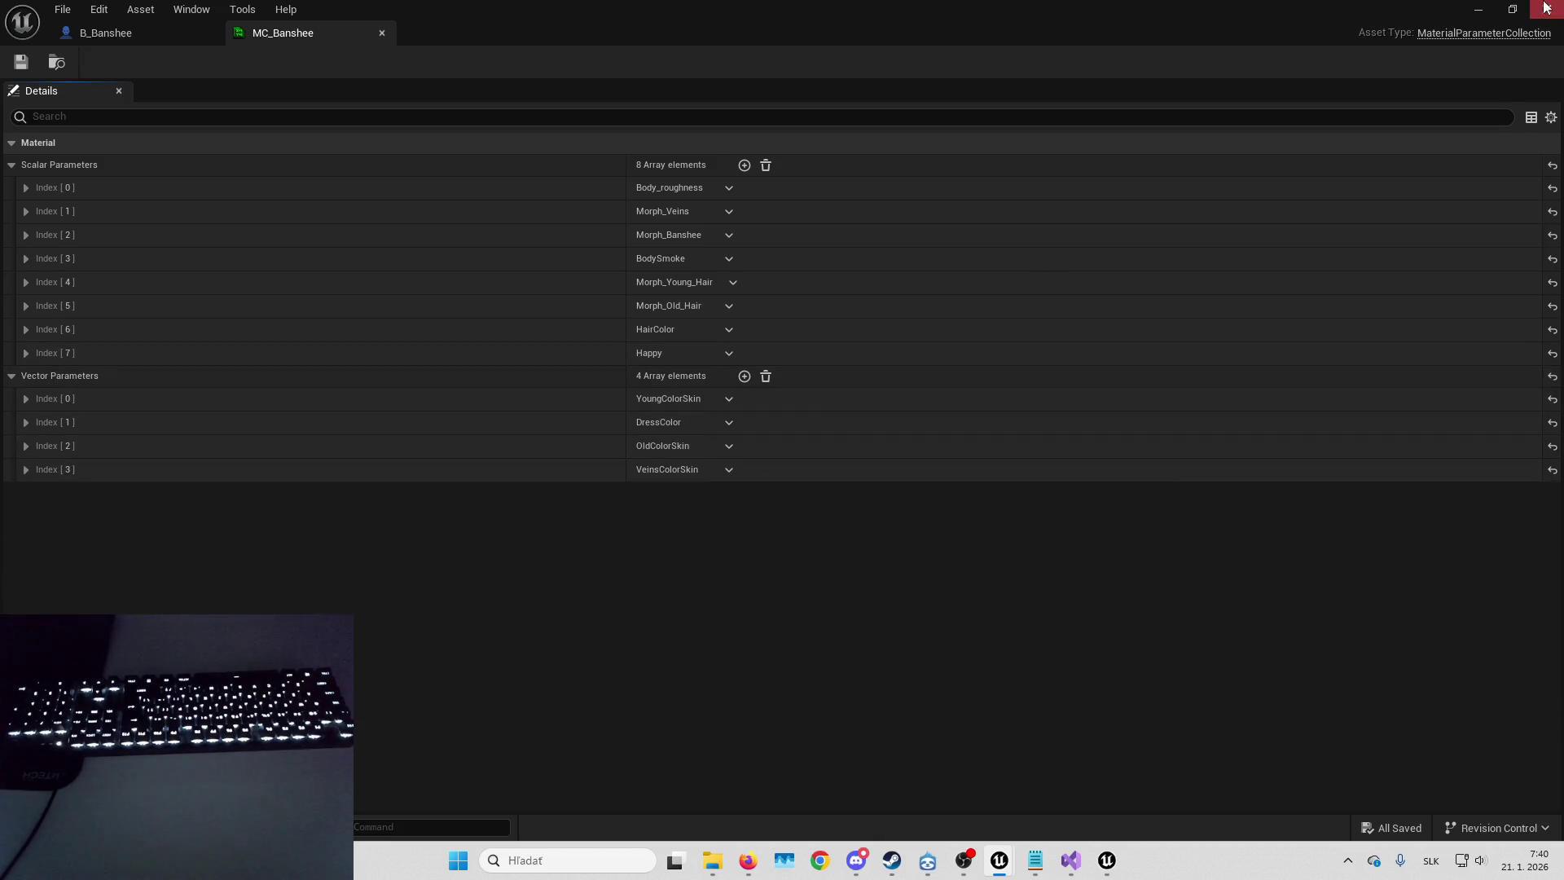
left_click(1475, 11)
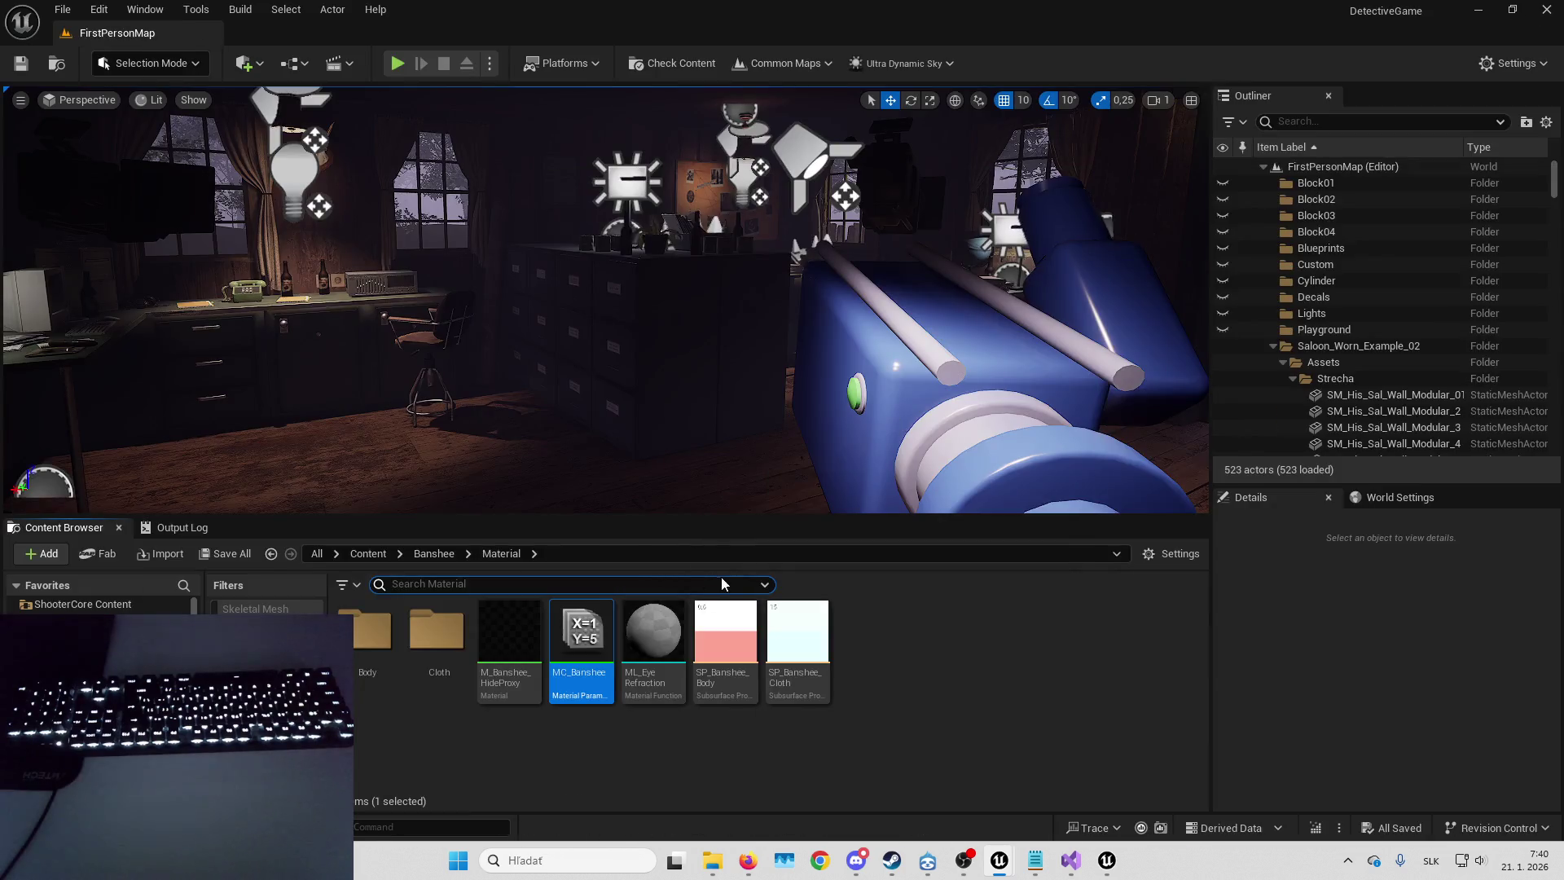
- Filter the Content Browser to show only Material Parameter Collection assets
key("alt+Left")
key("alt+Left")
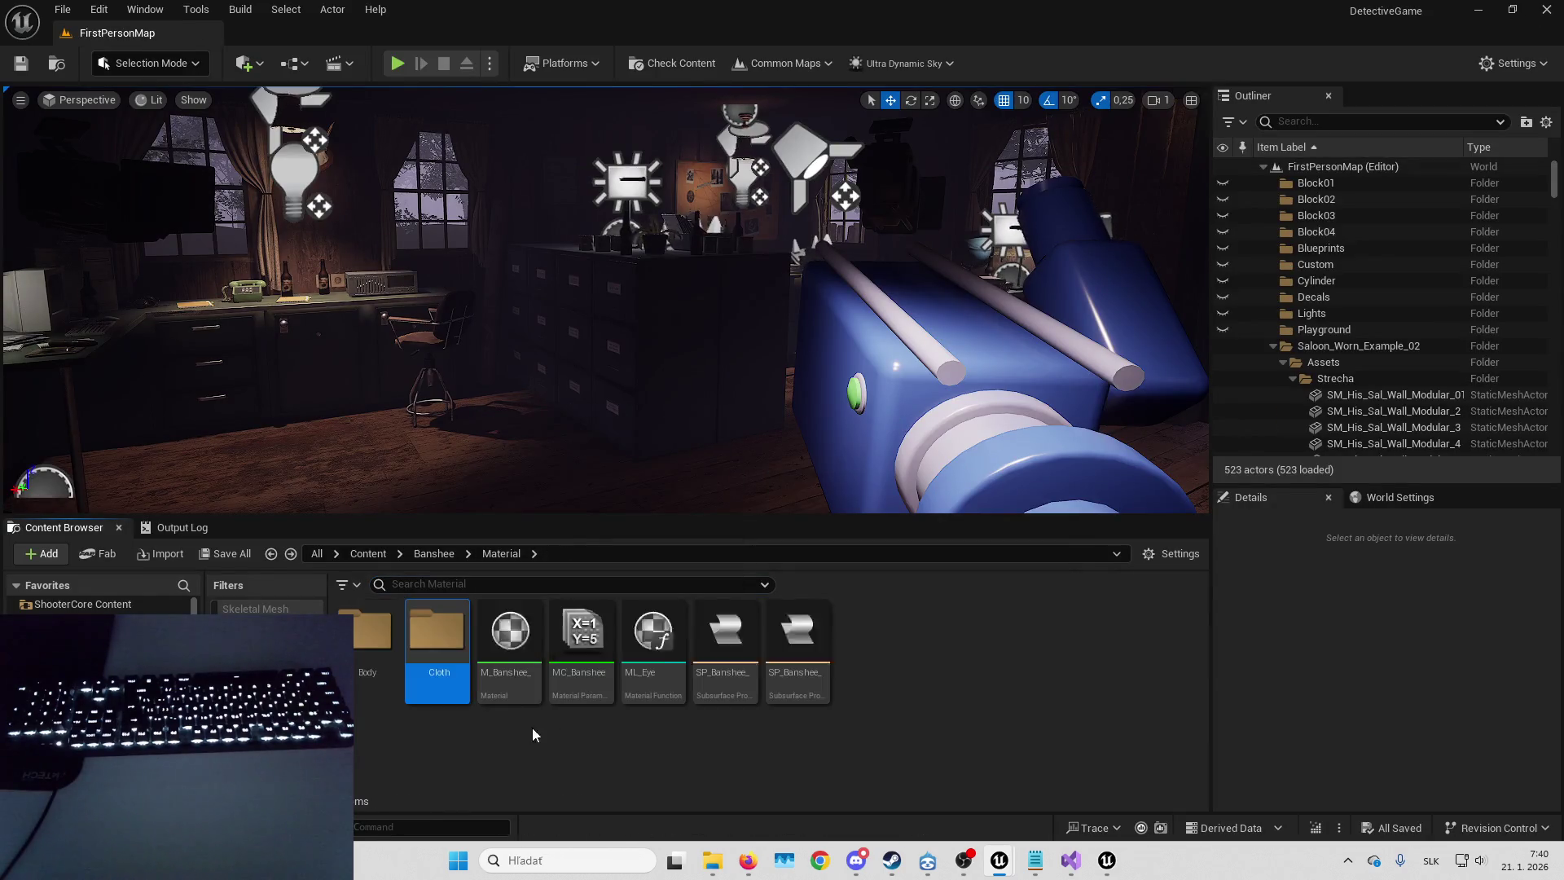
key("alt+Left")
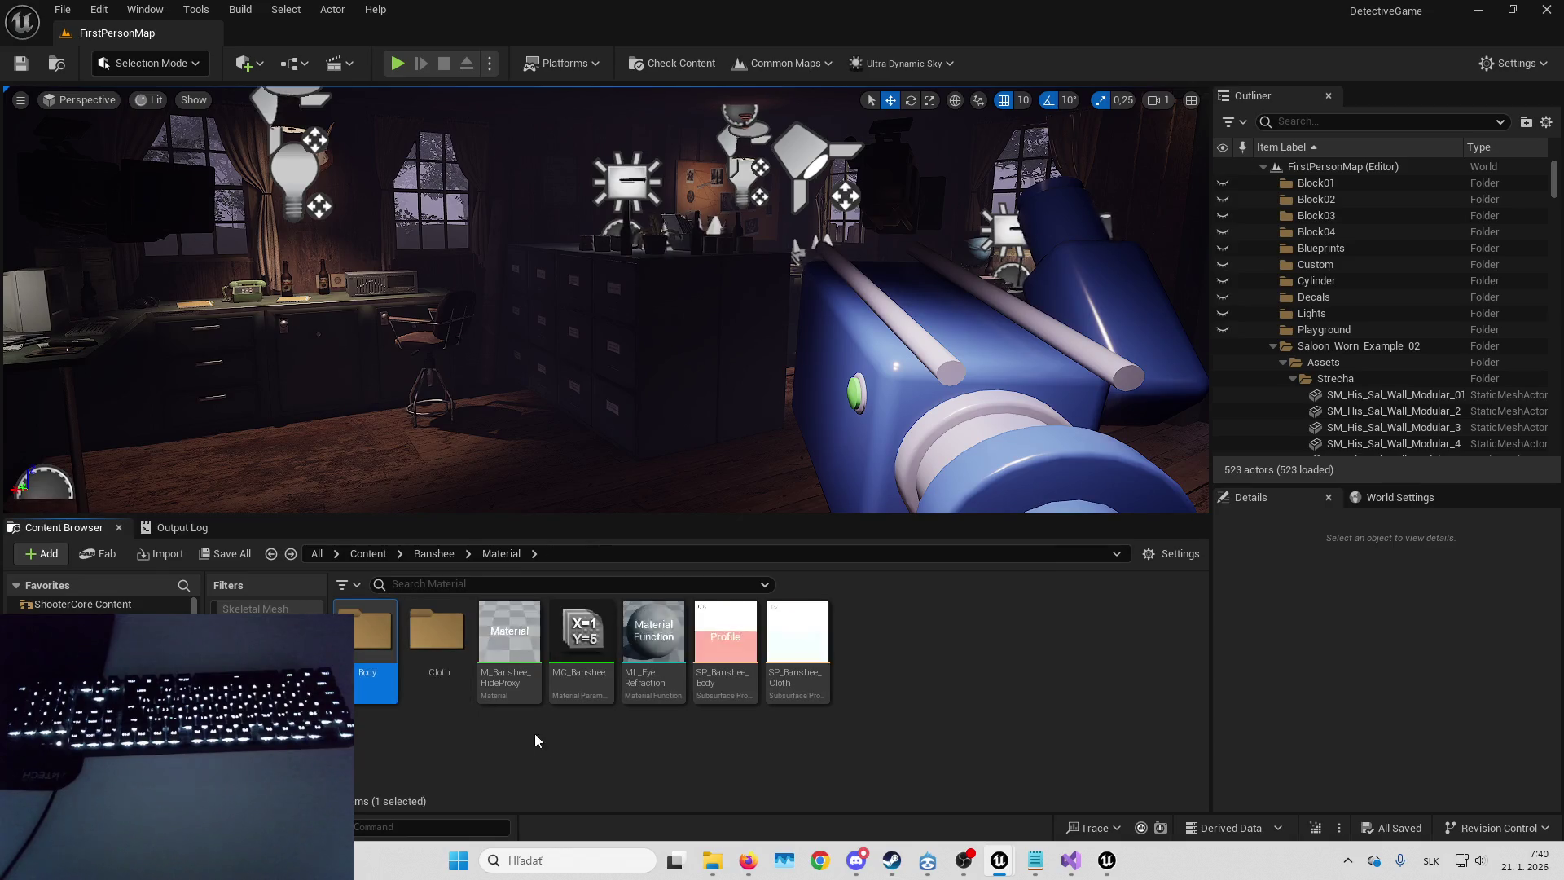
left_click(346, 584)
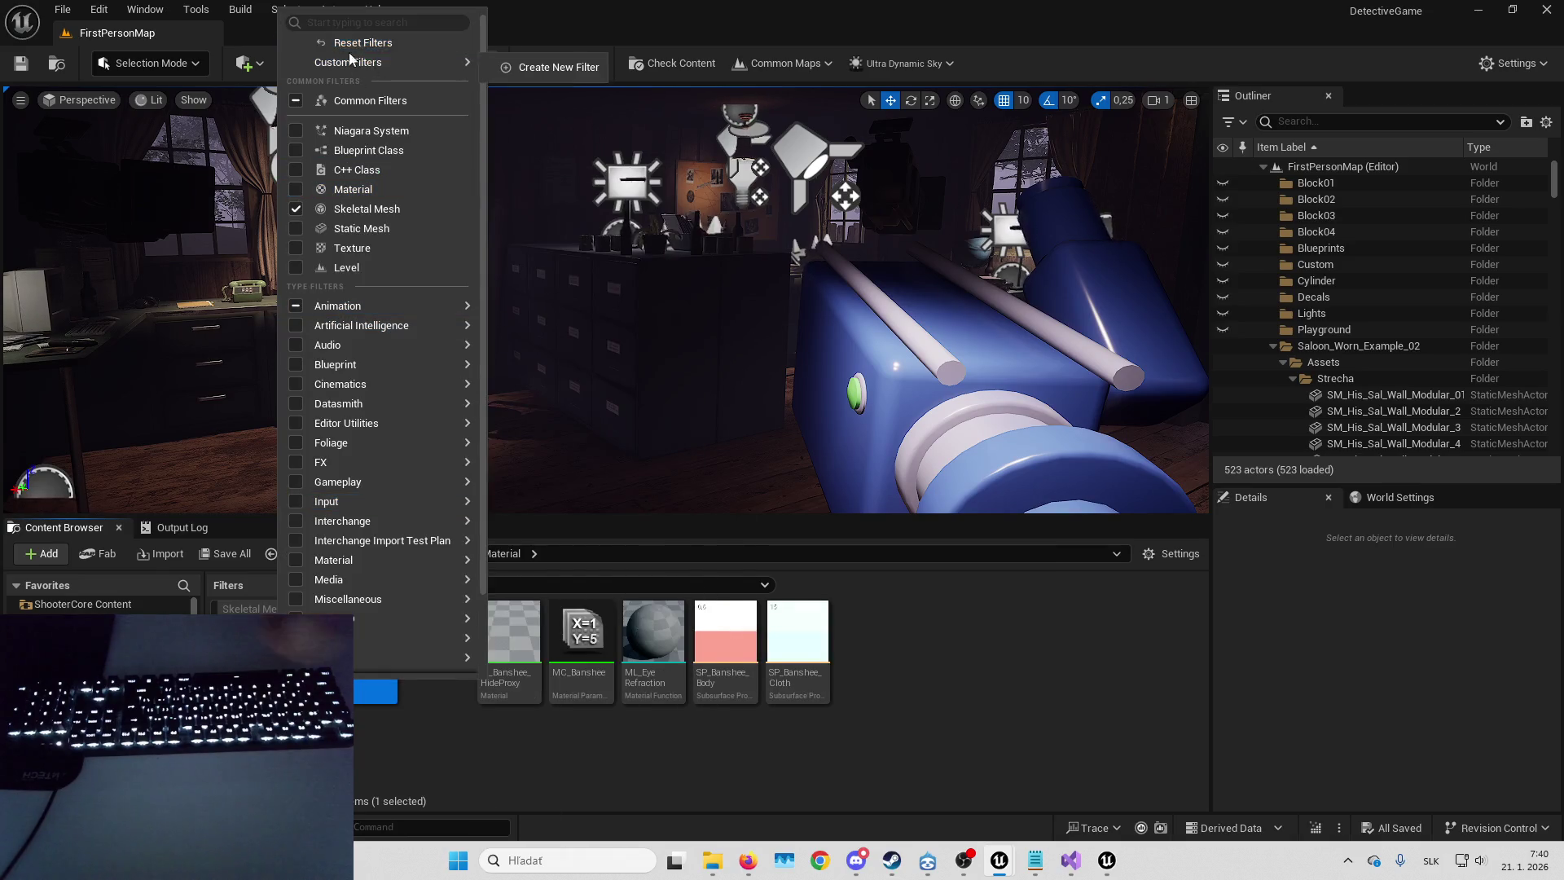
left_click(358, 23)
type("material para")
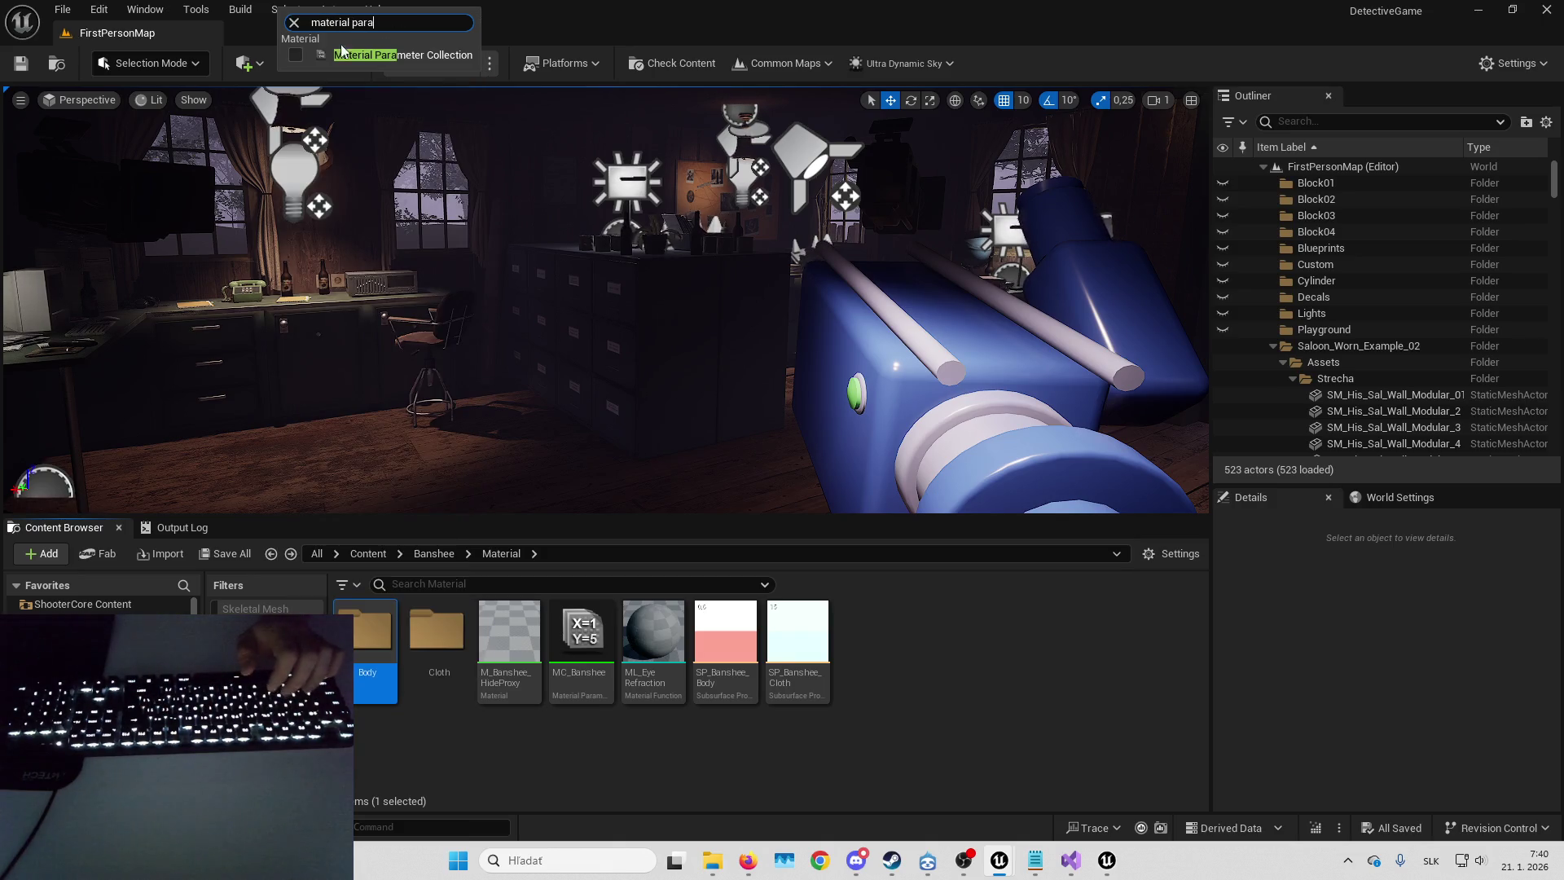
left_click(295, 56)
- Browse up to Content to list all collections, then return to the Old Dress search results
left_click(449, 551)
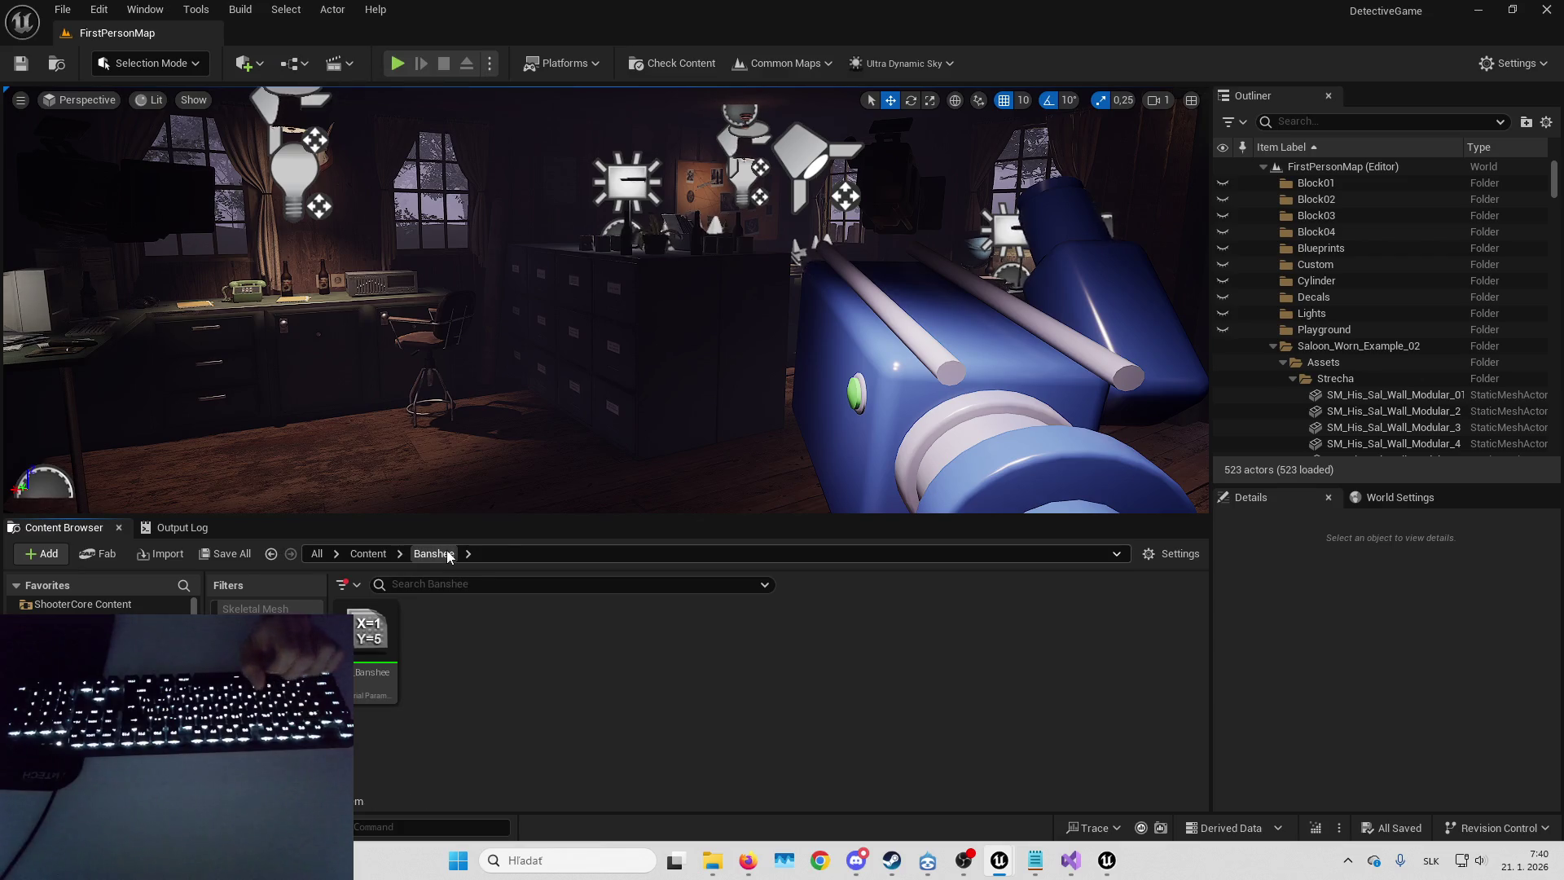
left_click(368, 553)
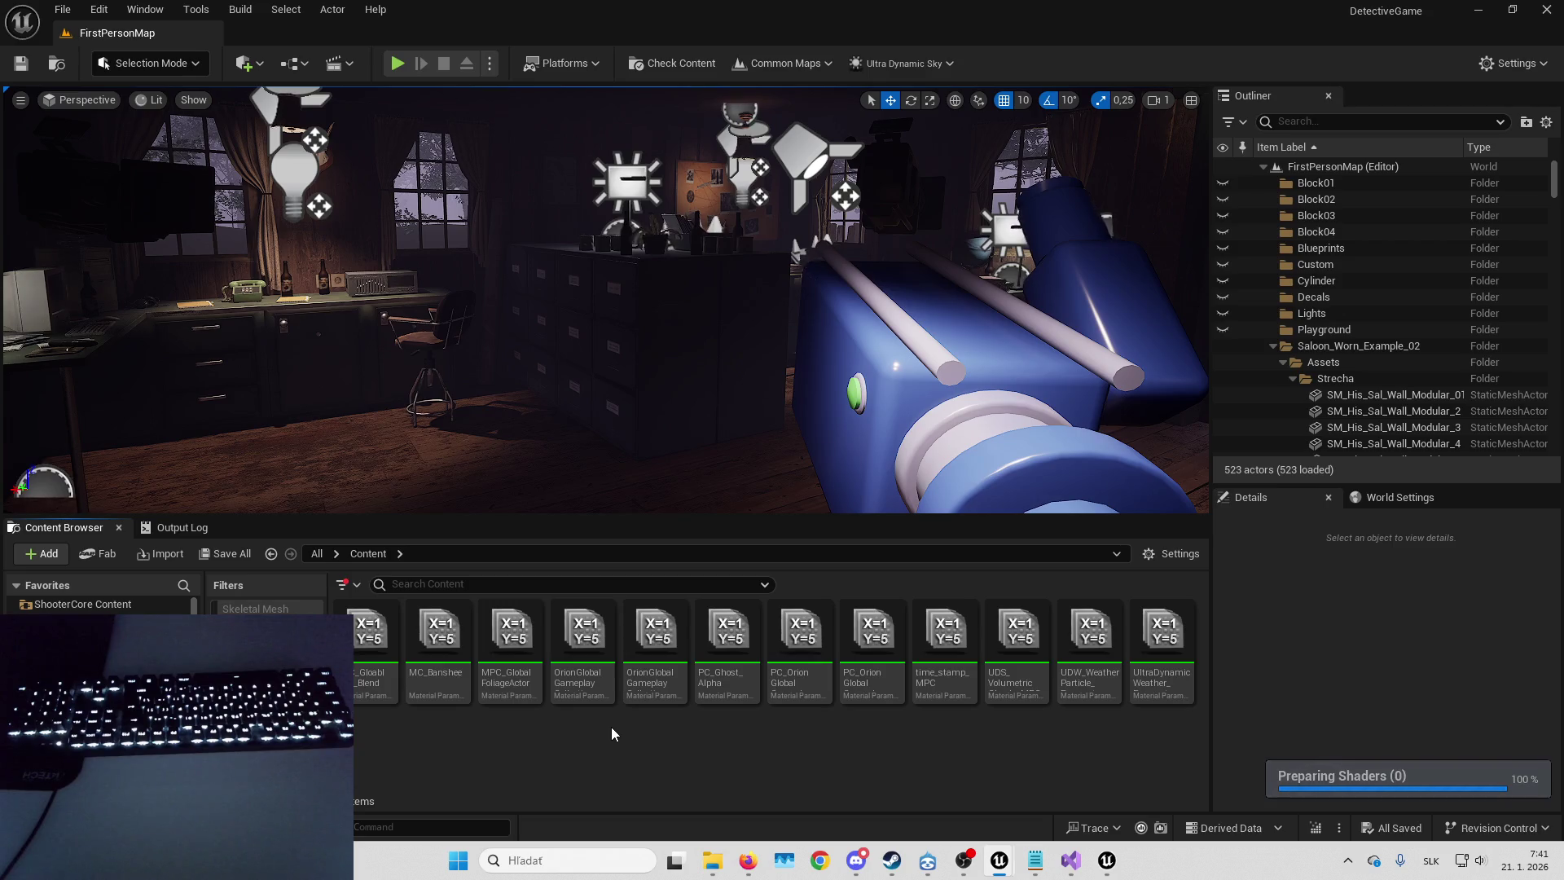
key("alt+Tab")
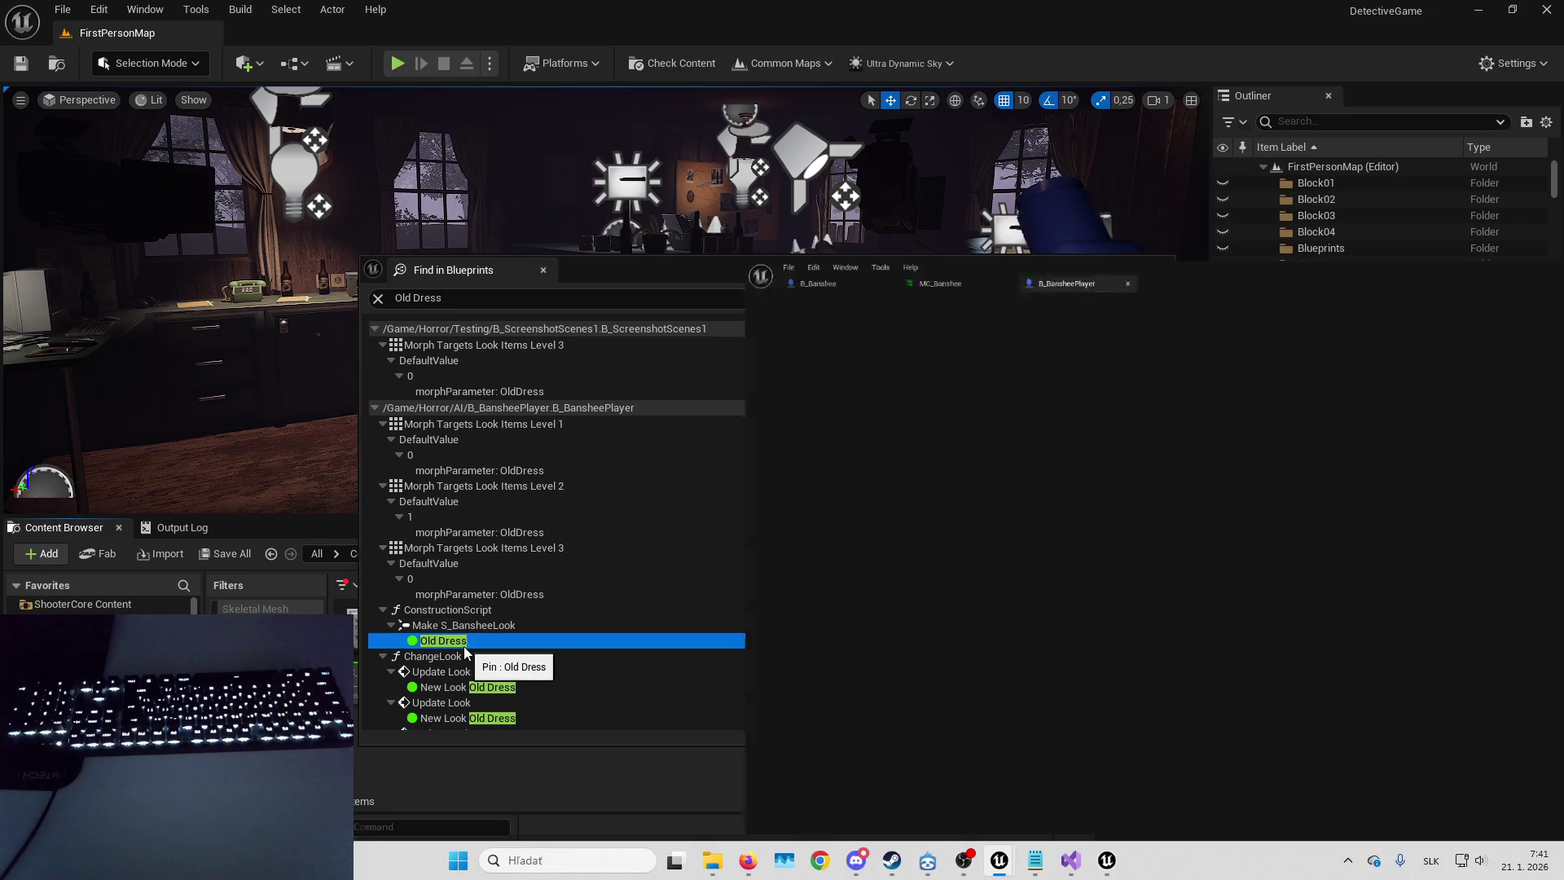
- Jump to the Old Dress pin in B_BansheePlayer's construction script and reposition the Make S_BansheeLook node
double_click(463, 647)
left_click_drag(835, 501, 579, 597)
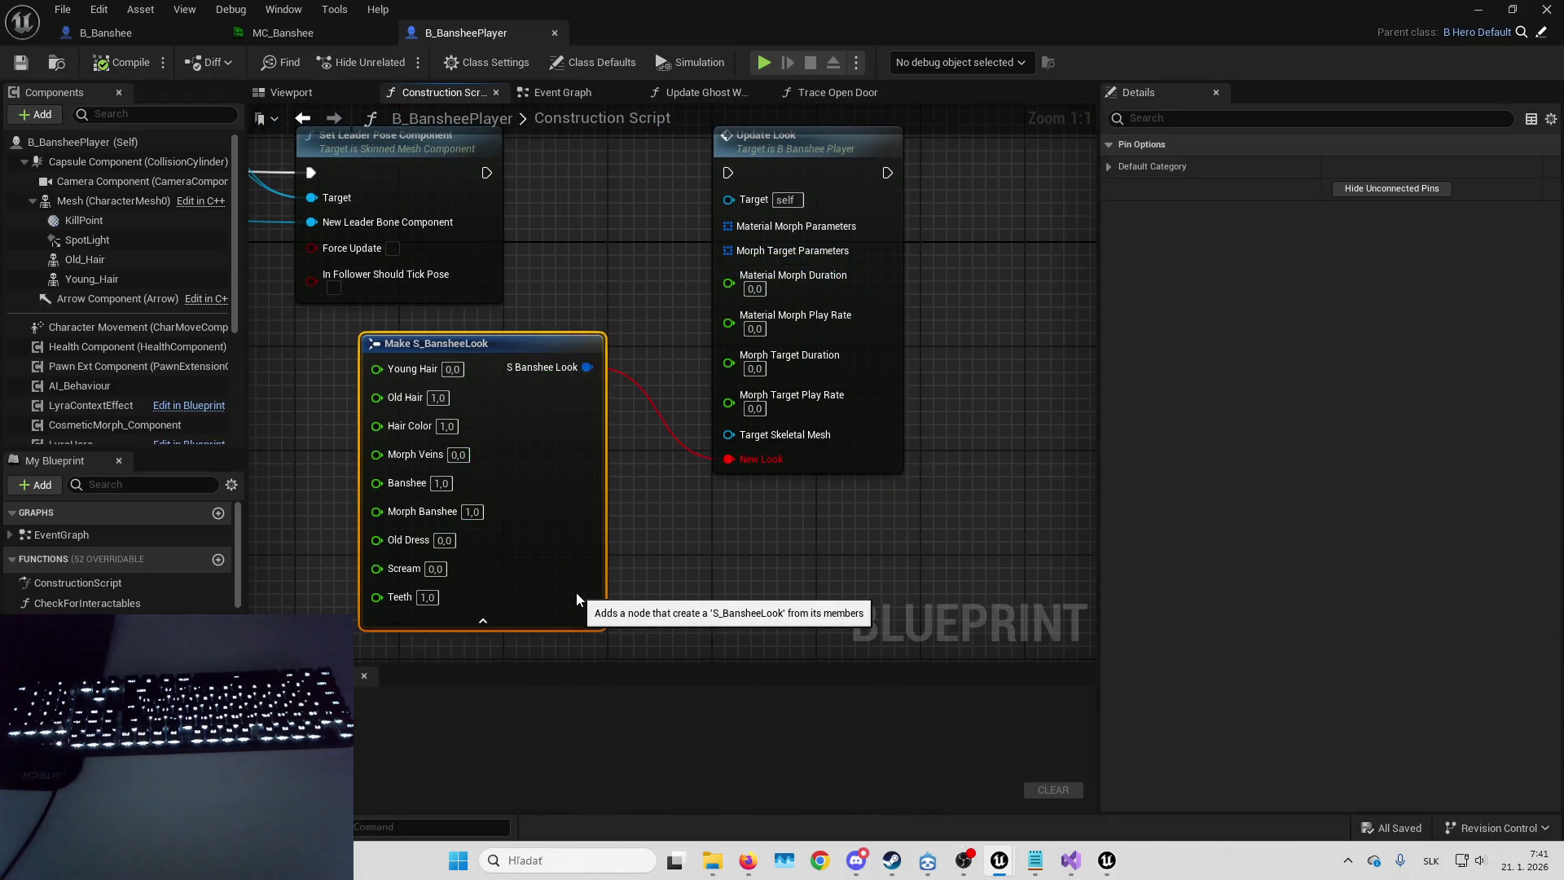
scroll(695, 462, "down", 3)
scroll(695, 461, "up", 3)
mouse_move(891, 526)
left_mouse_down()
mouse_move(852, 489)
mouse_move(666, 515)
mouse_move(787, 574)
left_mouse_up()
left_click(767, 502)
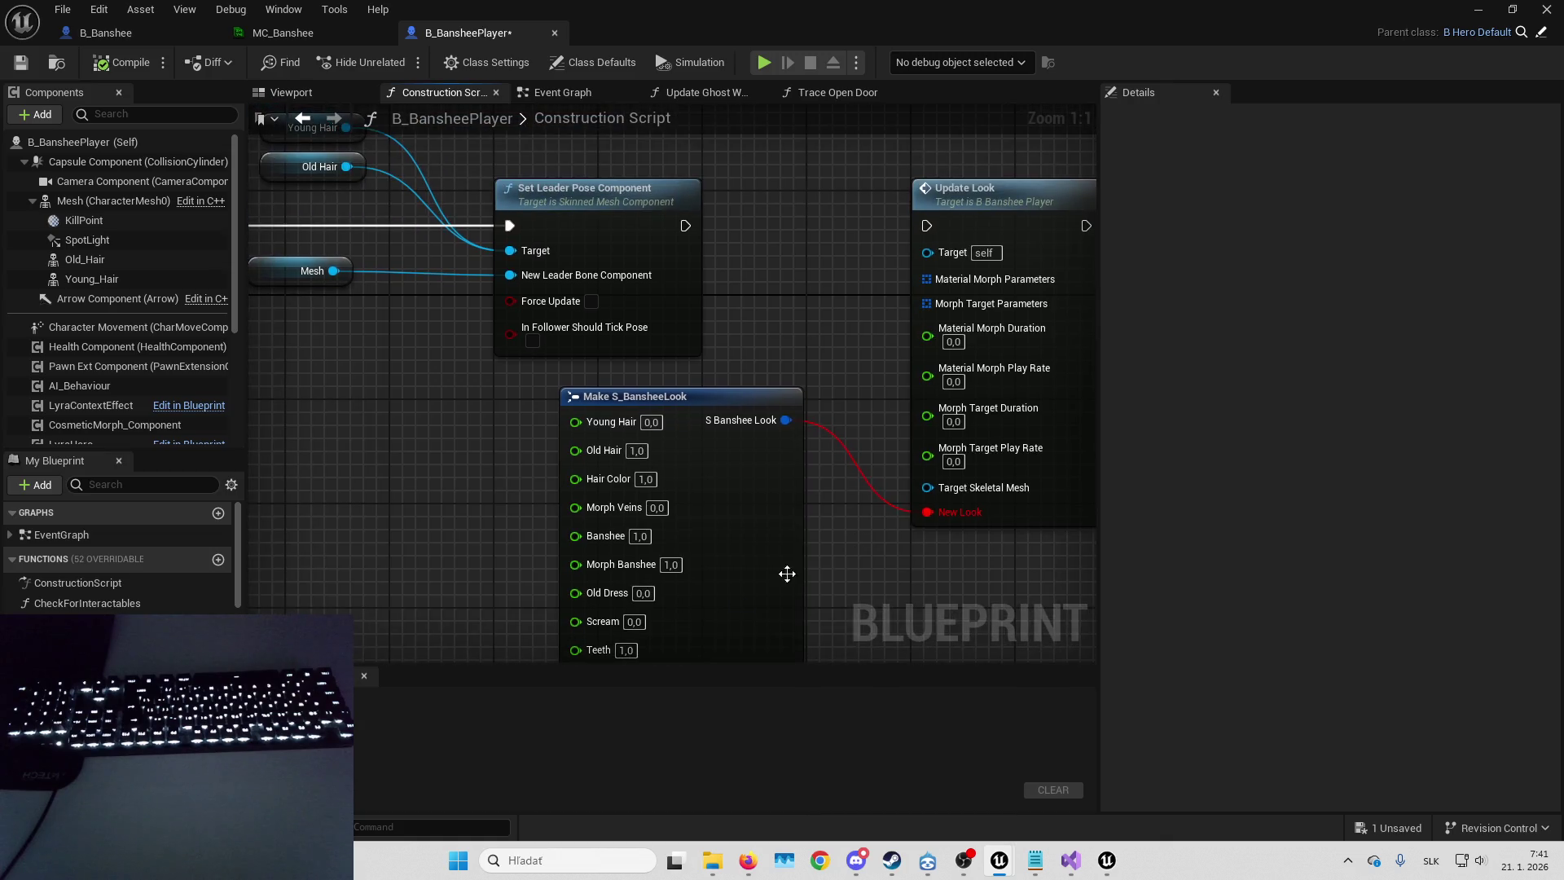
left_click_drag(865, 544, 810, 457)
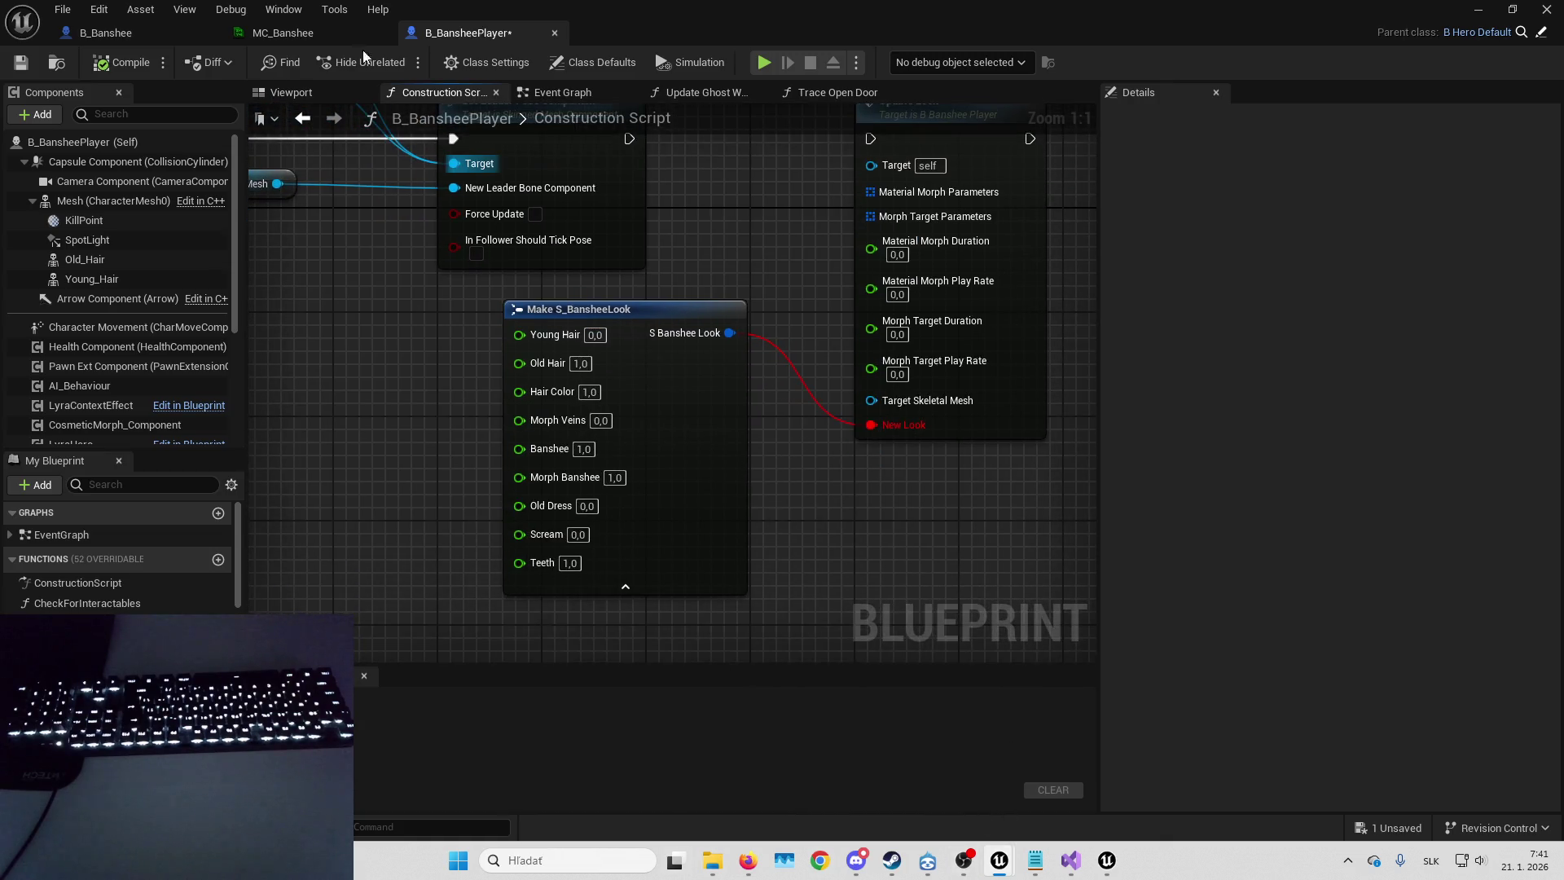
- Select the Mesh (CharacterMesh0) component and open SK_Banshee in the skeletal mesh editor
left_click(358, 33)
left_click(517, 32)
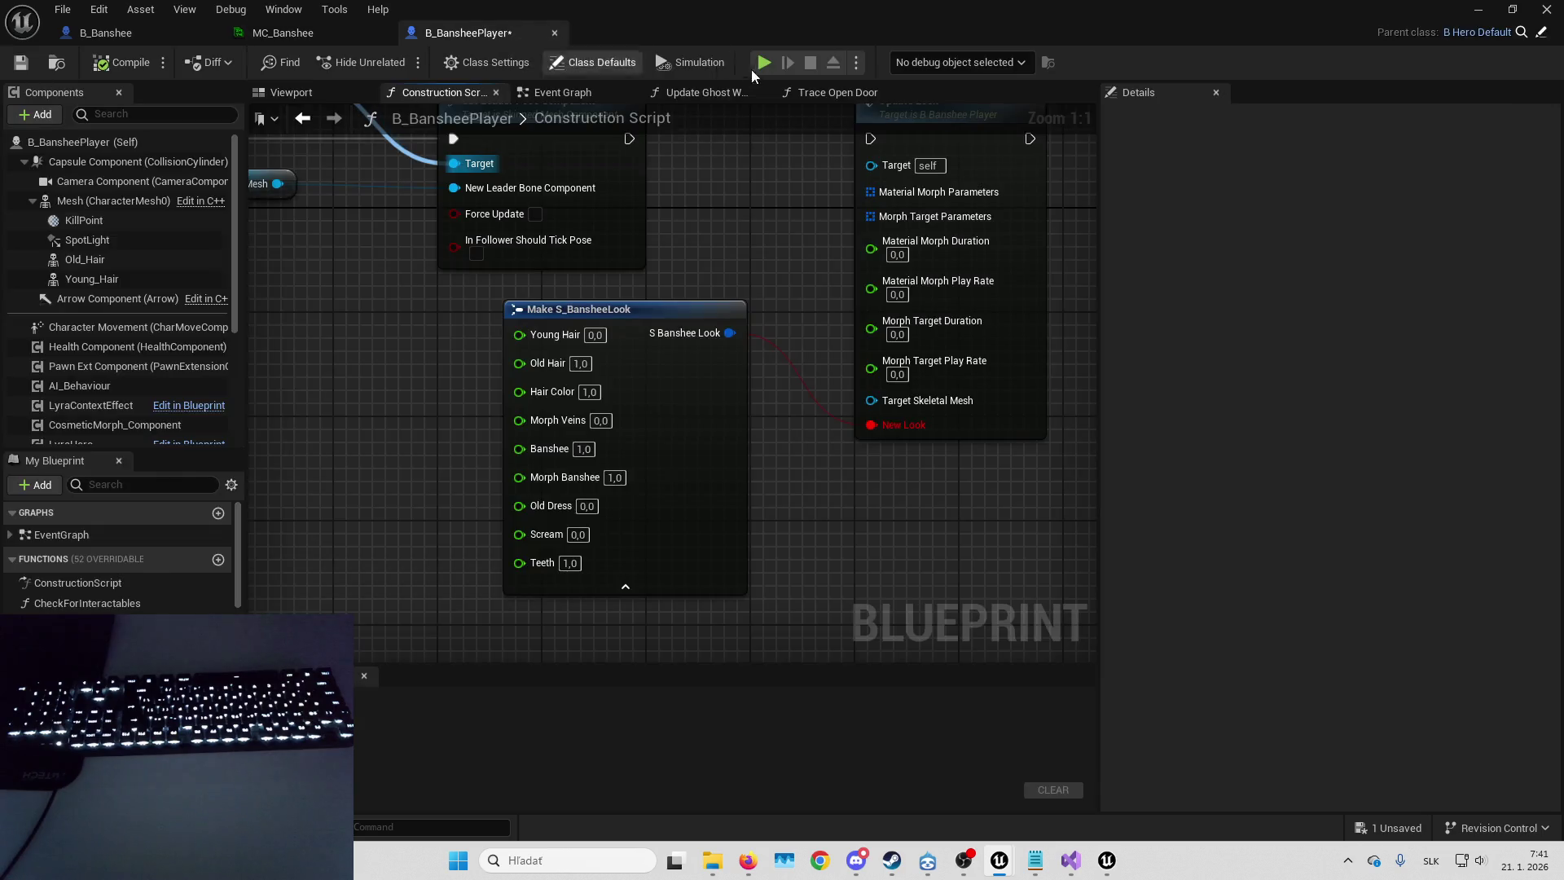
left_click(115, 201)
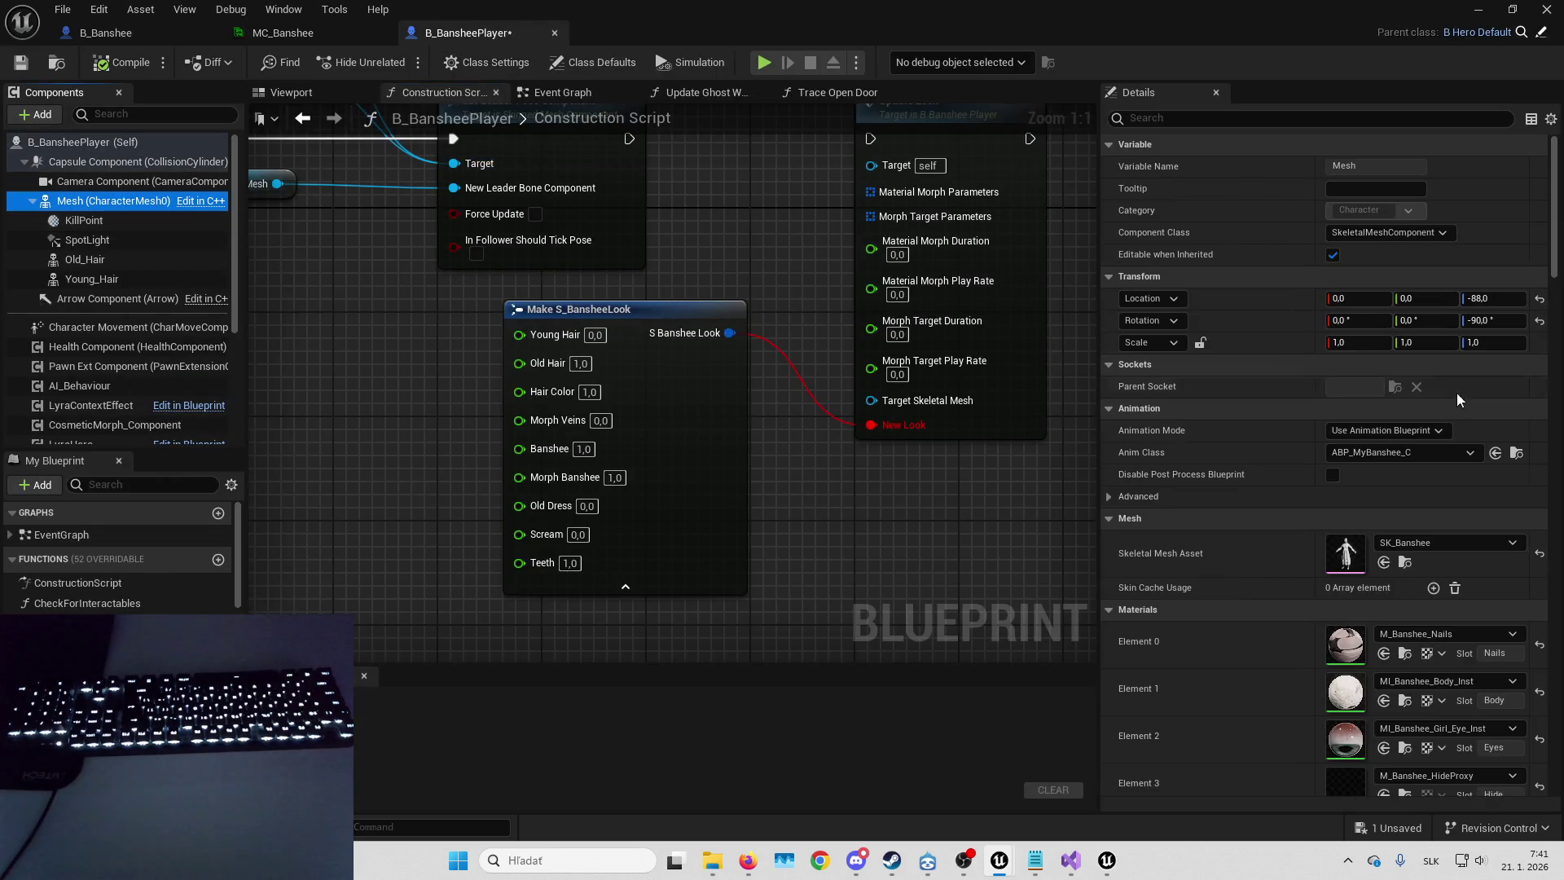
double_click(1345, 562)
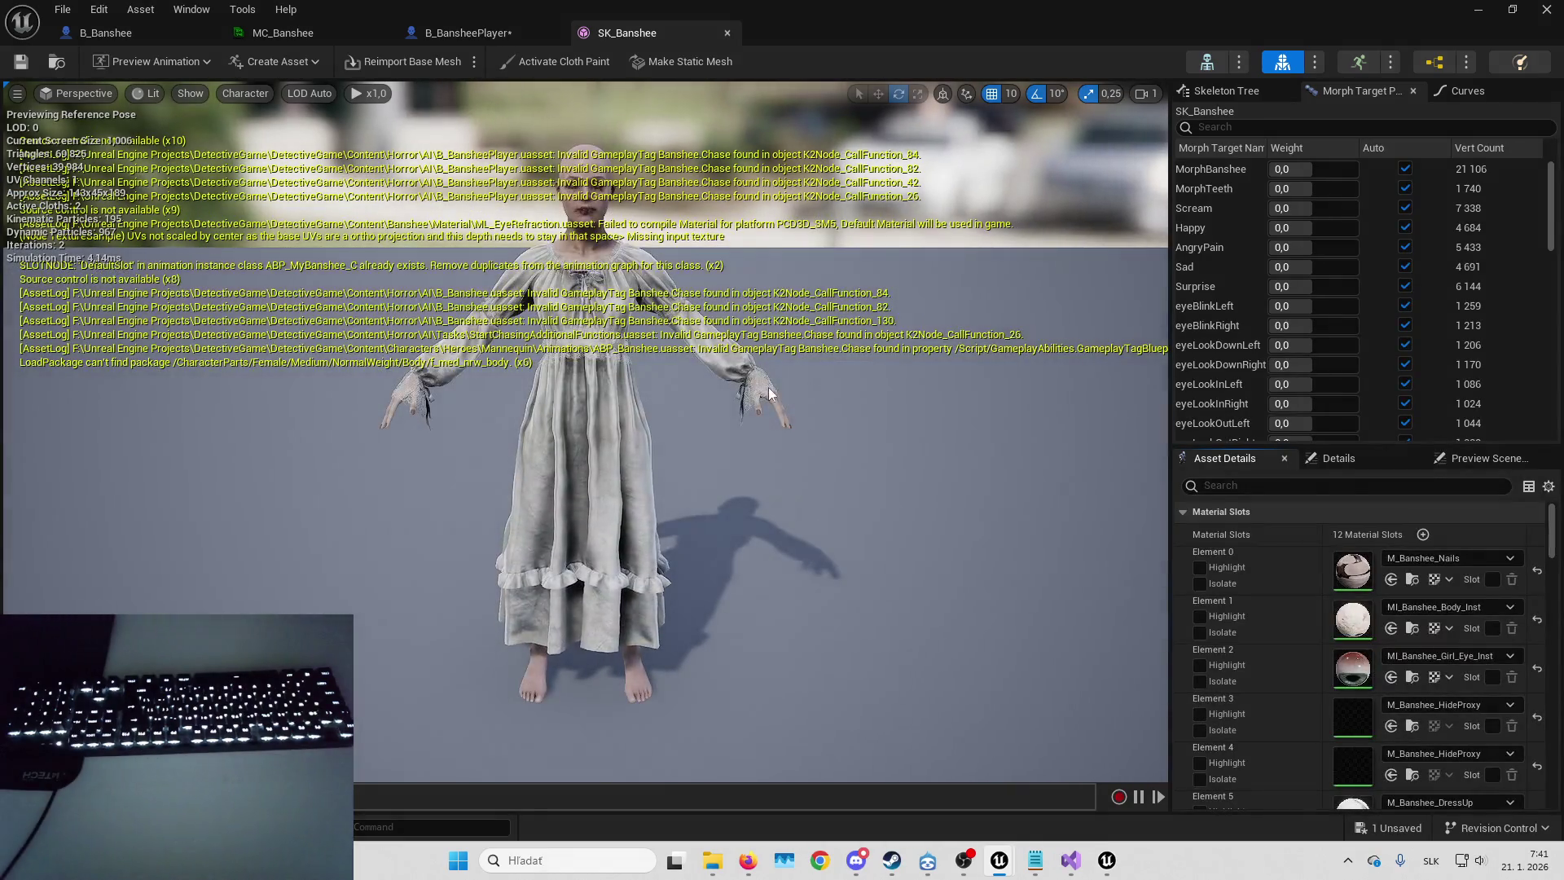
- Move the preview camera to the Banshee's head and try a 'tee' morph target filter
scroll(667, 259, "down", 2)
key("w")
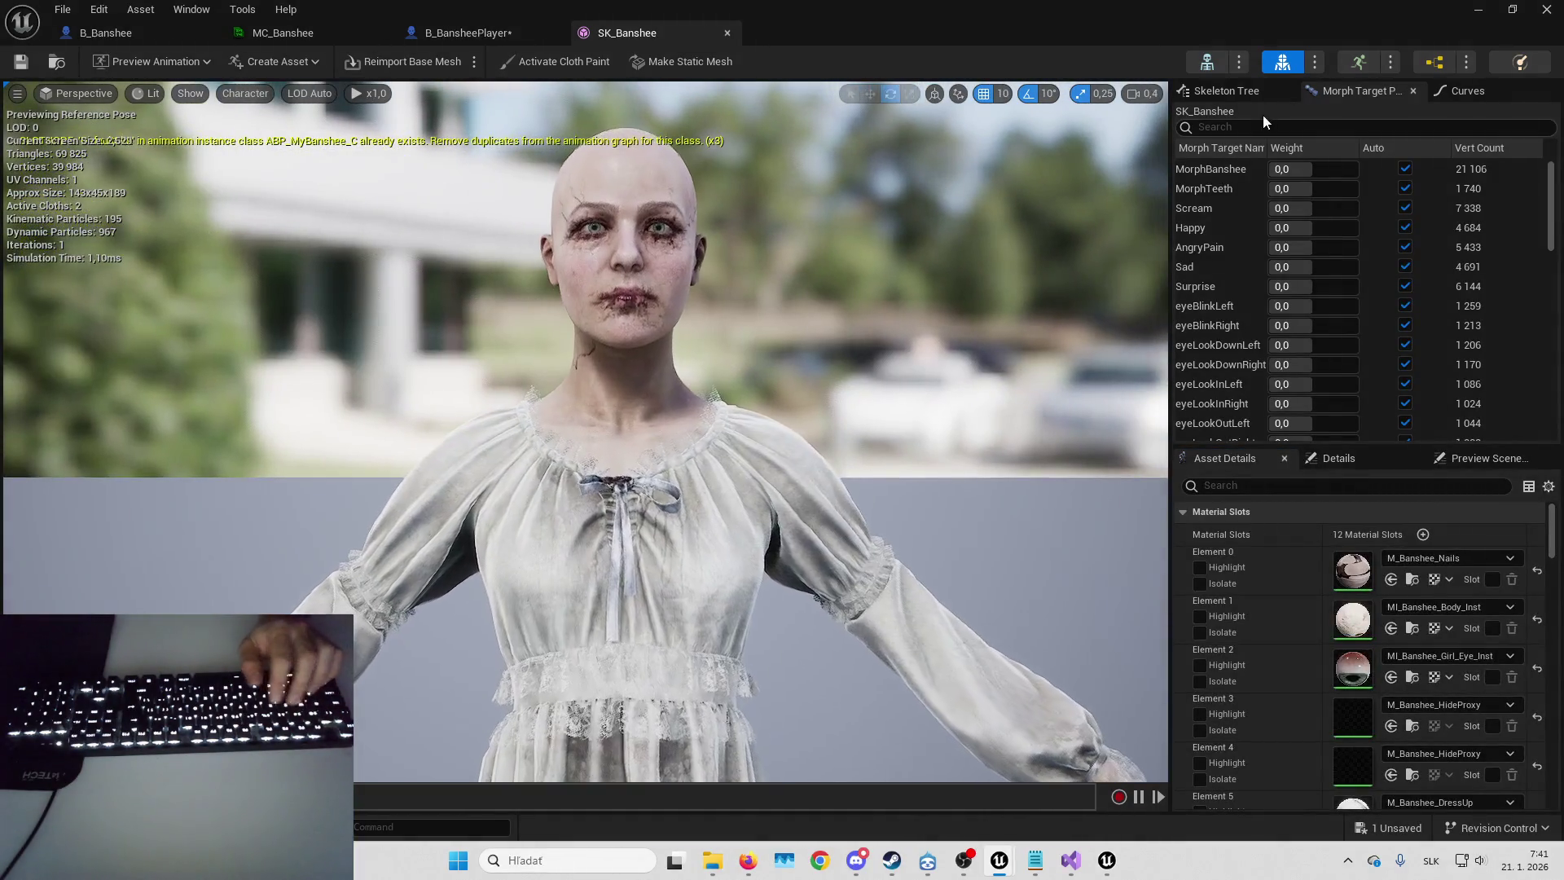
left_click(1258, 126)
type("tee")
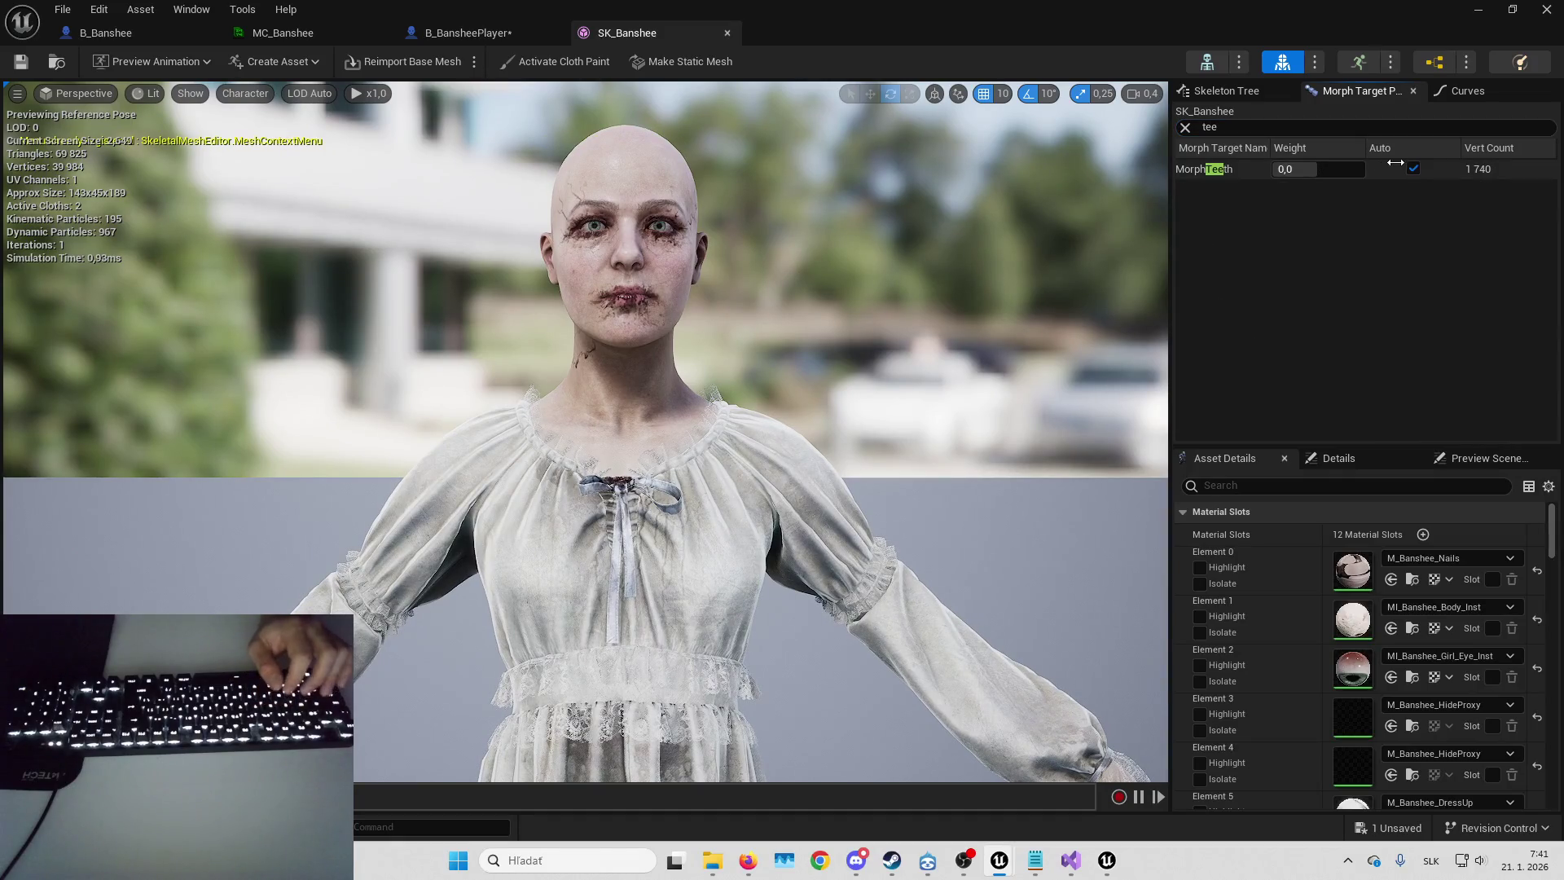
left_click(1303, 127)
key("BackSpace")
key("BackSpace")
key("BackSpace")
- Preview the mouth morphs, resetting mouthRight, mouthPucker and mouthFunnel weights to 0
scroll(1214, 261, "down", 2)
type("mouth")
scroll(1226, 226, "up", 2)
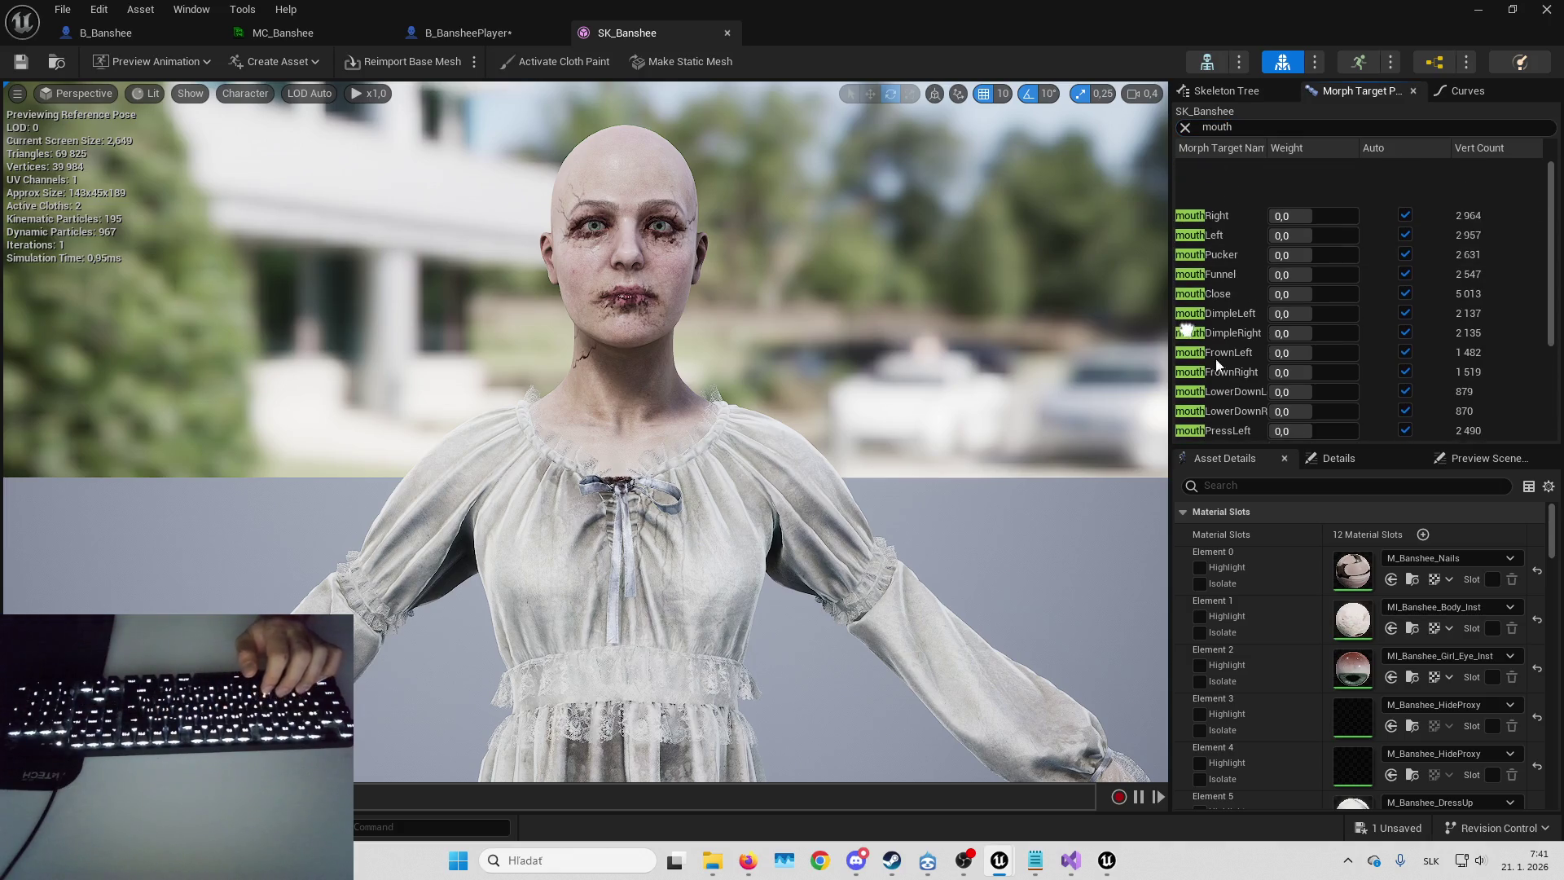
left_click_drag(1303, 168, 1316, 168)
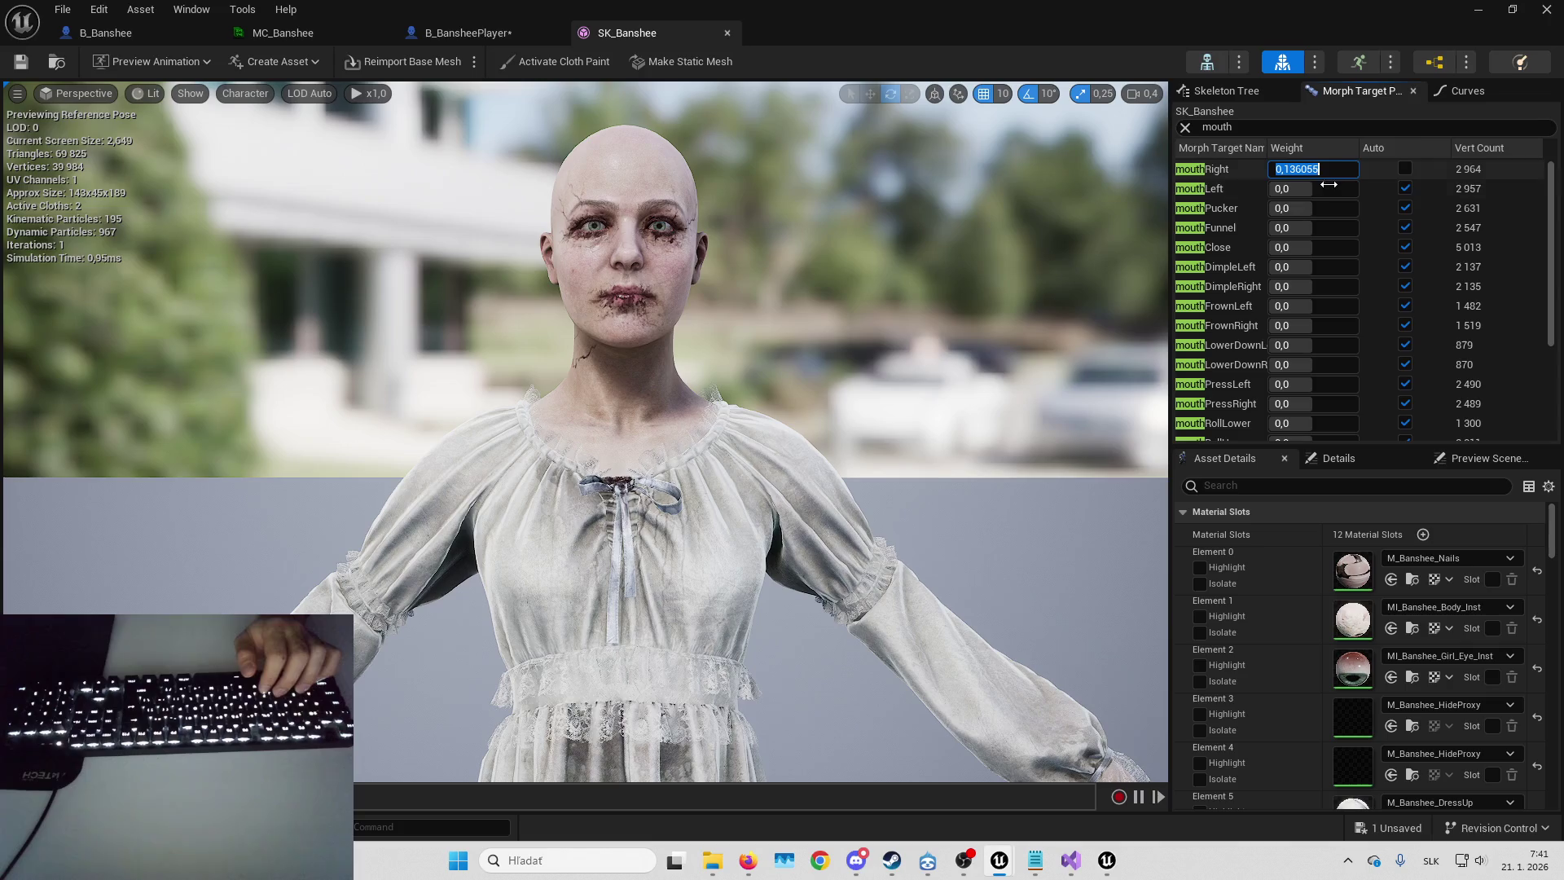
type("0")
key("Return")
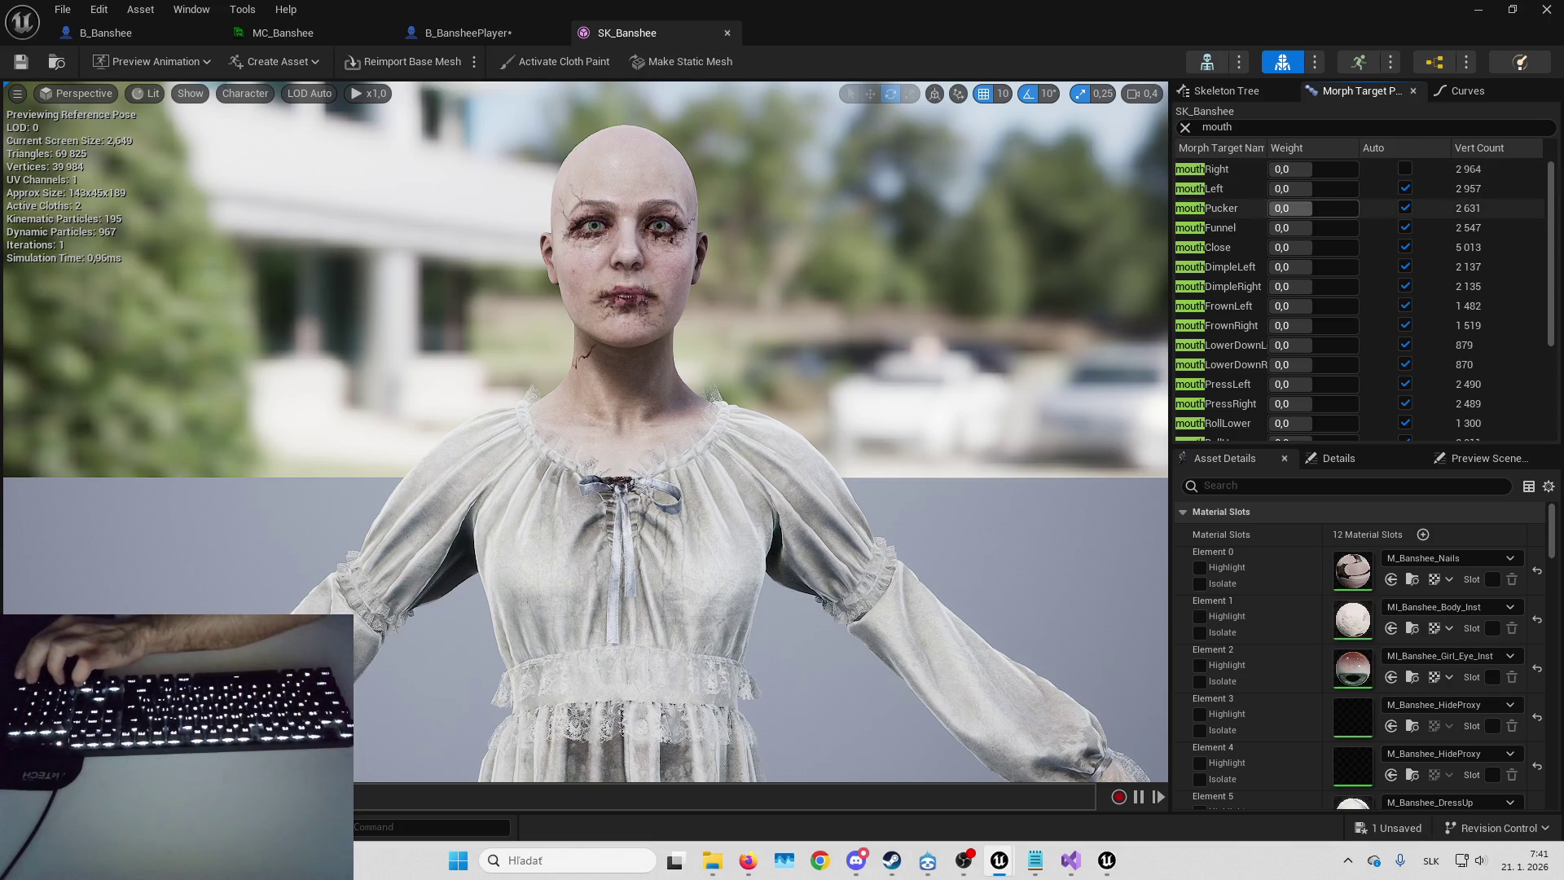
type("0")
key("Return")
left_click_drag(1303, 227, 1350, 227)
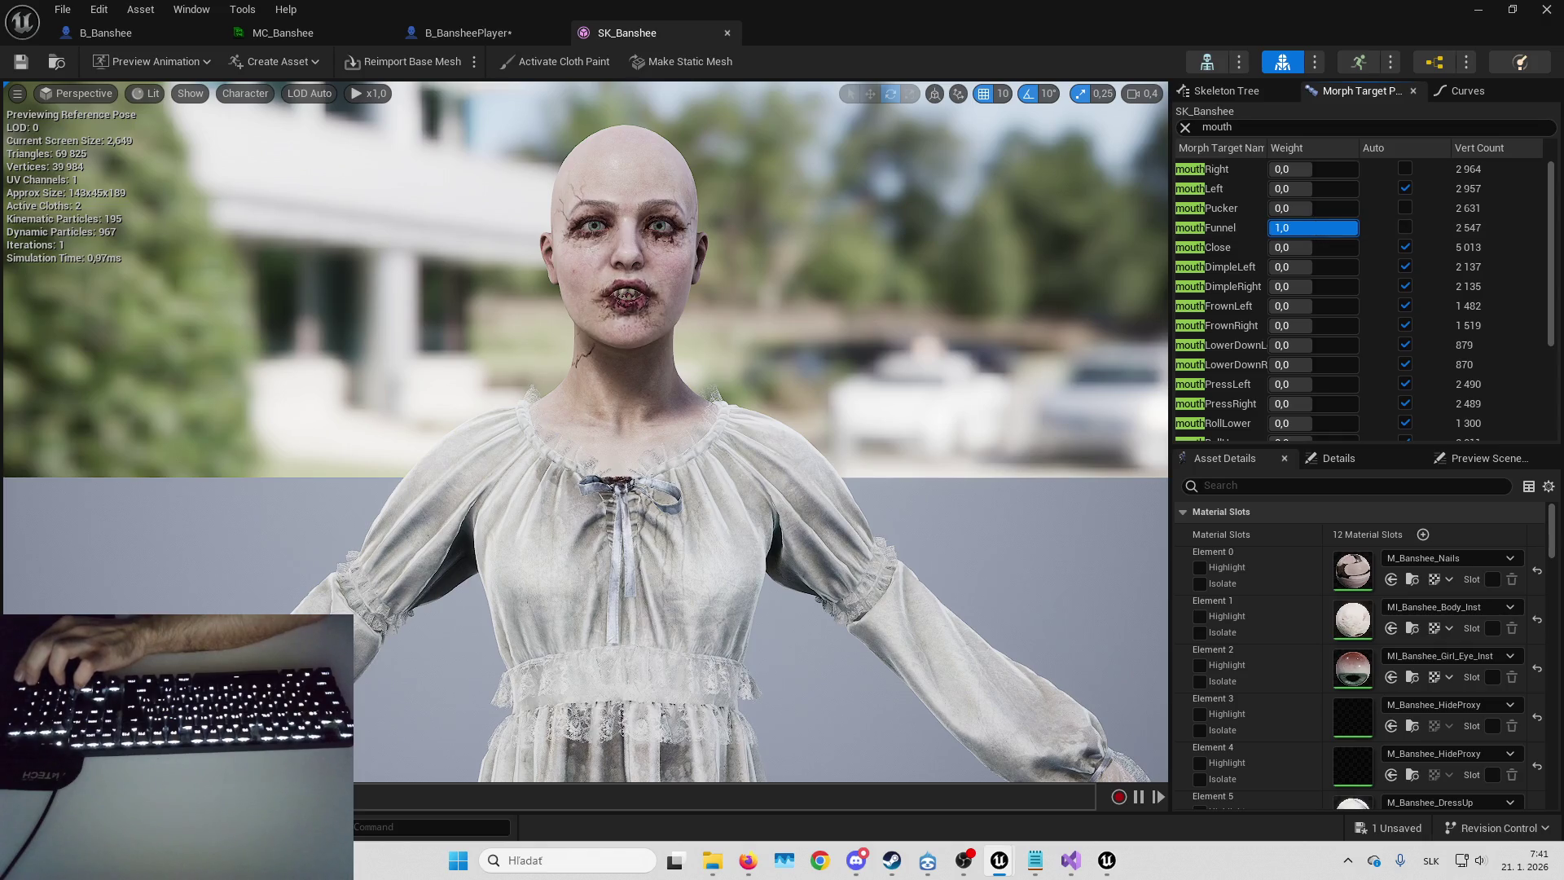
left_click(1304, 228)
type("0")
key("Return")
type("screa")
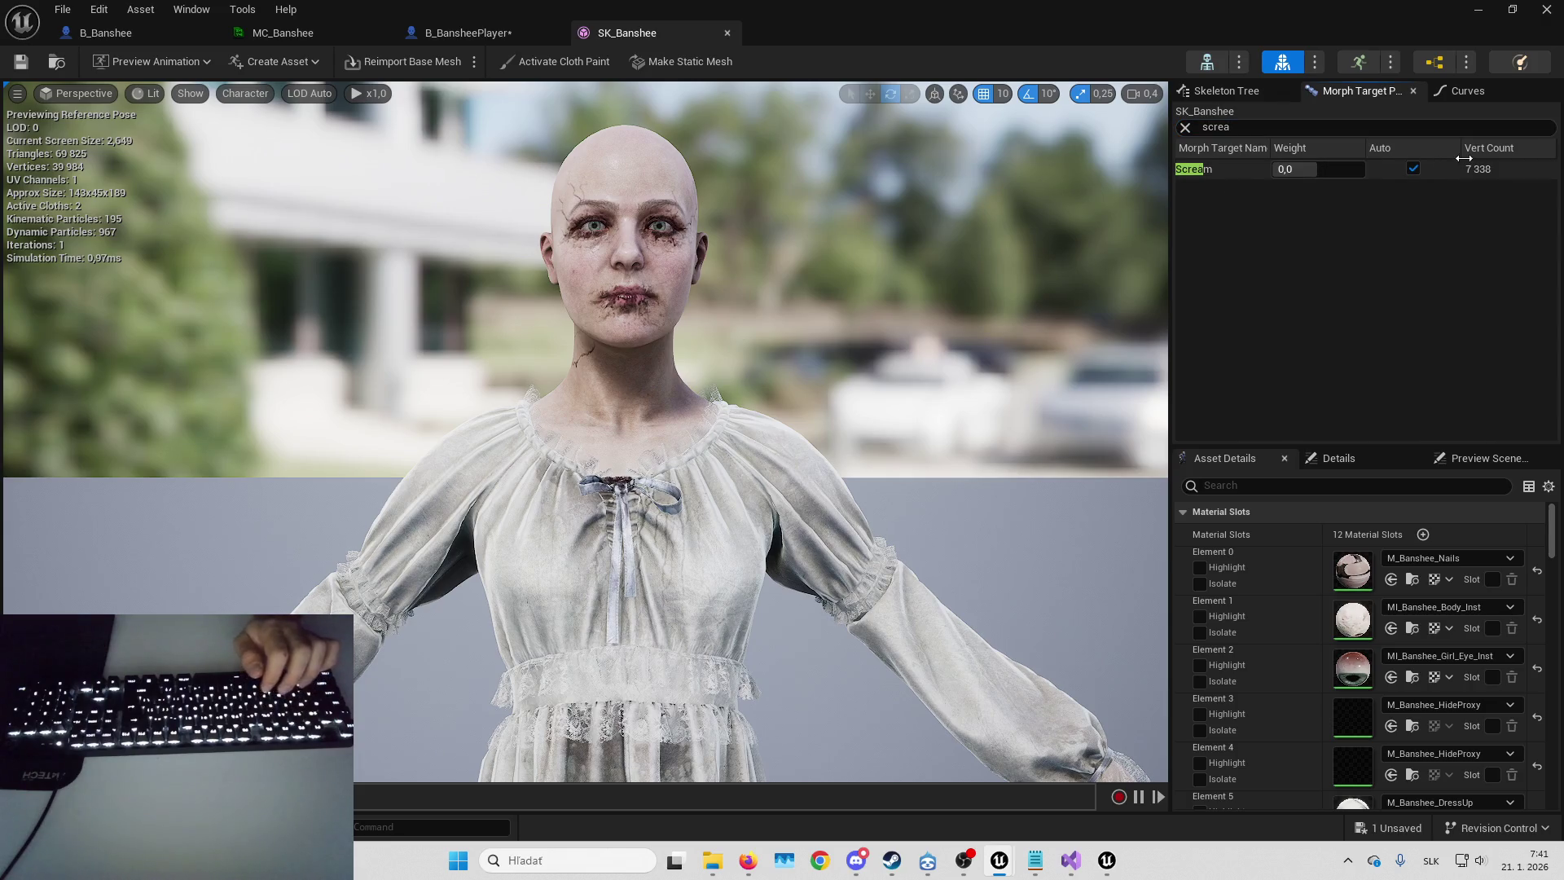
- Raise the Scream morph weight to full to open the mouth
left_click_drag(1334, 166, 1364, 167)
scroll(585, 431, "up", 3)
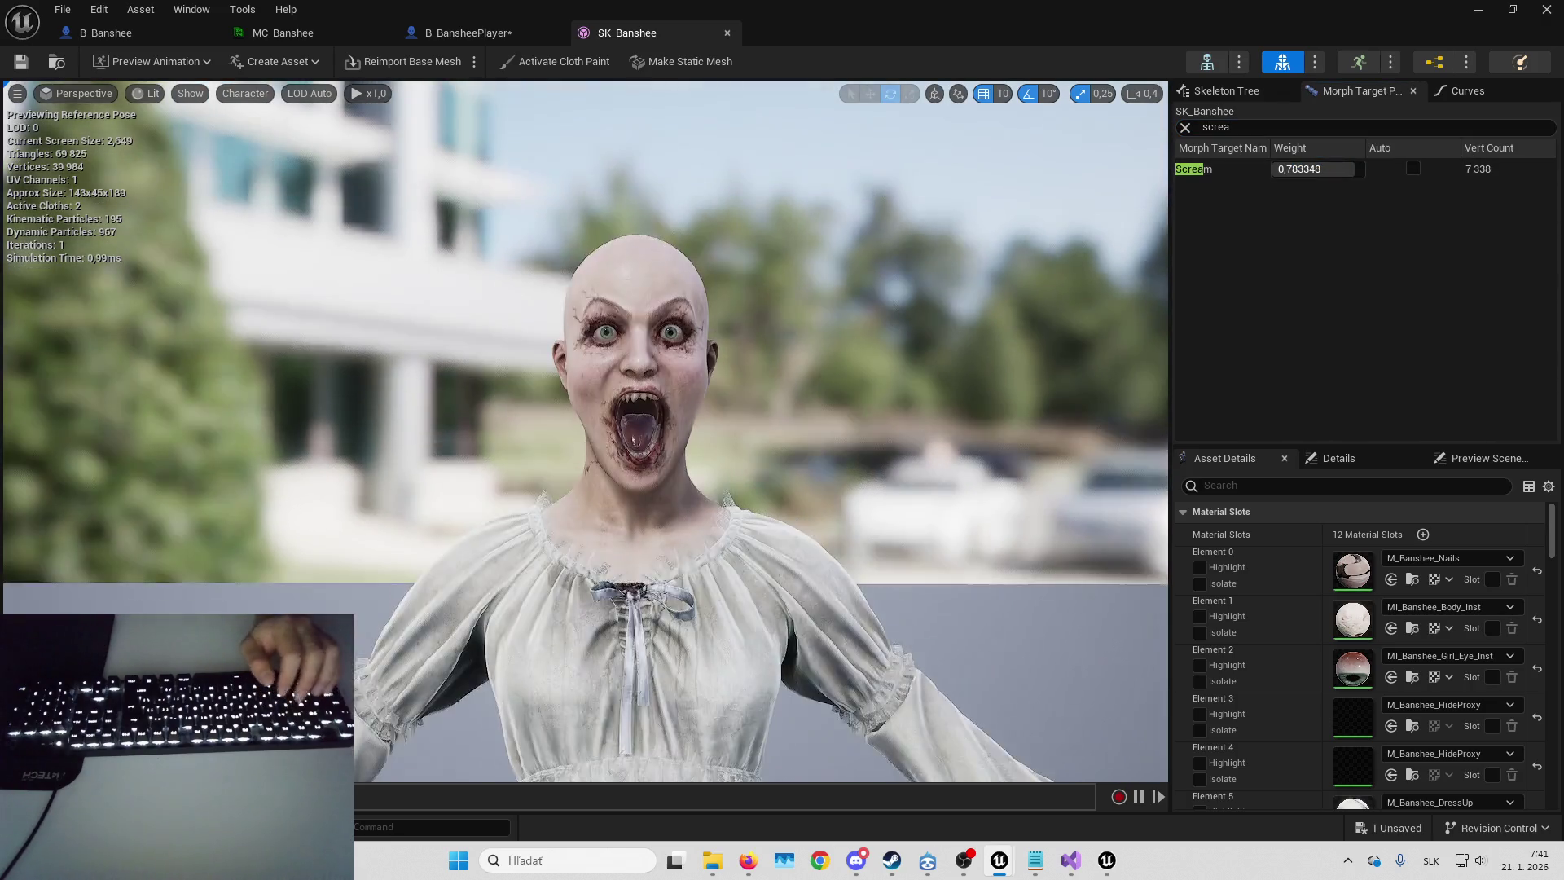
scroll(584, 431, "up", 3)
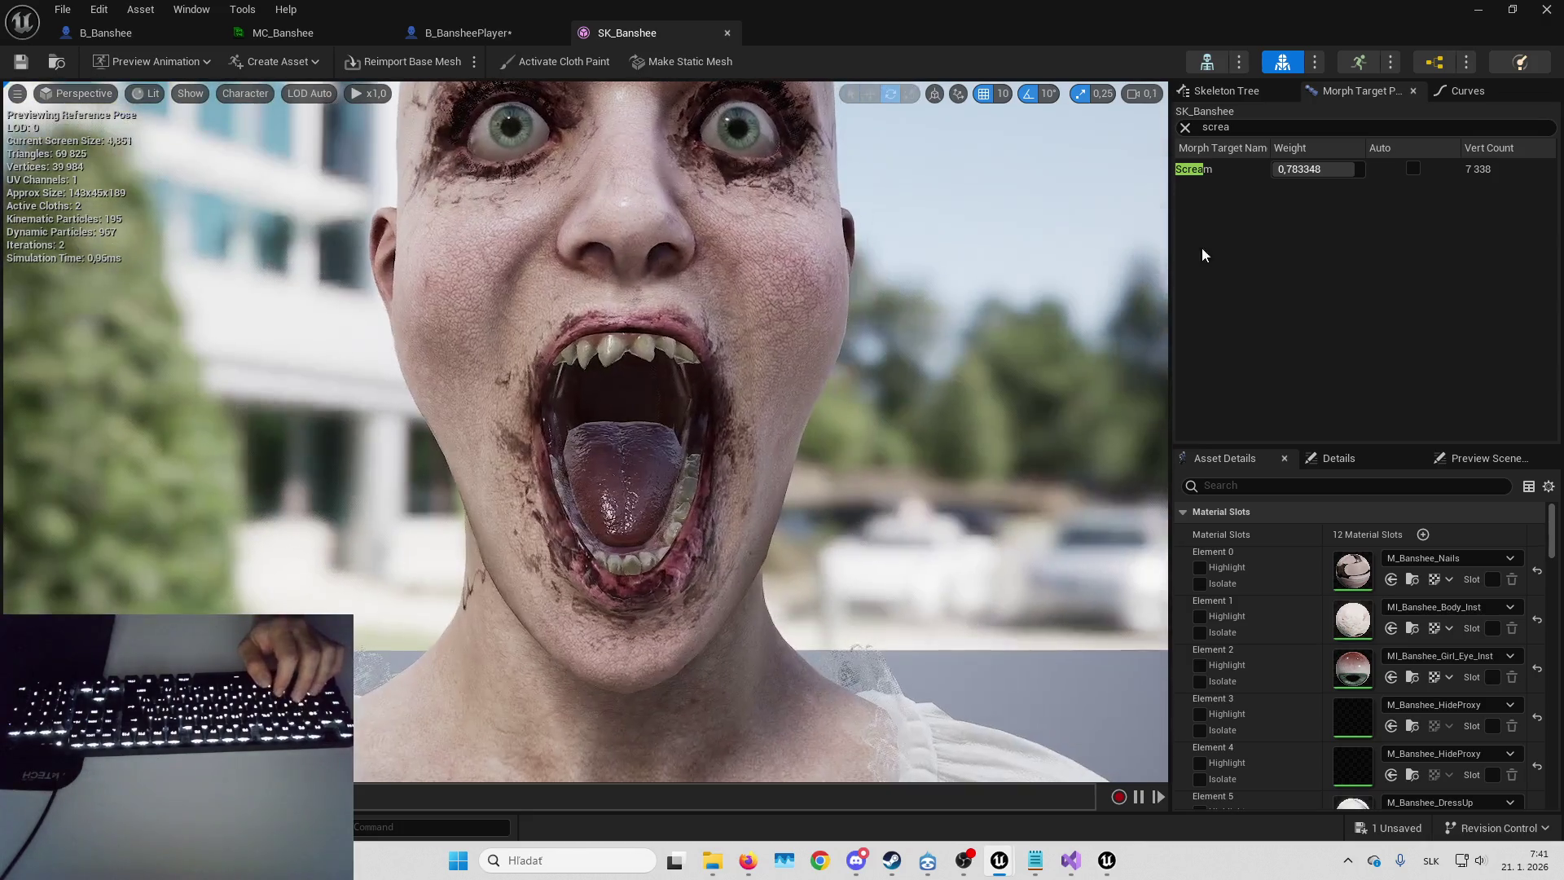
left_click_drag(1324, 161, 1376, 160)
- Filter for 'teet', try MorphTeeth at -1, then set it to 1 for fangs
left_click(1256, 128)
type("teet")
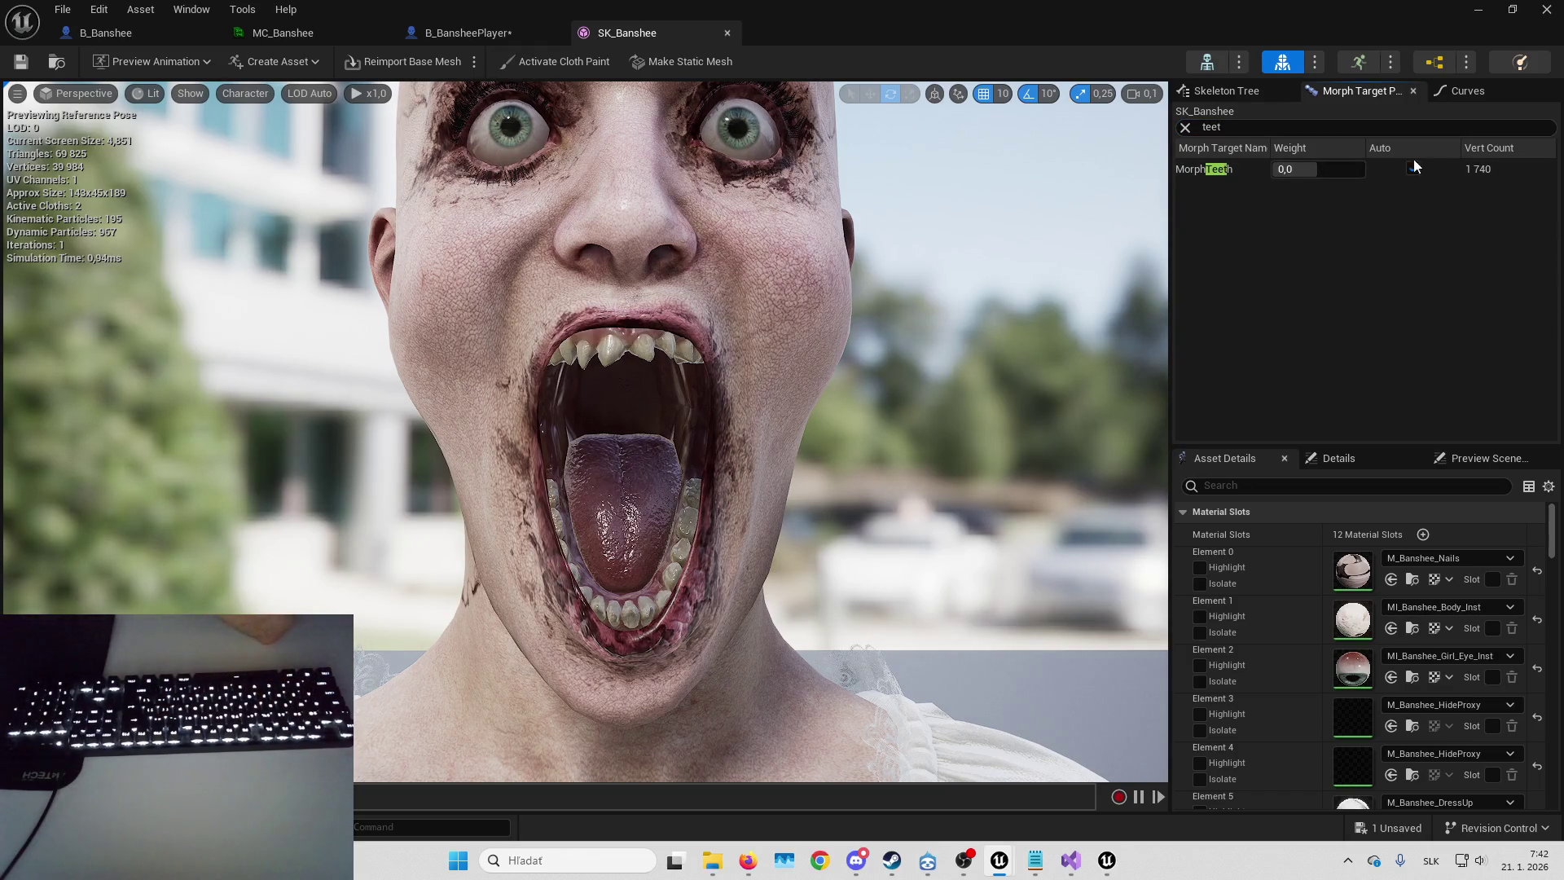
left_click_drag(1317, 173, 1307, 174)
left_click(1311, 169)
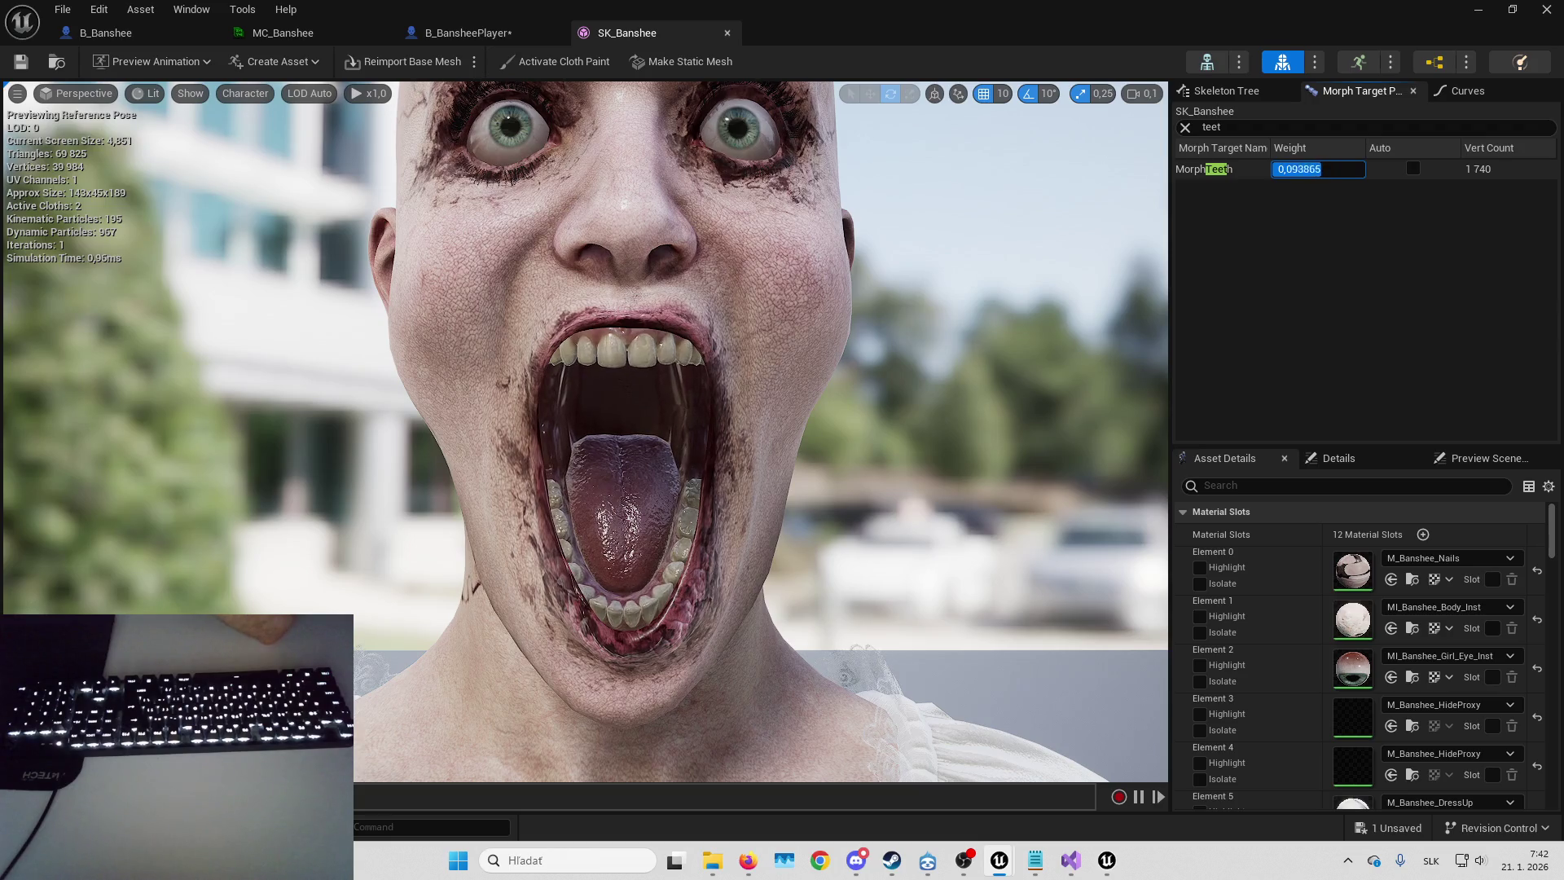
type("-1")
key("Return")
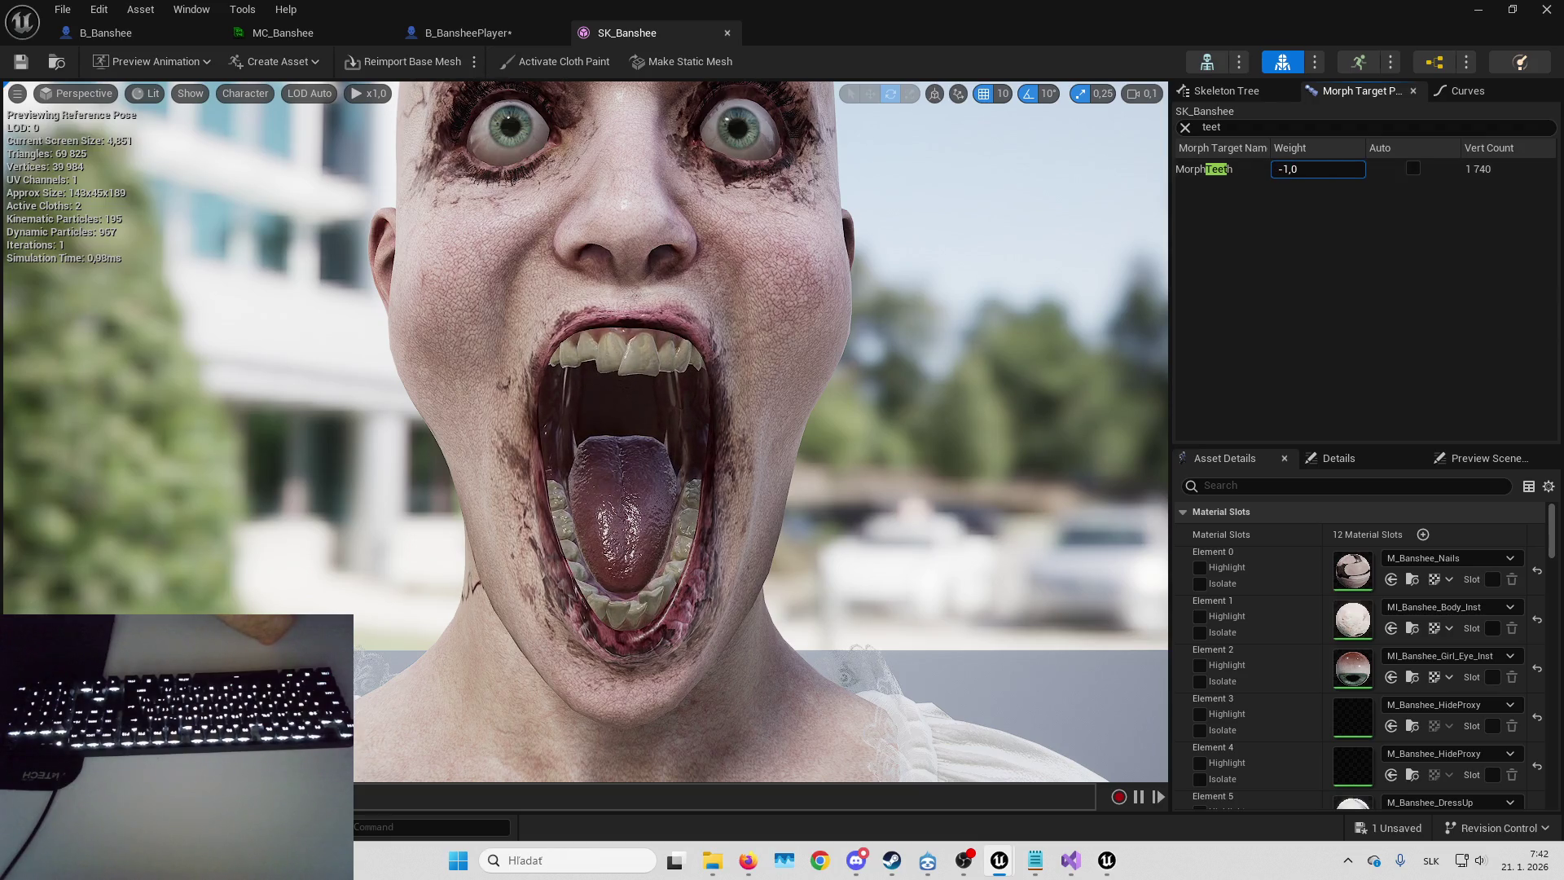
type("1")
key("Return")
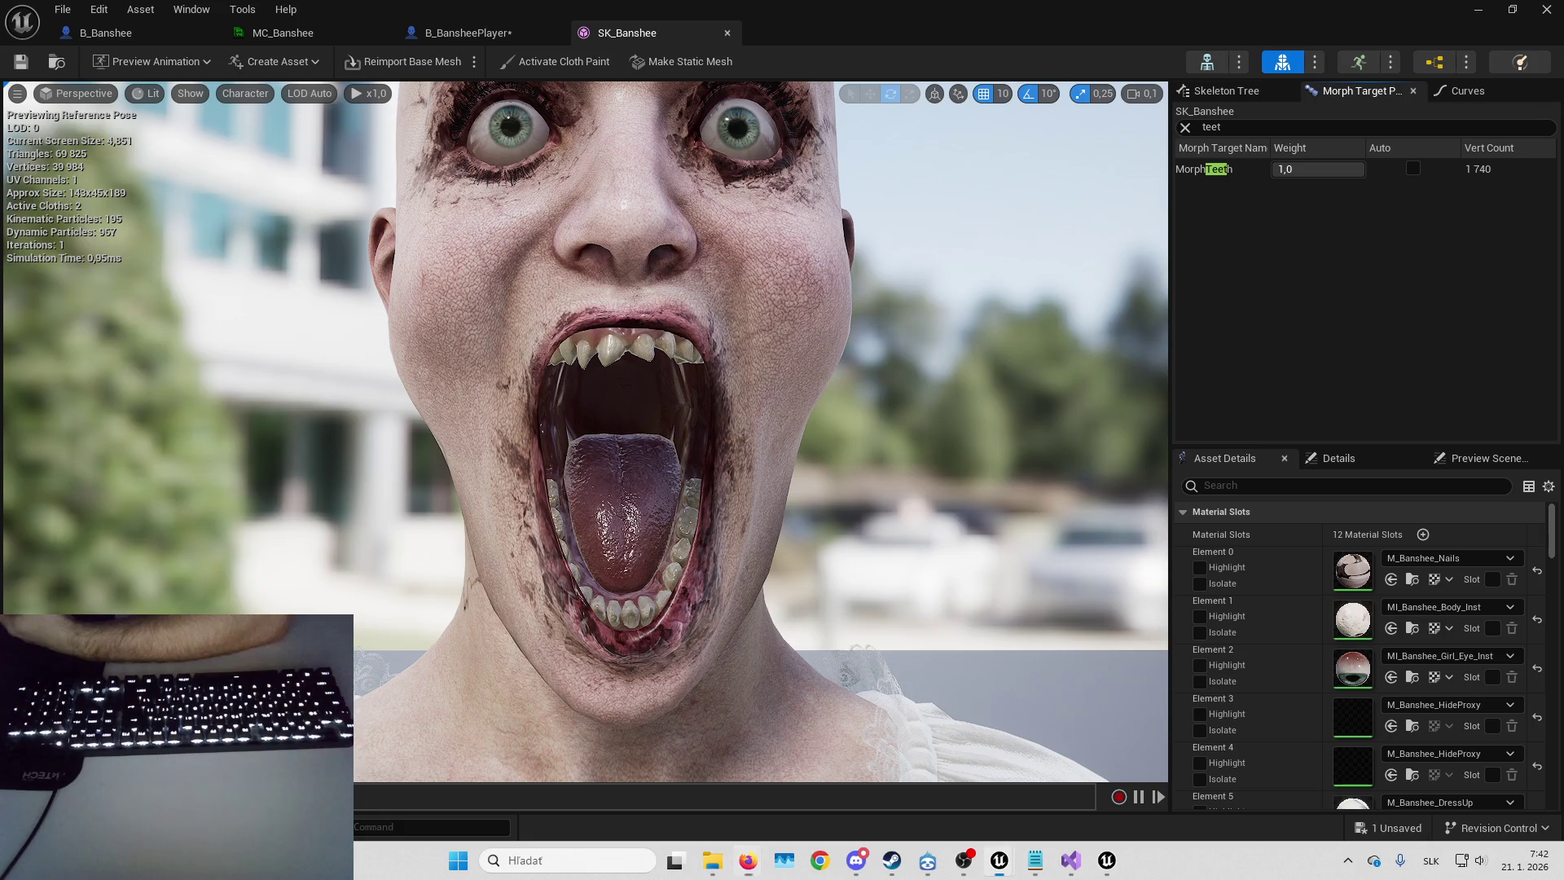
left_click_drag(1320, 169, 1254, 168)
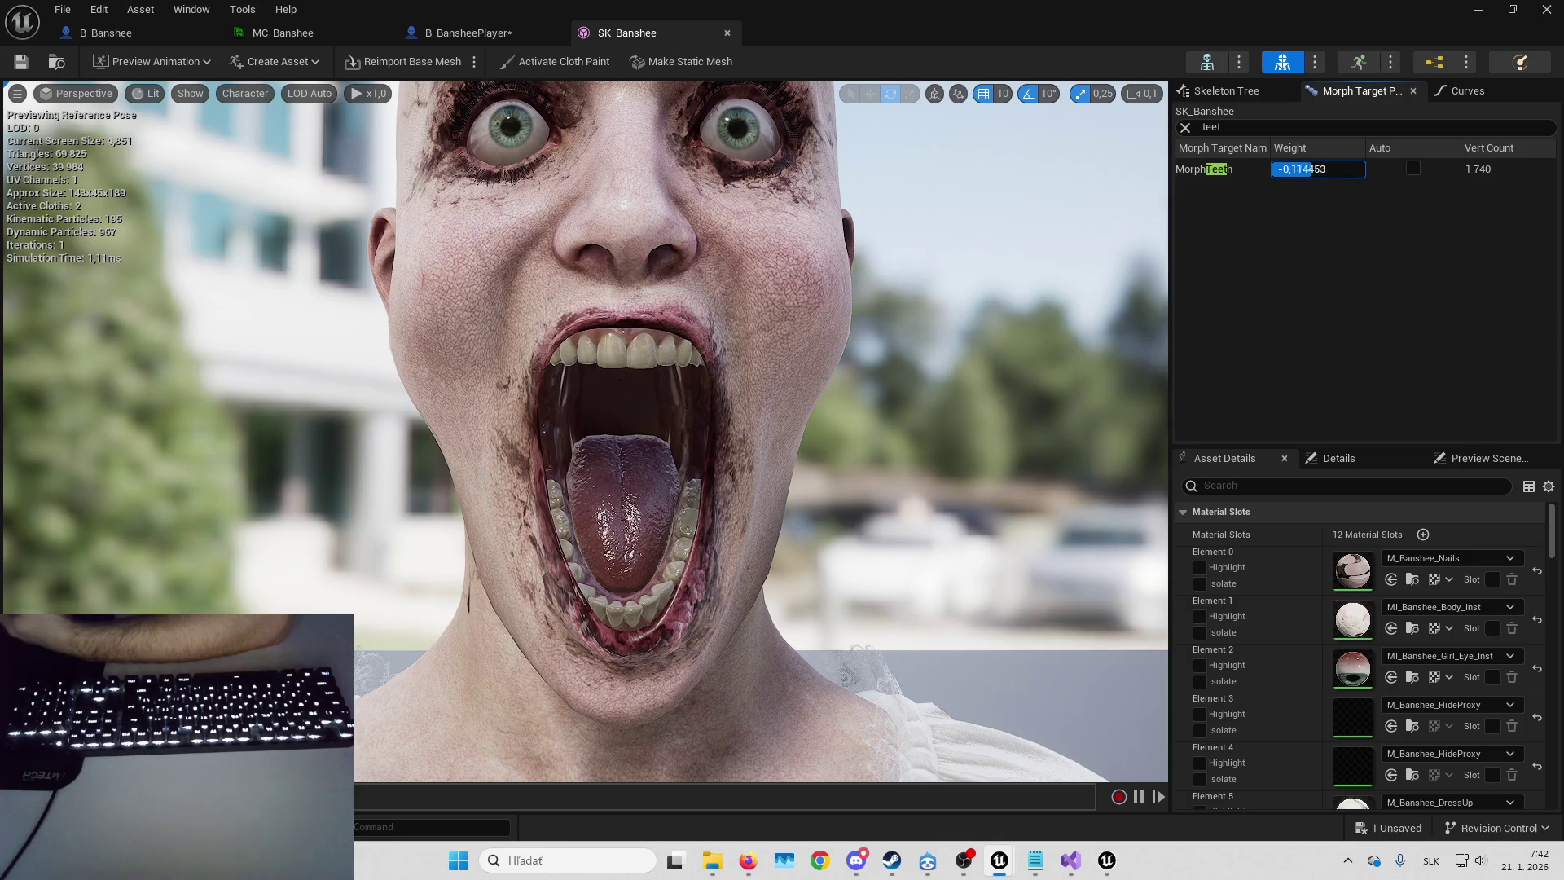
type("1")
key("Return")
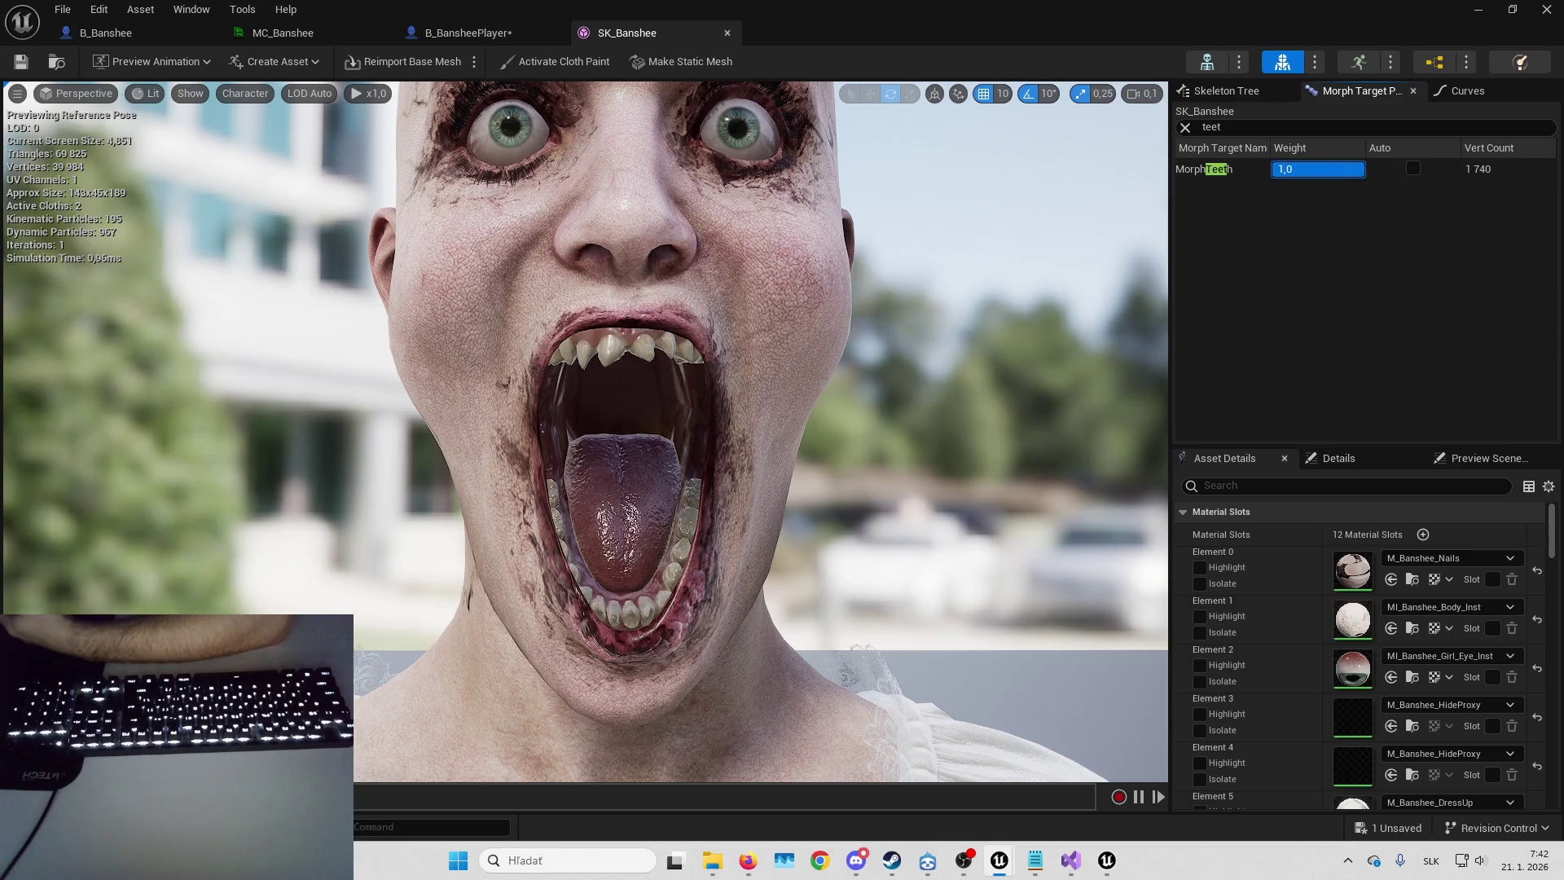
scroll(691, 233, "down", 10)
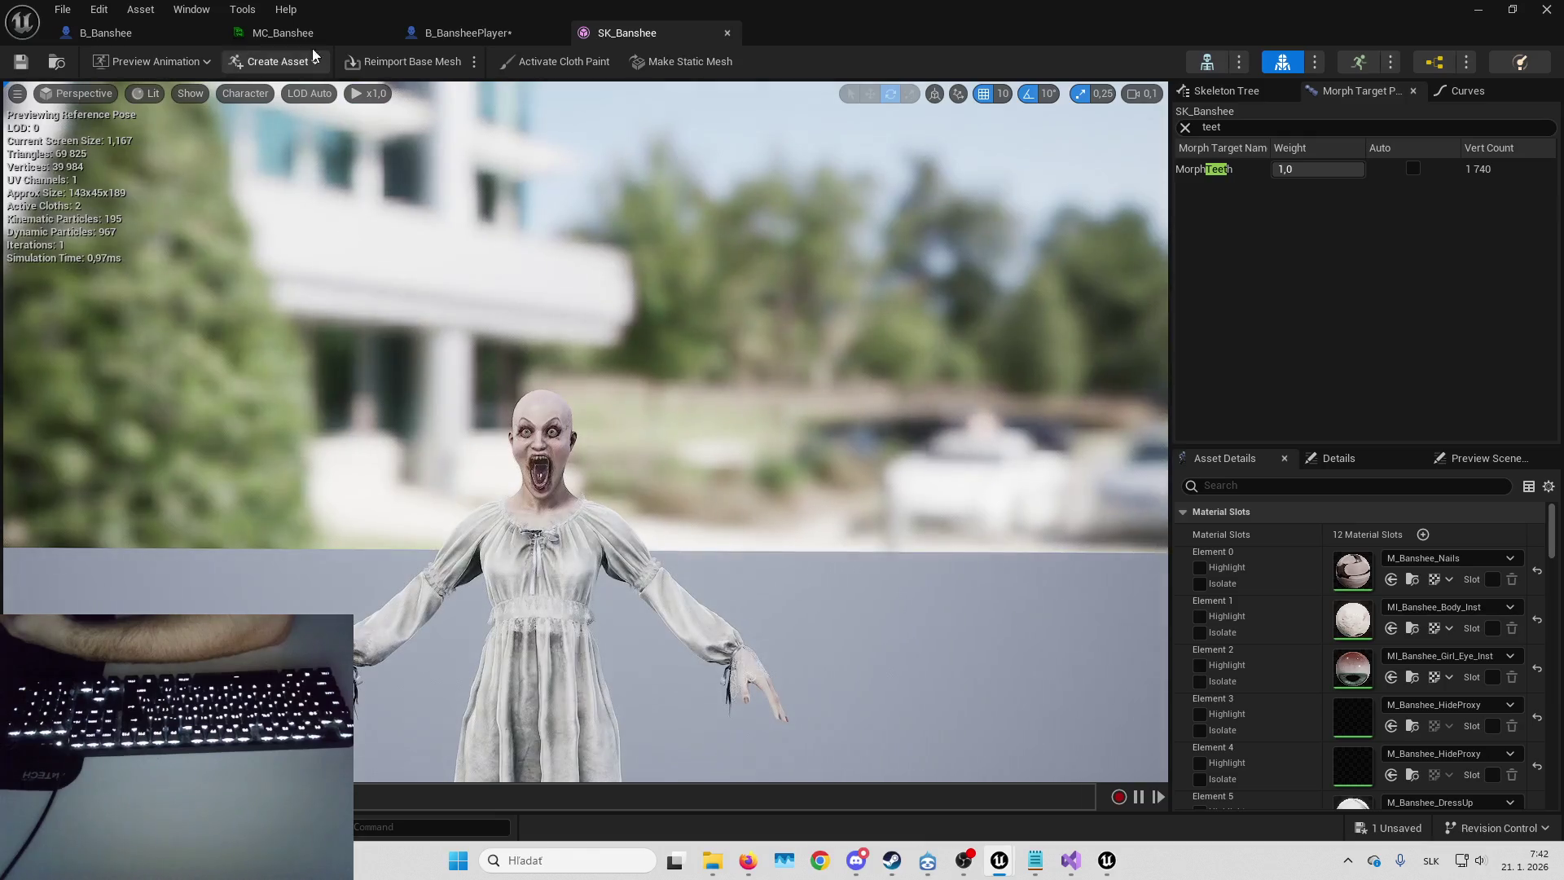
left_click_drag(460, 33, 943, 17)
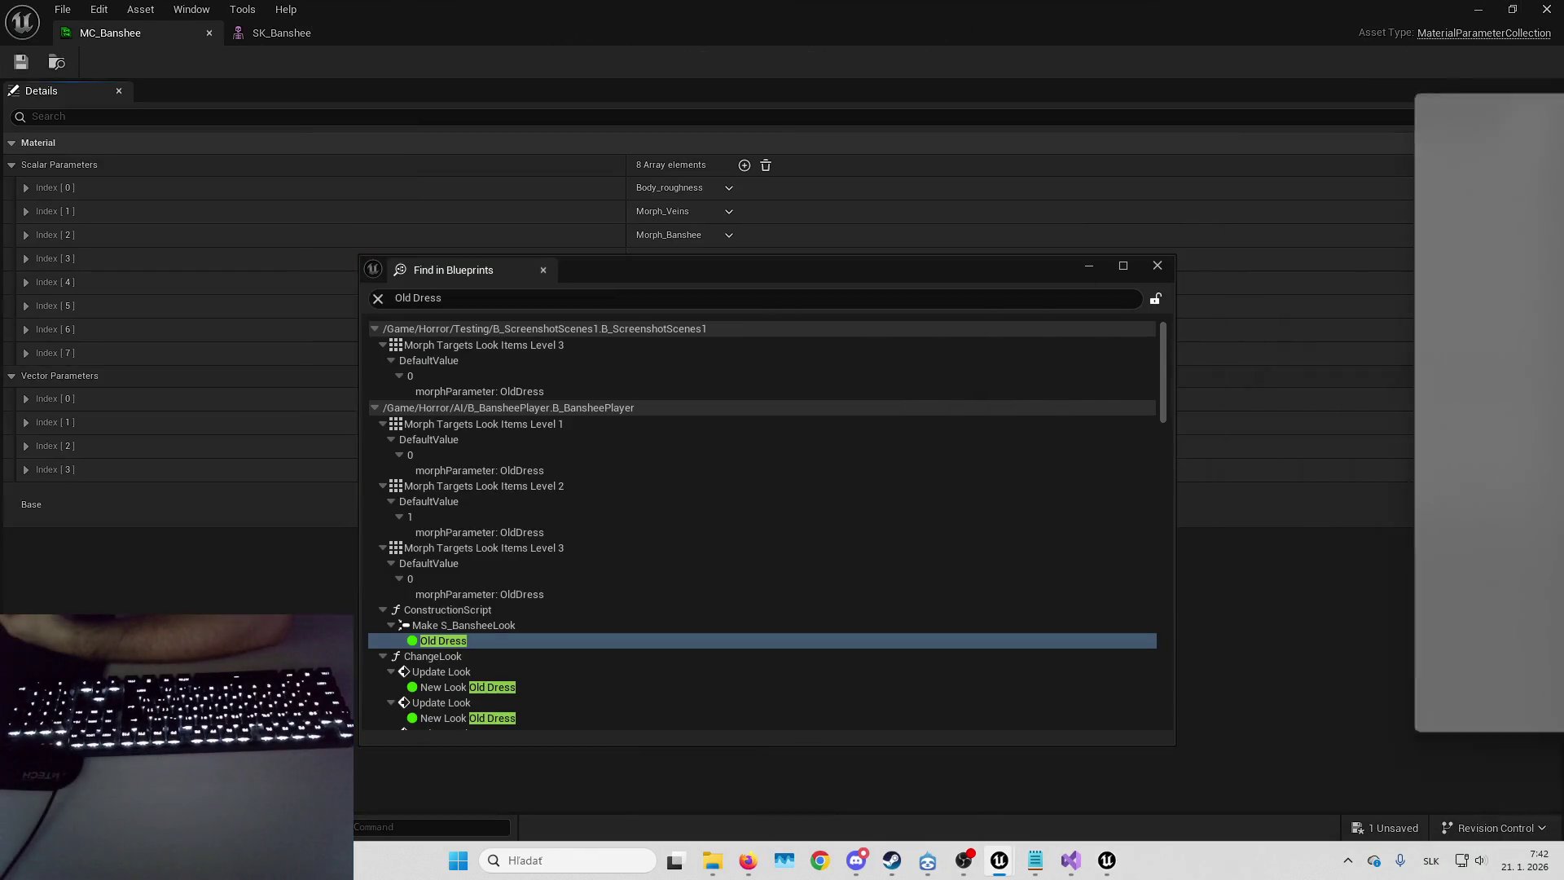
- Back in SK_Banshee, filter morph targets for 'tee', then clear the filter
left_click(301, 39)
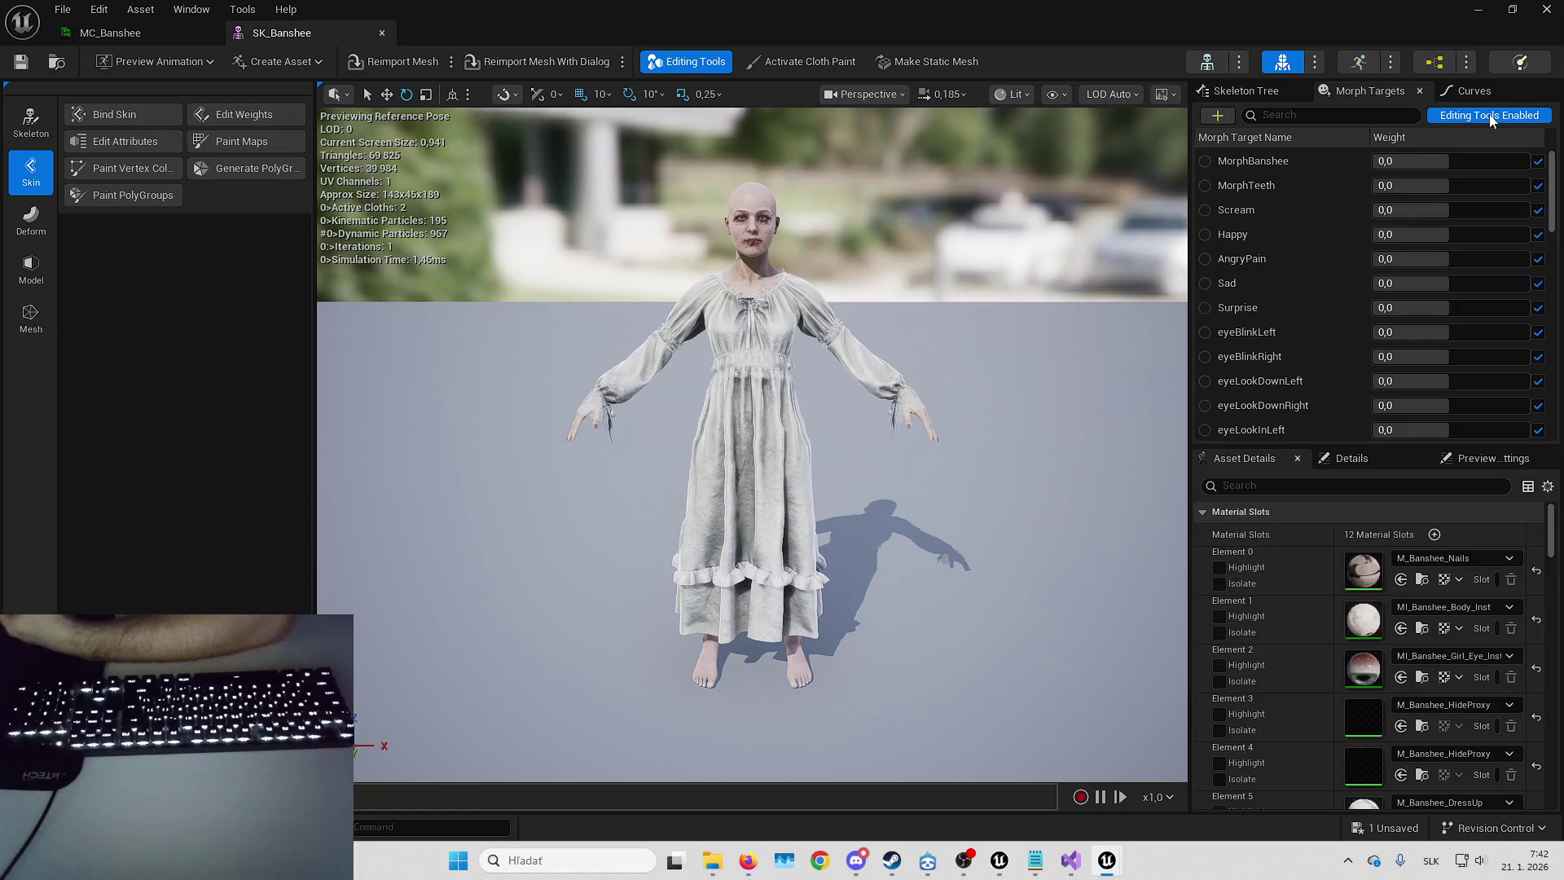
left_click(1359, 112)
type("tee")
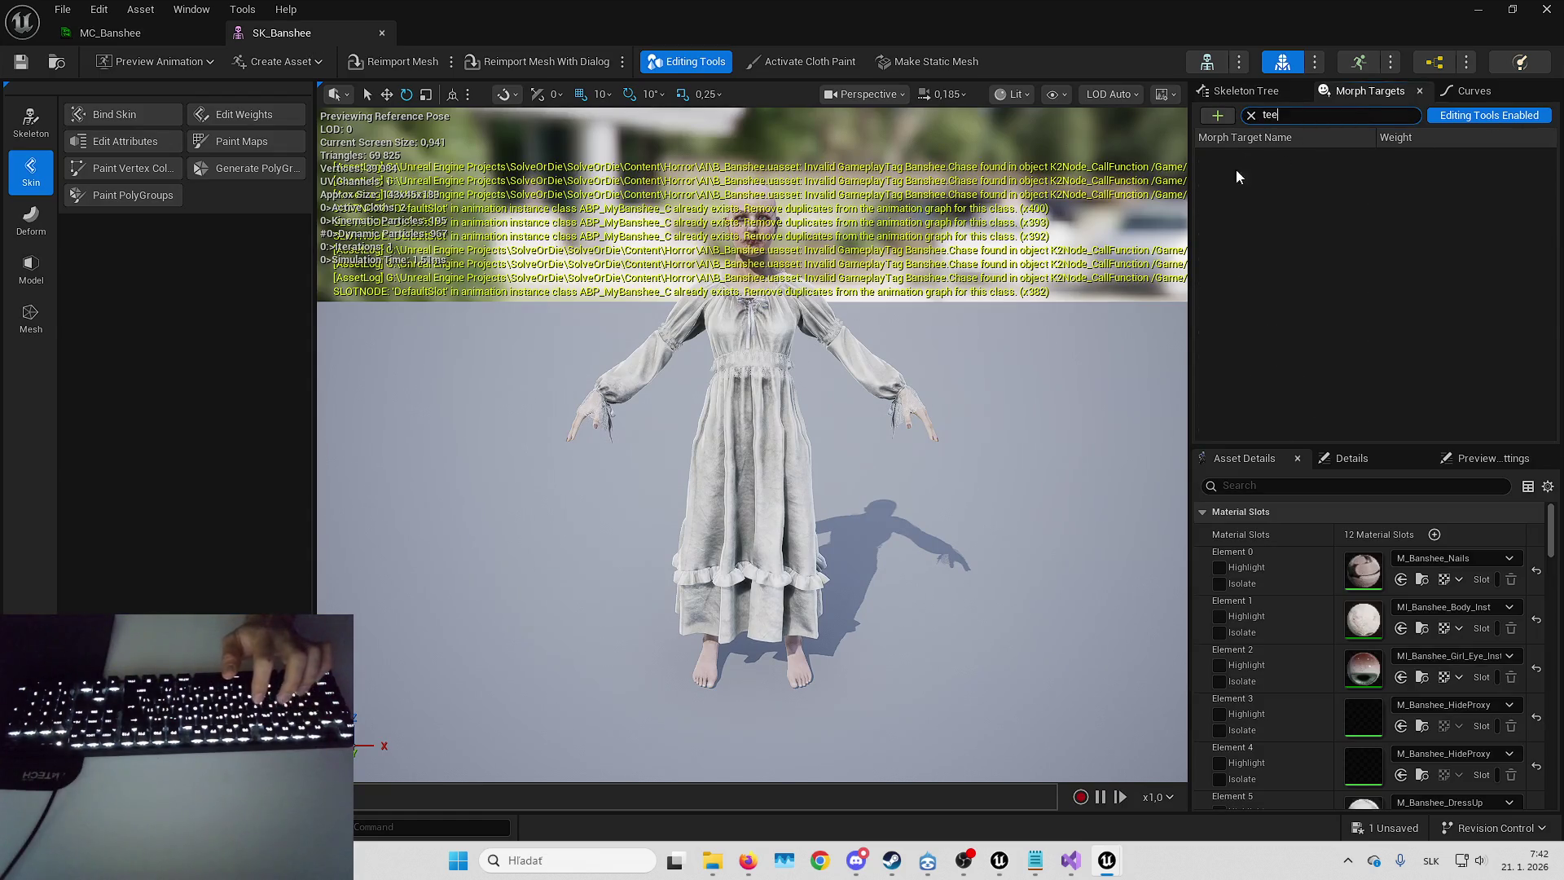
left_click(1251, 115)
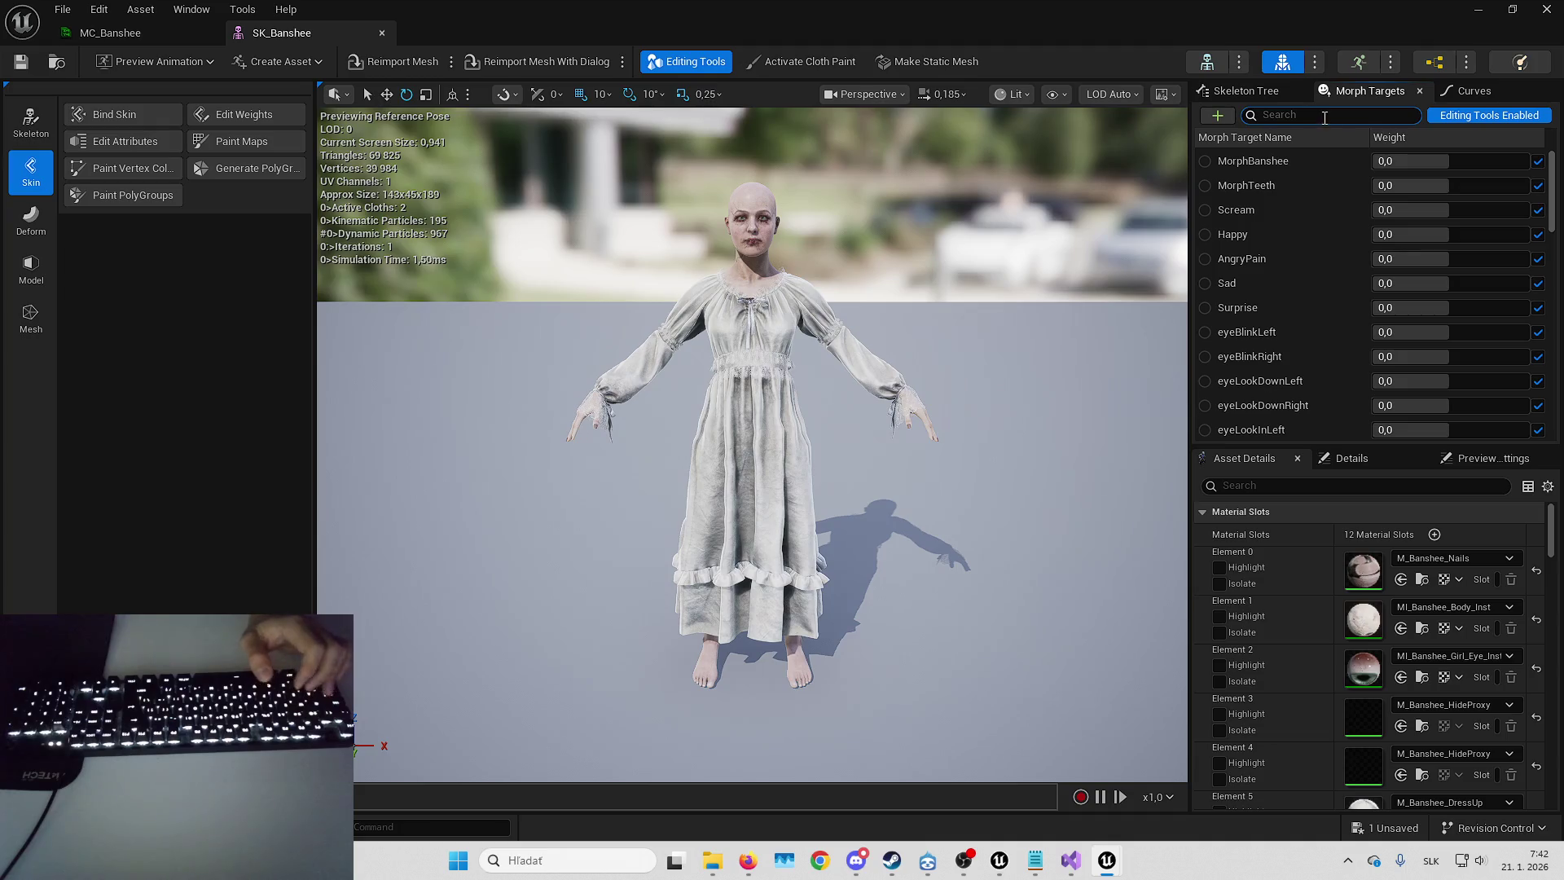
scroll(1283, 189, "down", 15)
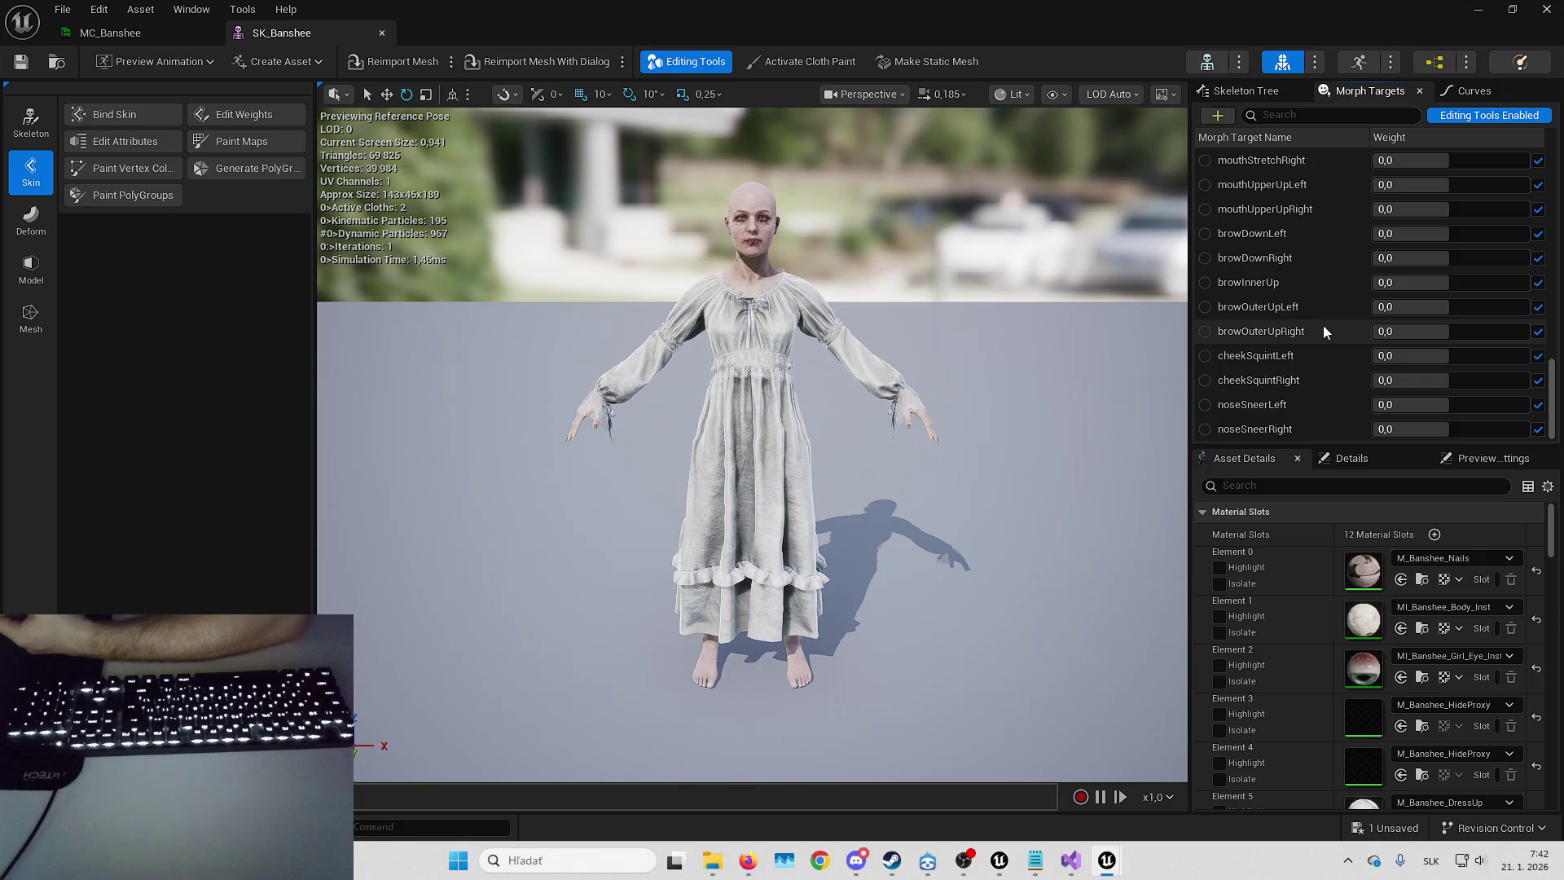
- Filter for 'Mo', preview MorphBanshee, then set its weight to 0
left_click(1319, 115)
type("M")
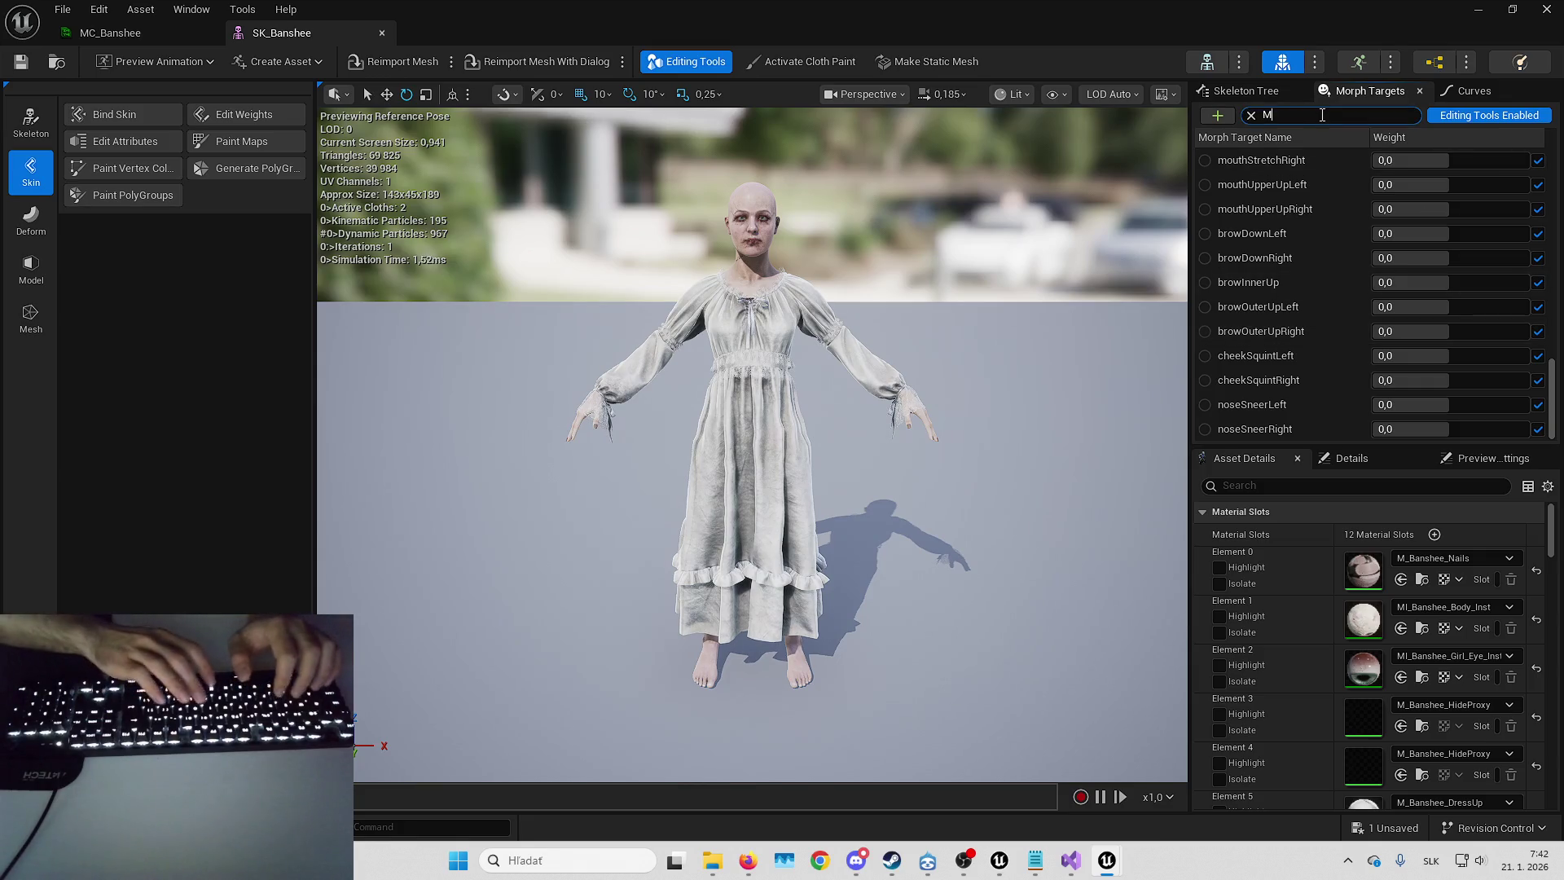
type("o")
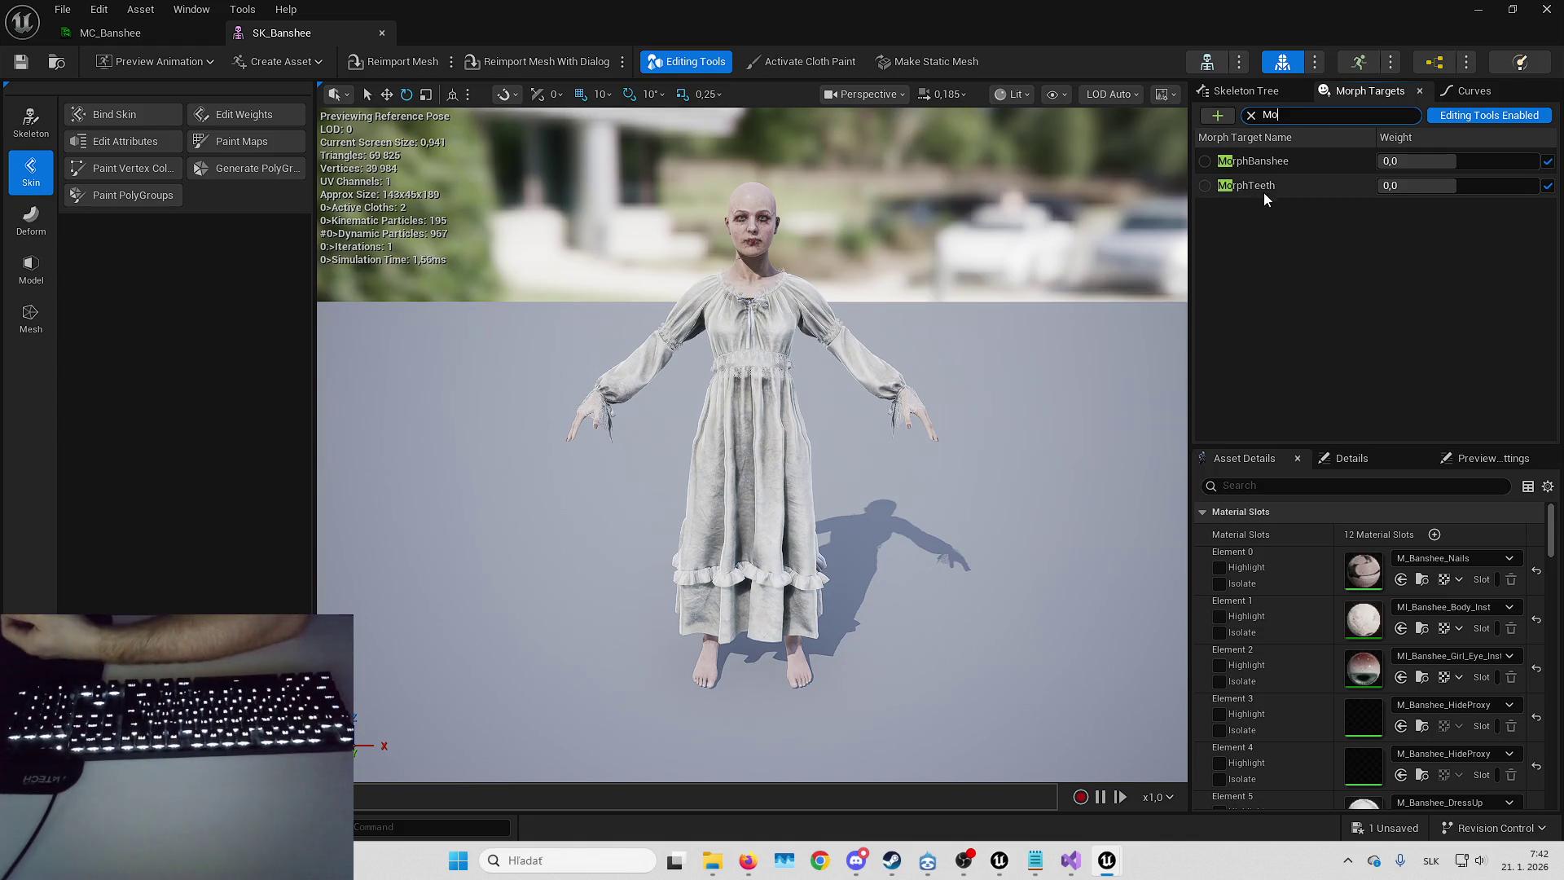
left_click_drag(1466, 160, 1508, 160)
double_click(1417, 160)
type("0")
left_click(1251, 115)
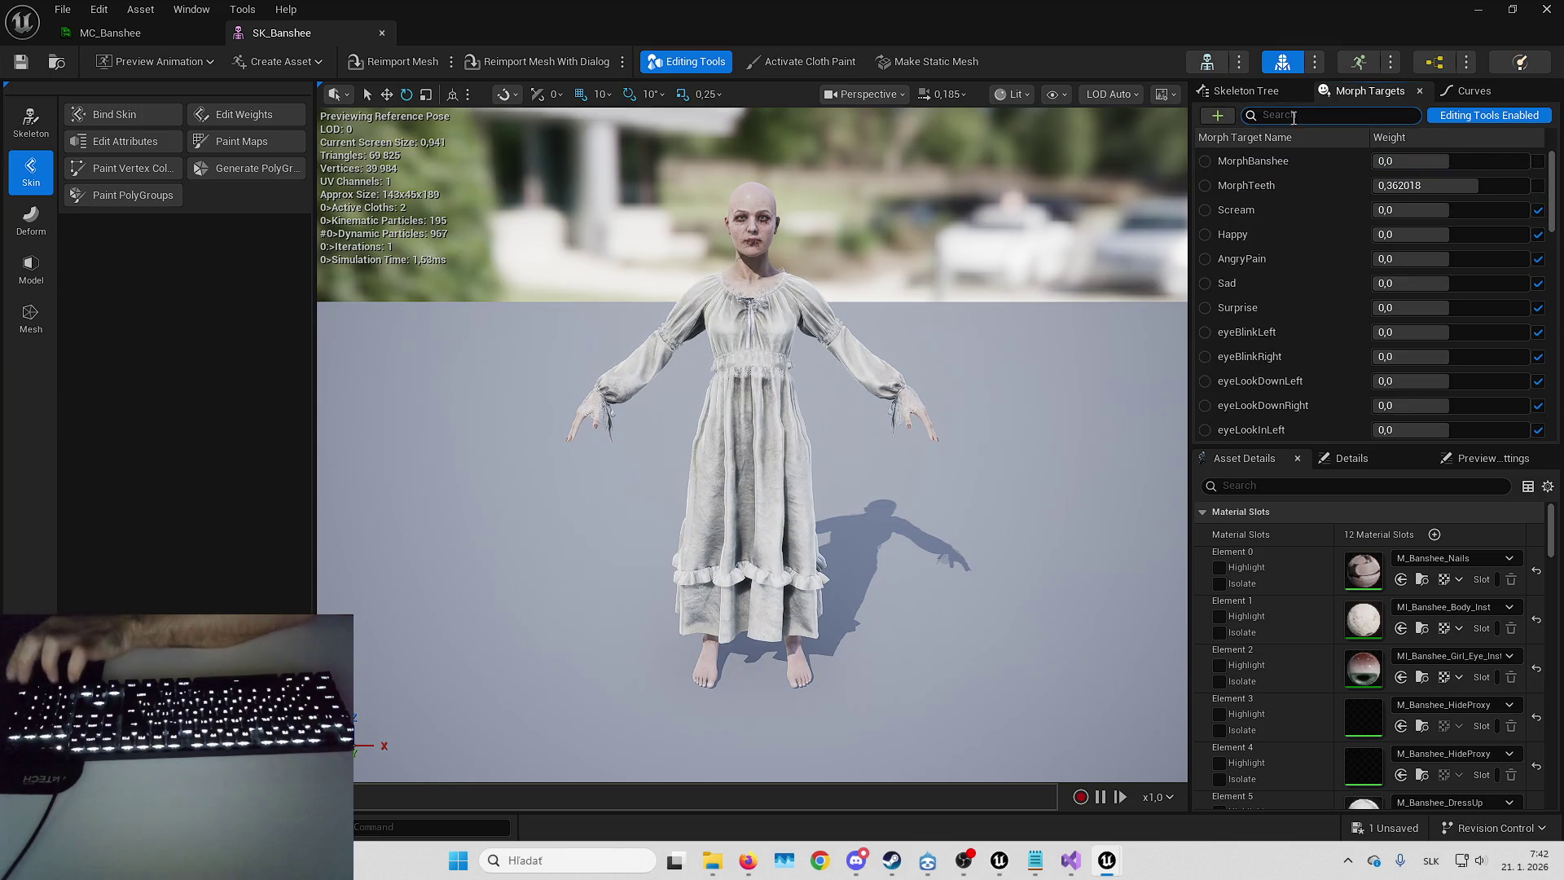
key("Return")
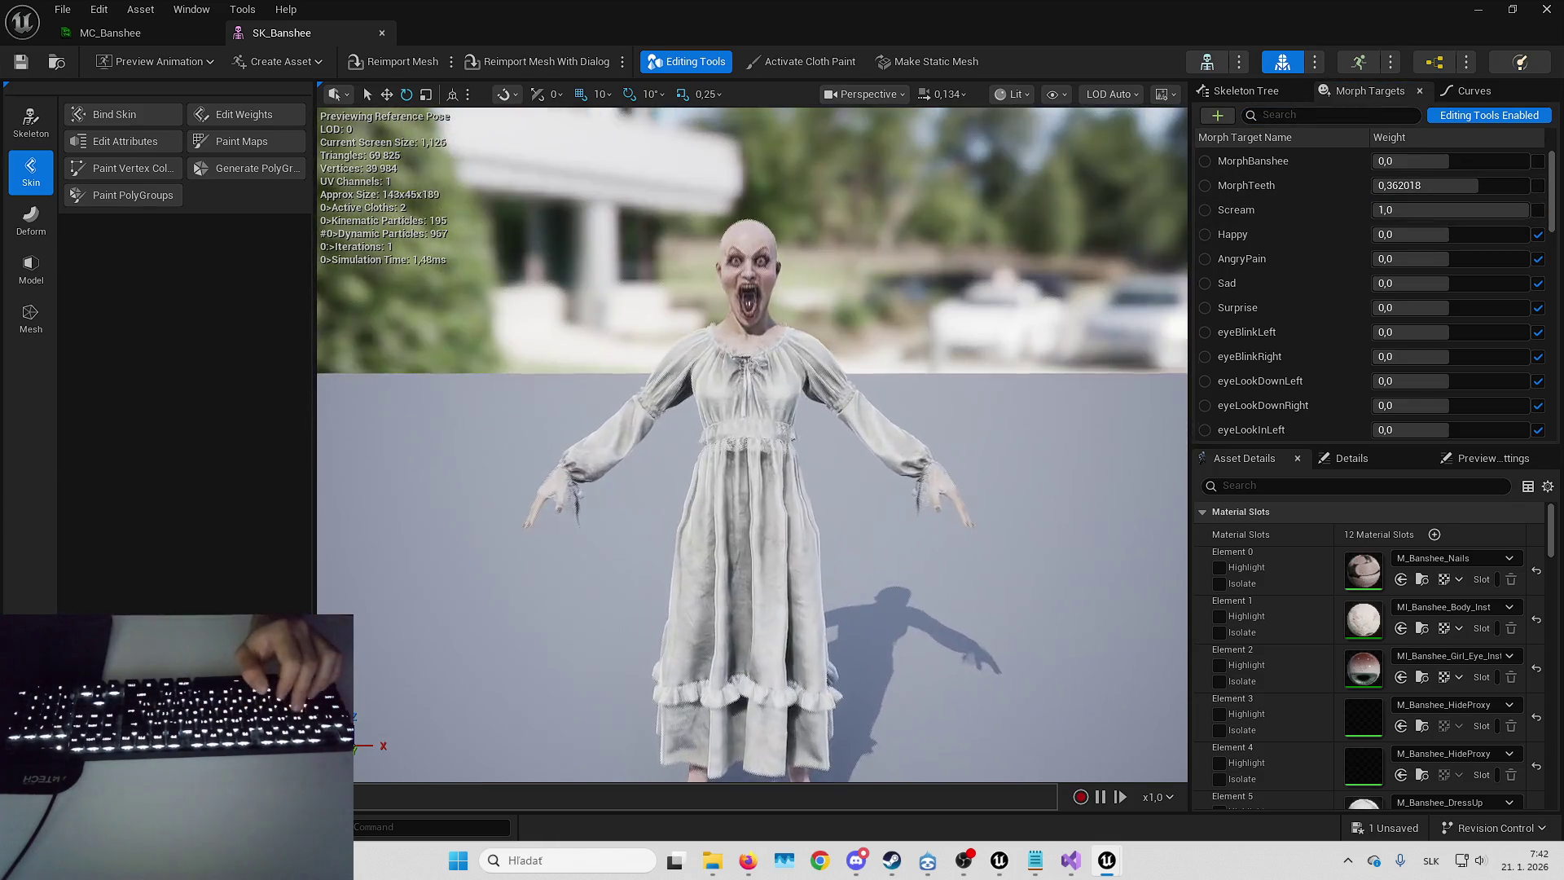
- Set the MorphTeeth preview weight back to 0 so the teeth look normal
scroll(749, 326, "up", 5)
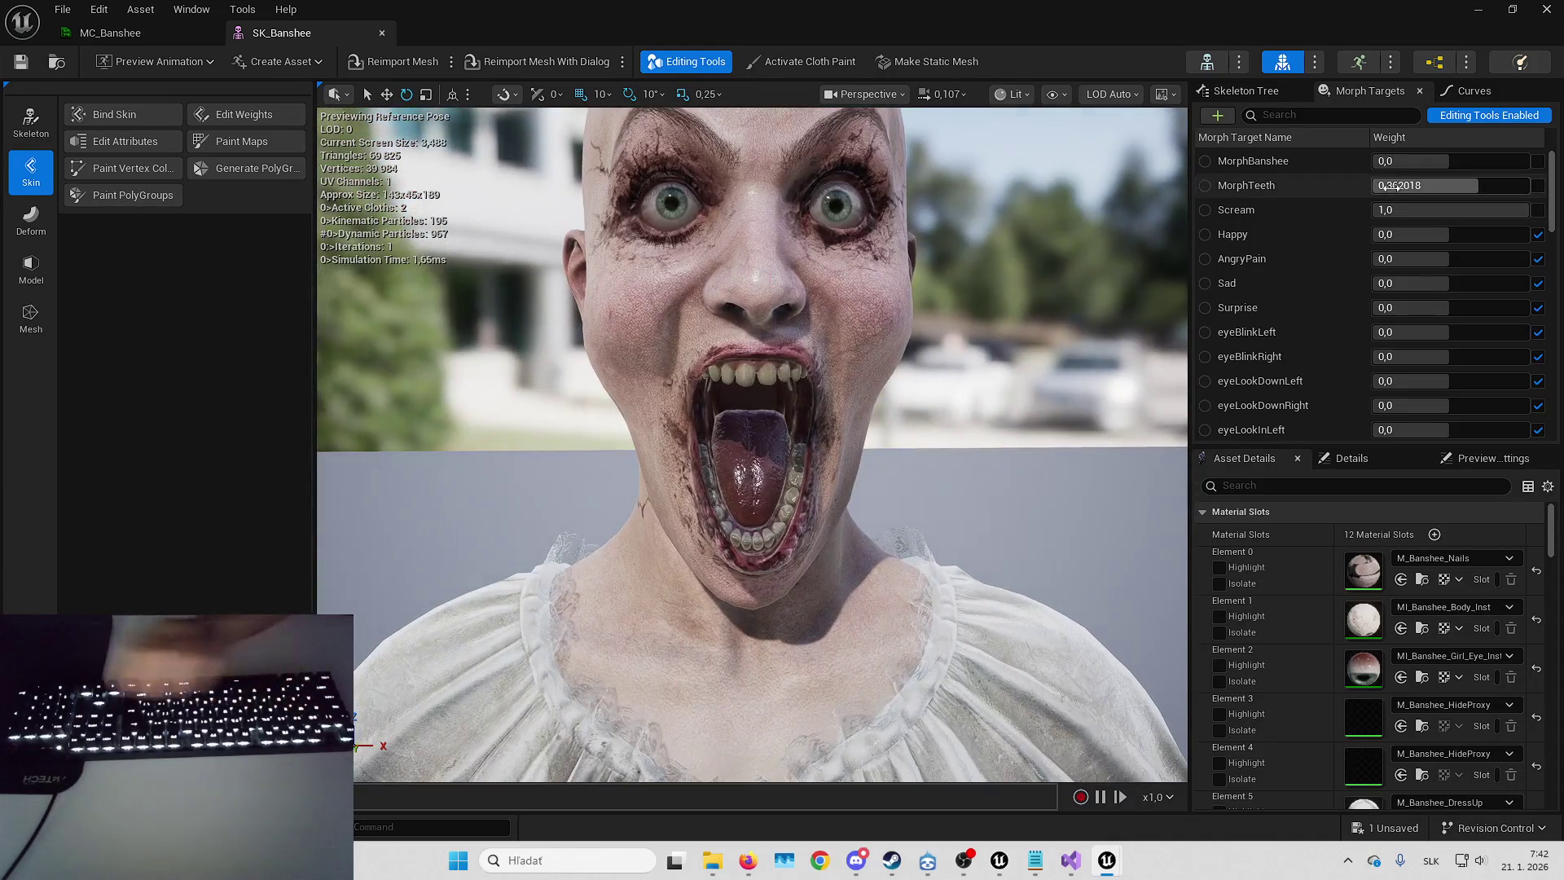
left_click_drag(1498, 184, 1529, 185)
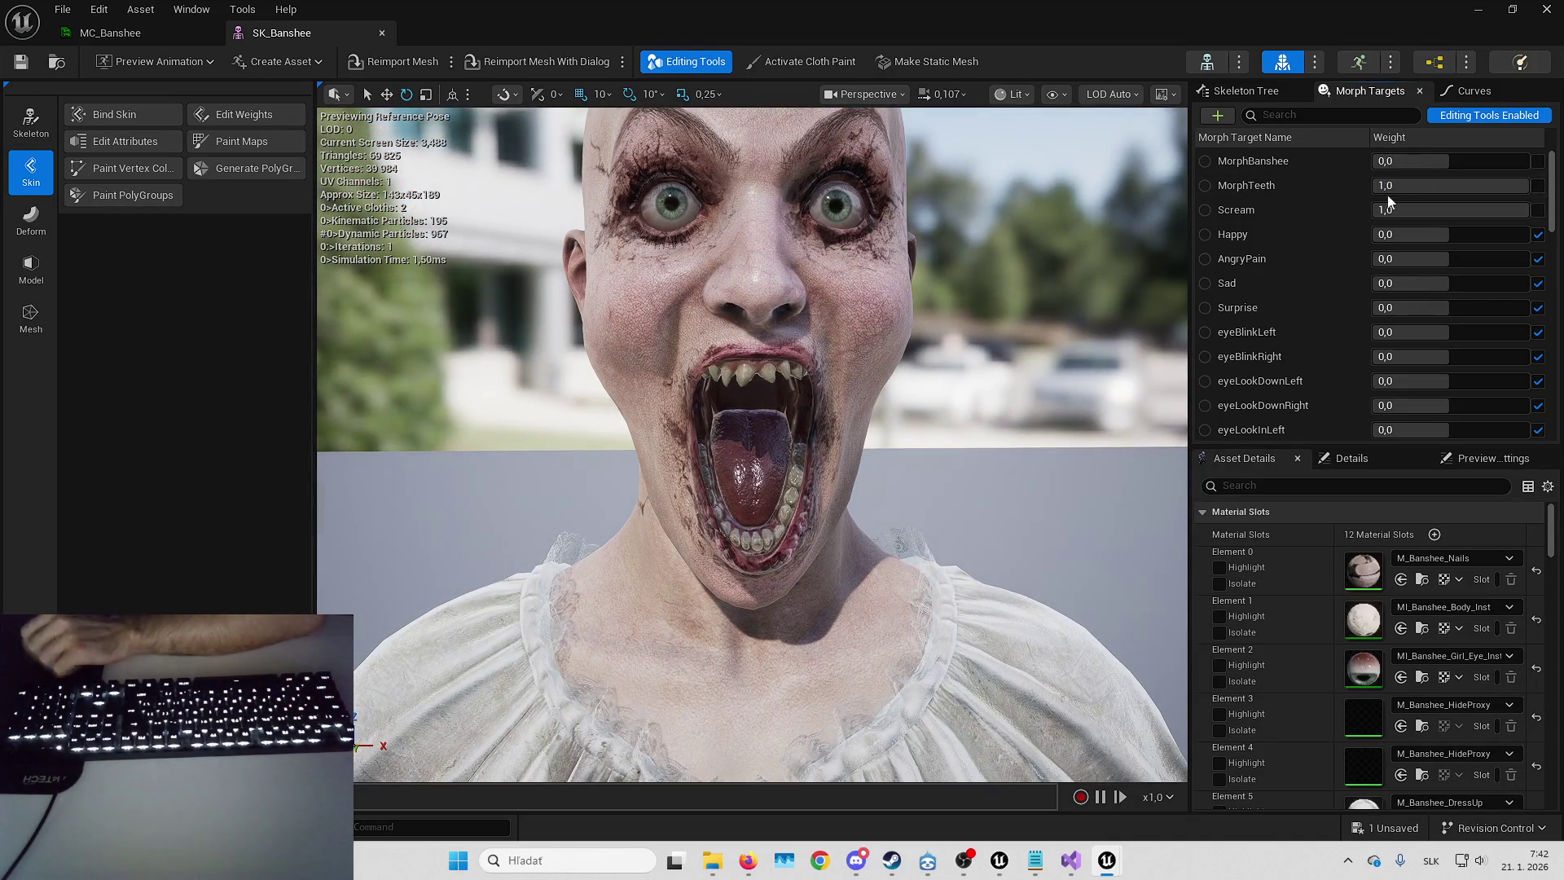
left_click(1422, 194)
type("0")
key("Return")
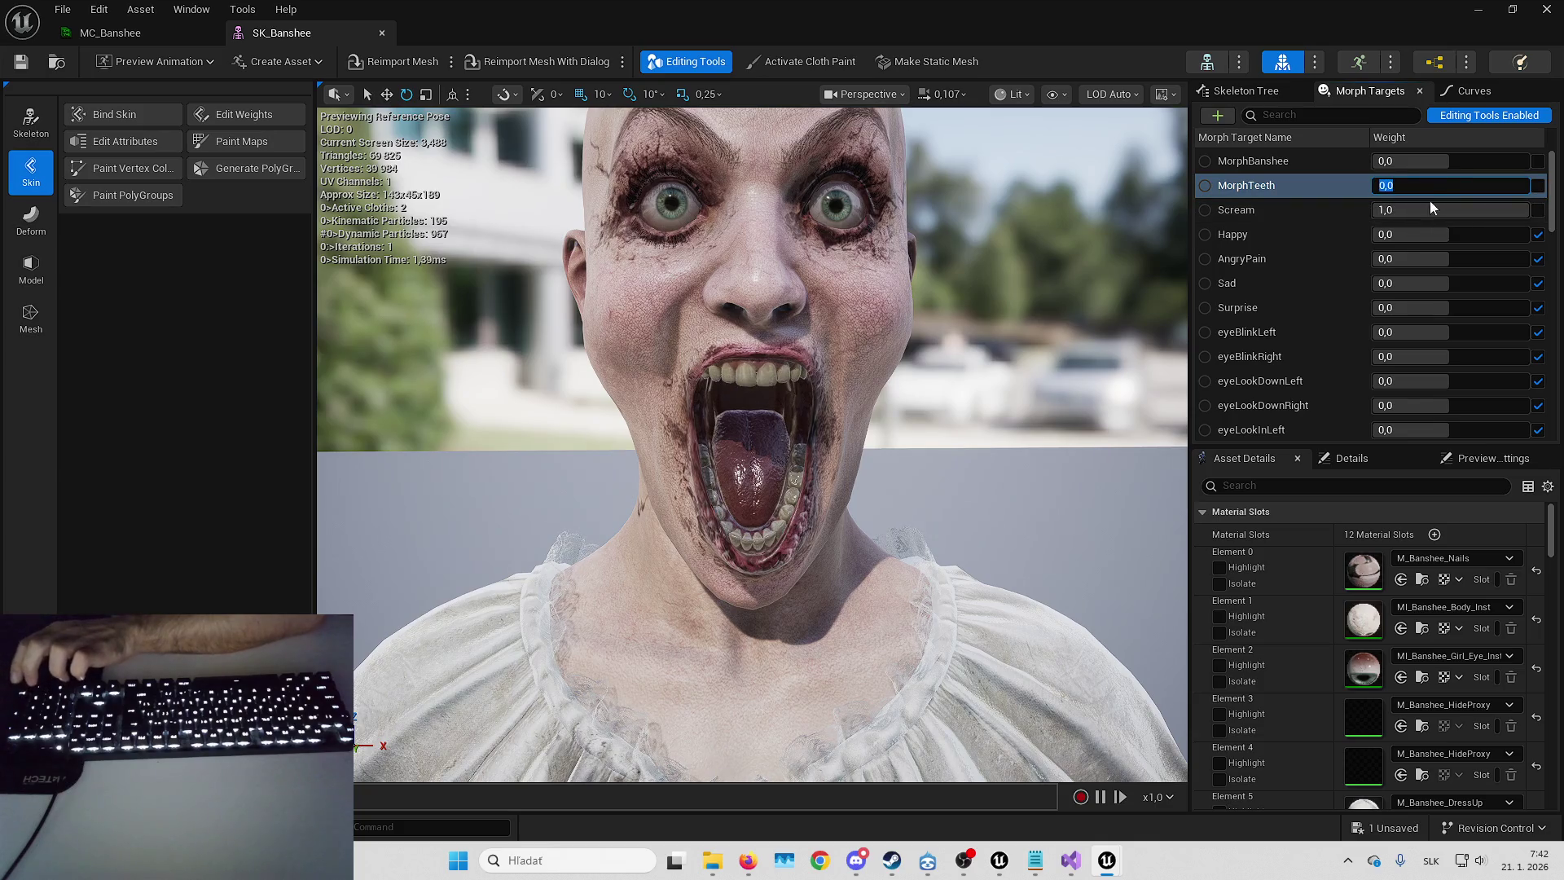
- Try an 'Old' filter, clear it, and minimize the mesh editor to reveal B_Banshee
left_click(1313, 114)
type("Old")
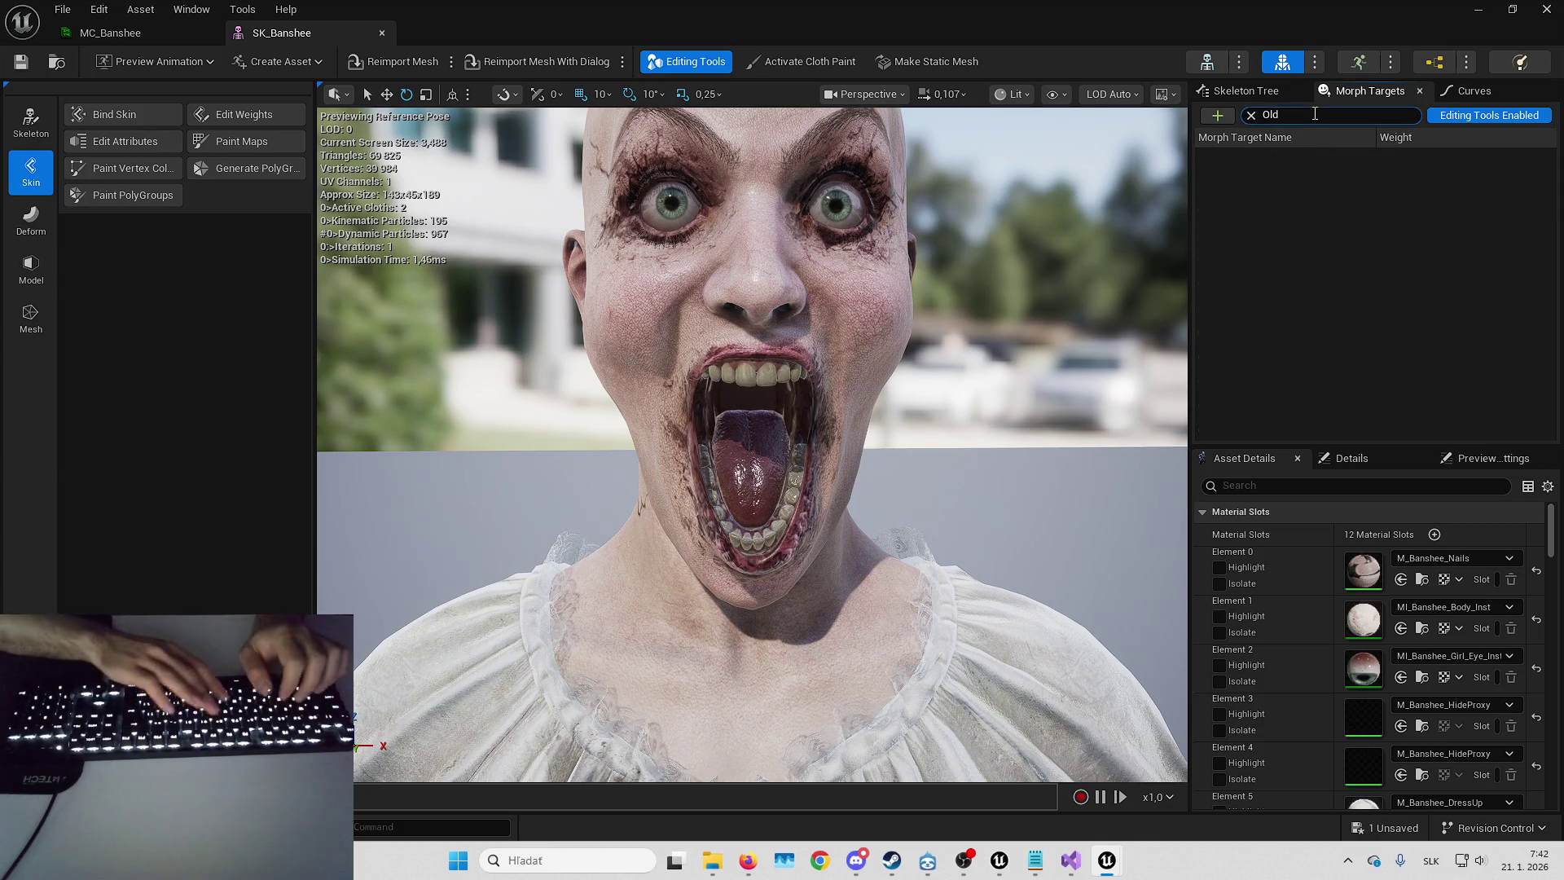
key("BackSpace")
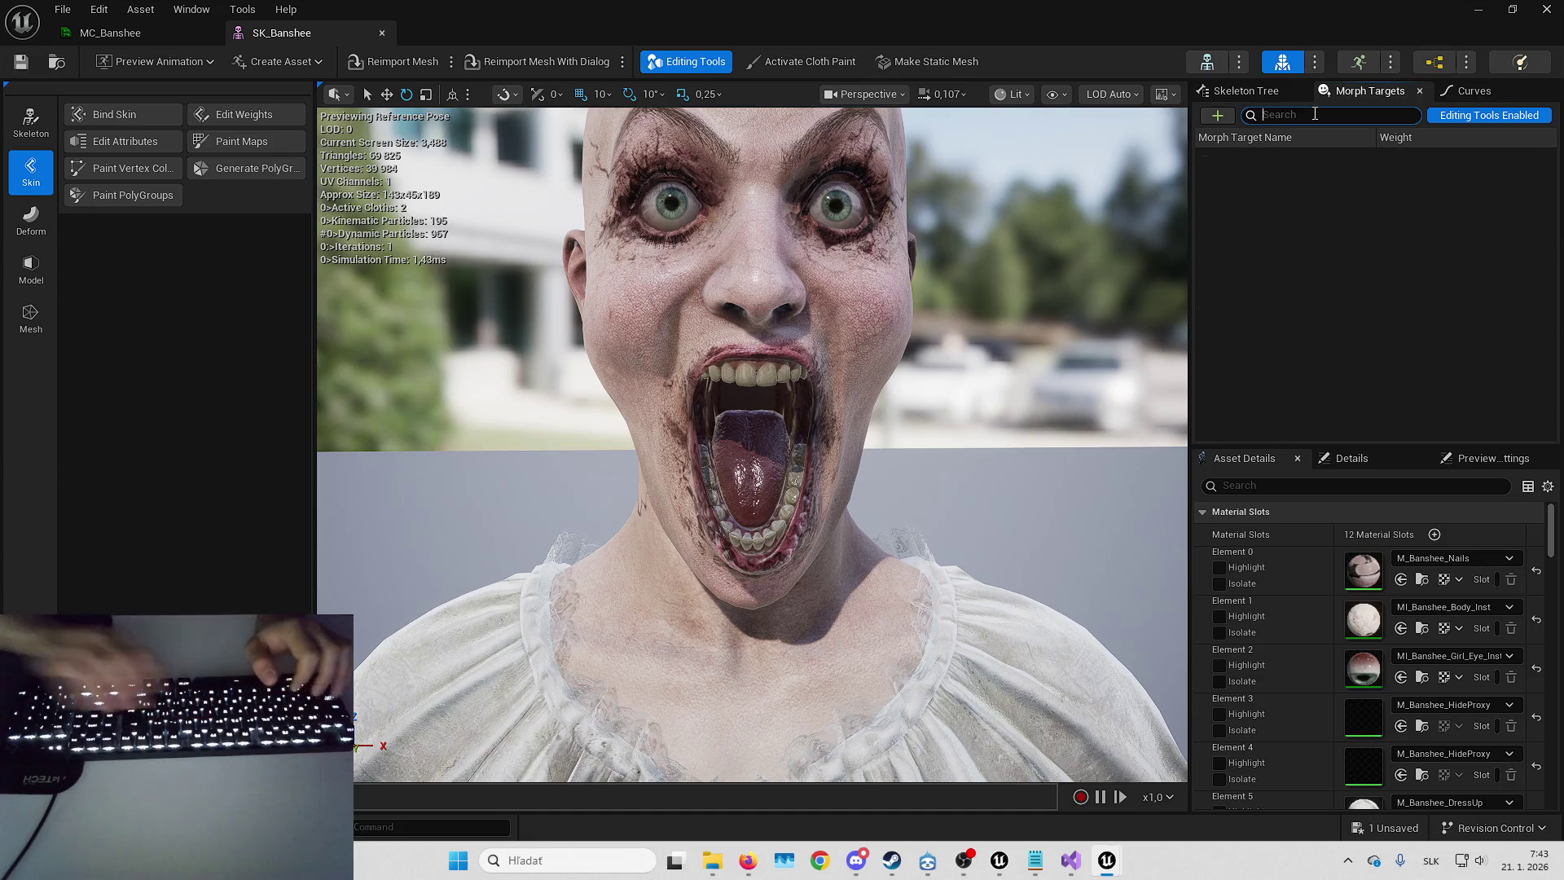
scroll(896, 163, "down", 2)
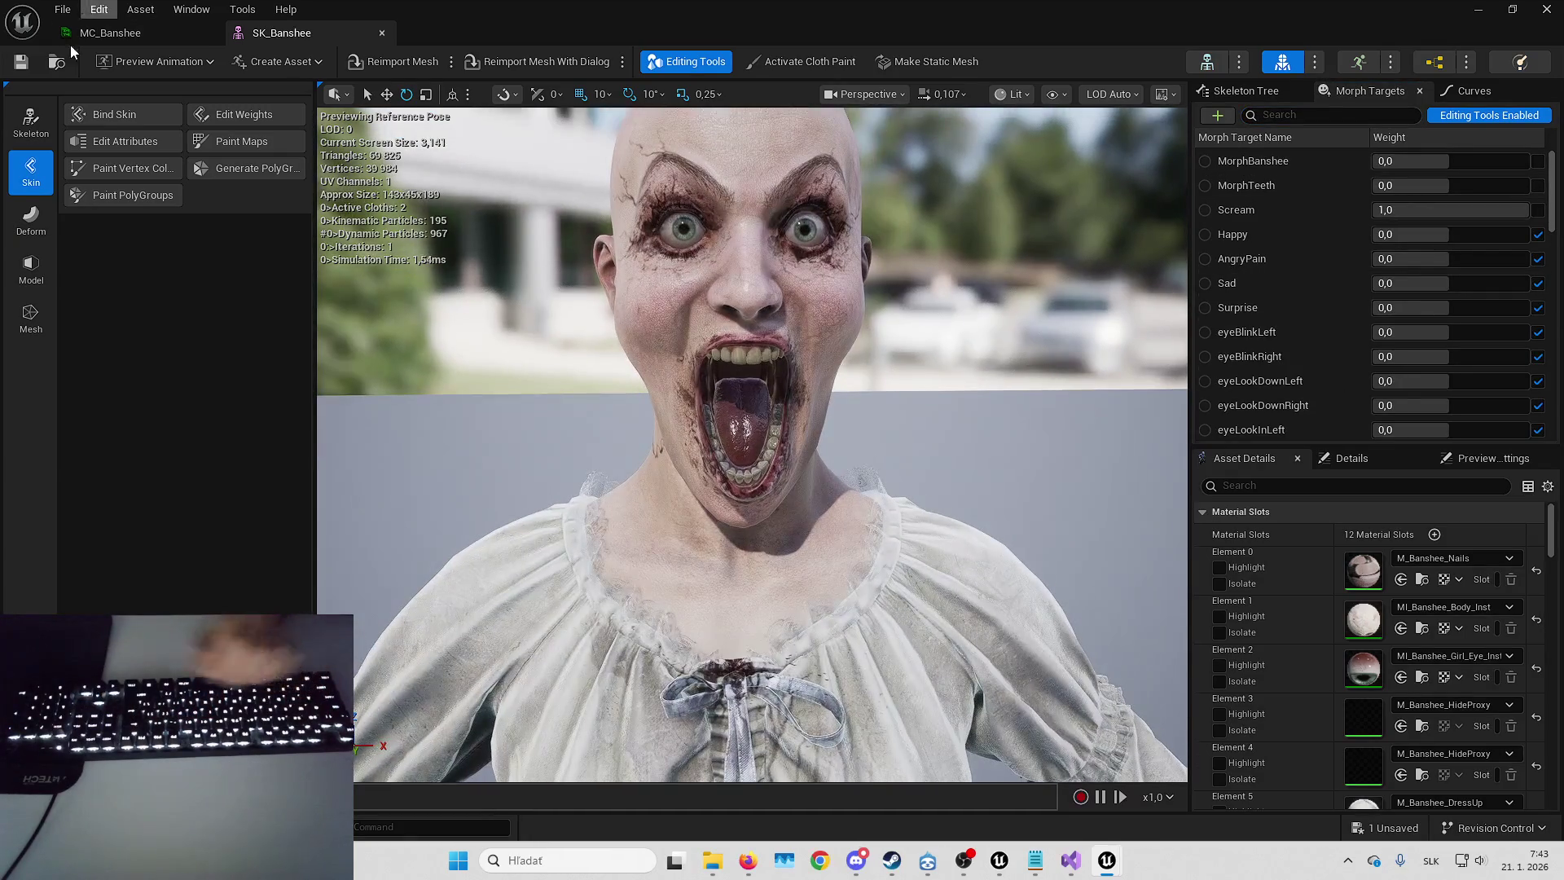
left_click(1466, 10)
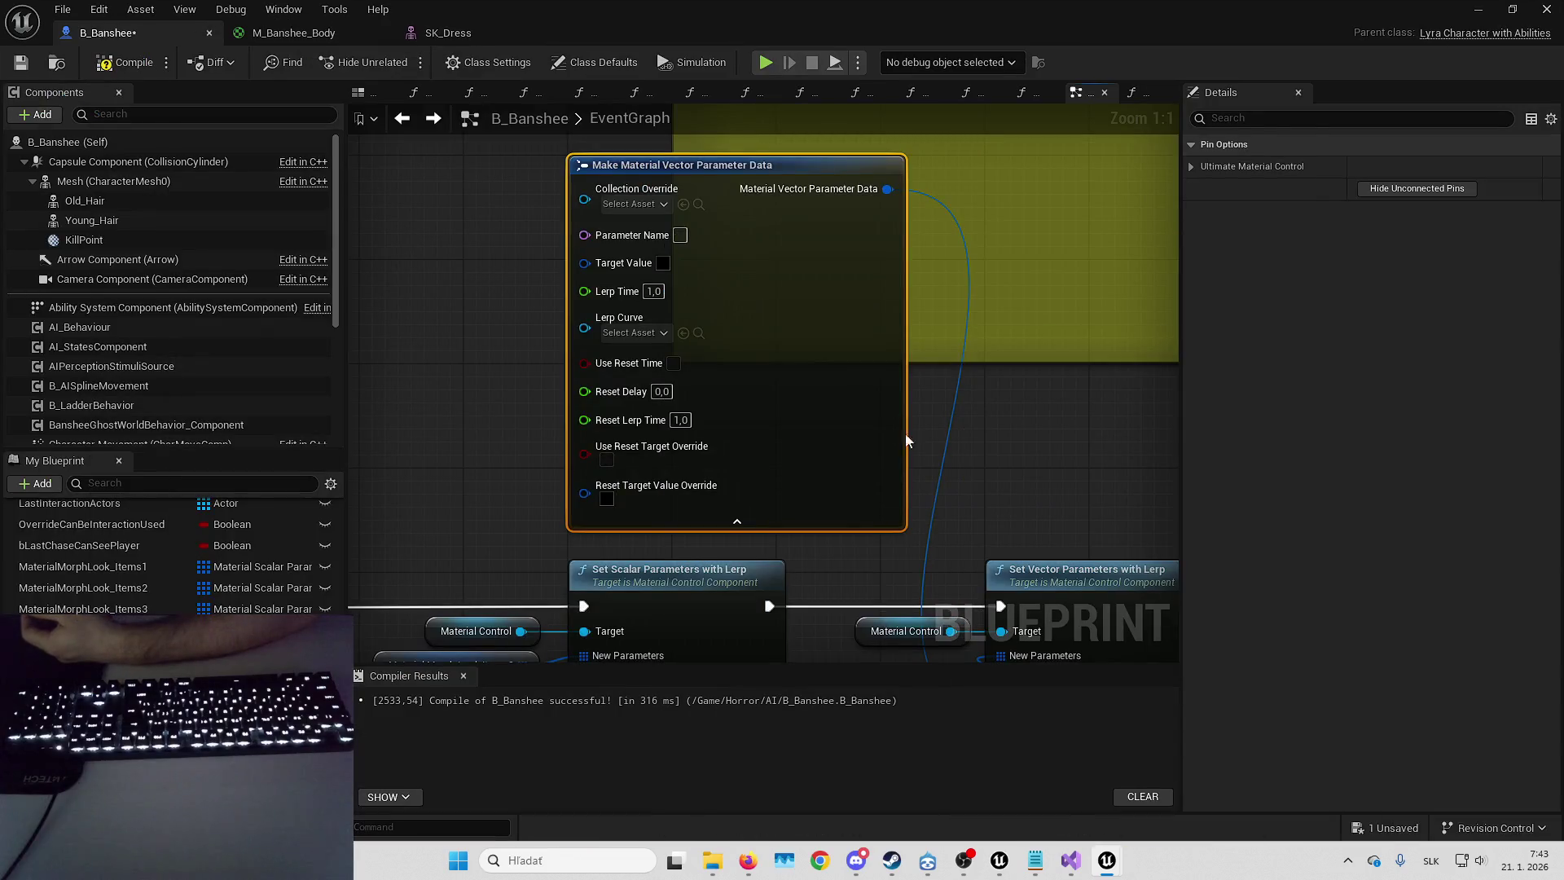
- Inspect the Material Morph Look Items 3 and MorphTargetsLook_Items1 arrays, expanding the second entry
left_click_drag(921, 362, 1018, 283)
left_click(611, 422)
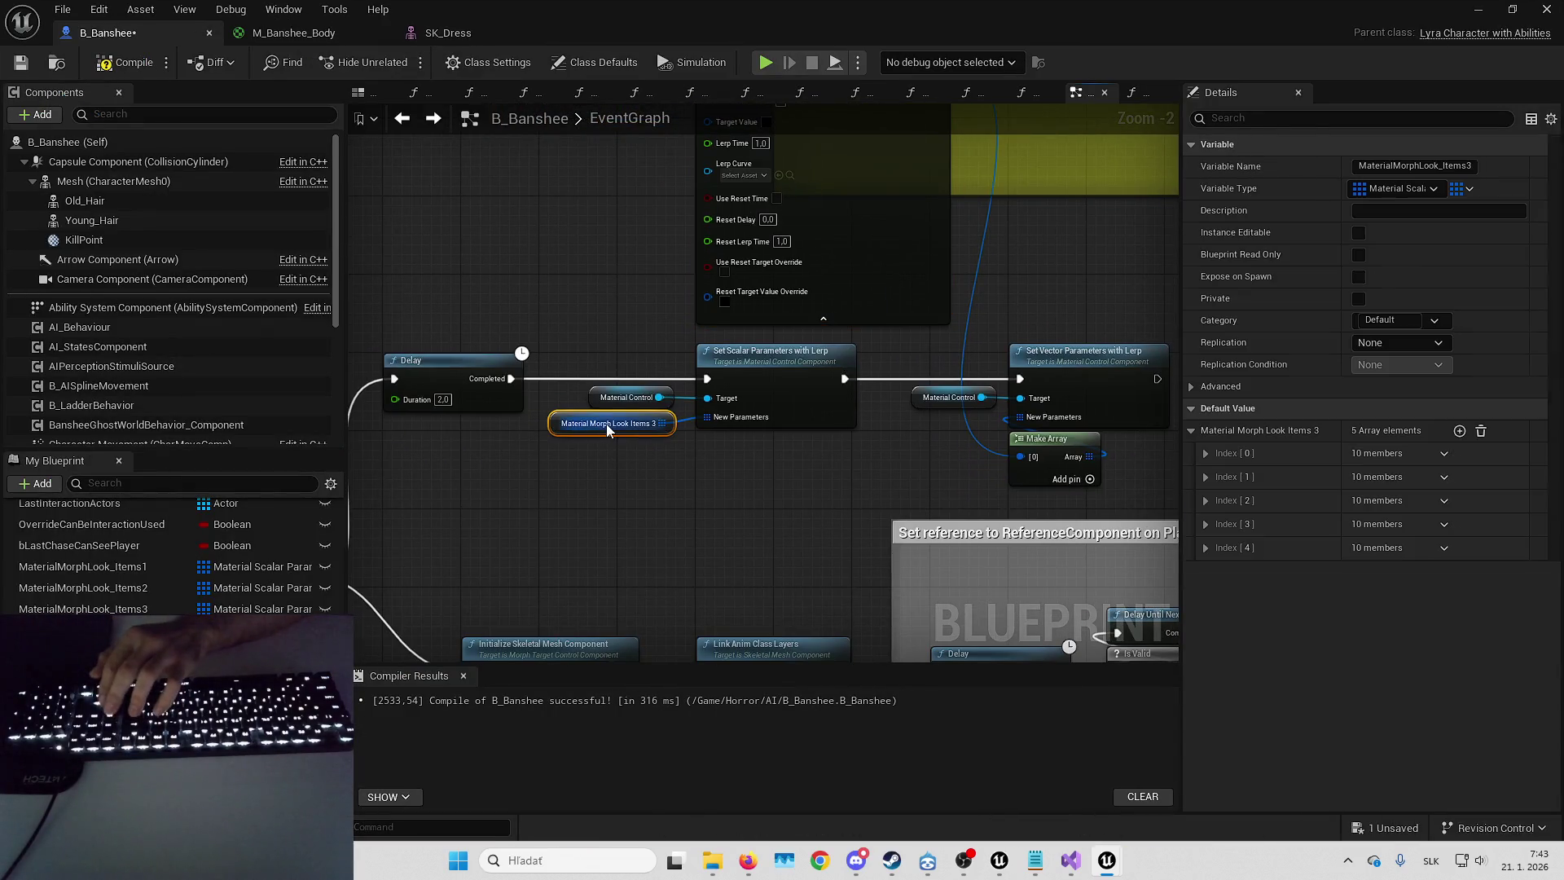
left_click(1204, 547)
left_click(1204, 545)
left_click(1204, 524)
left_click(1203, 524)
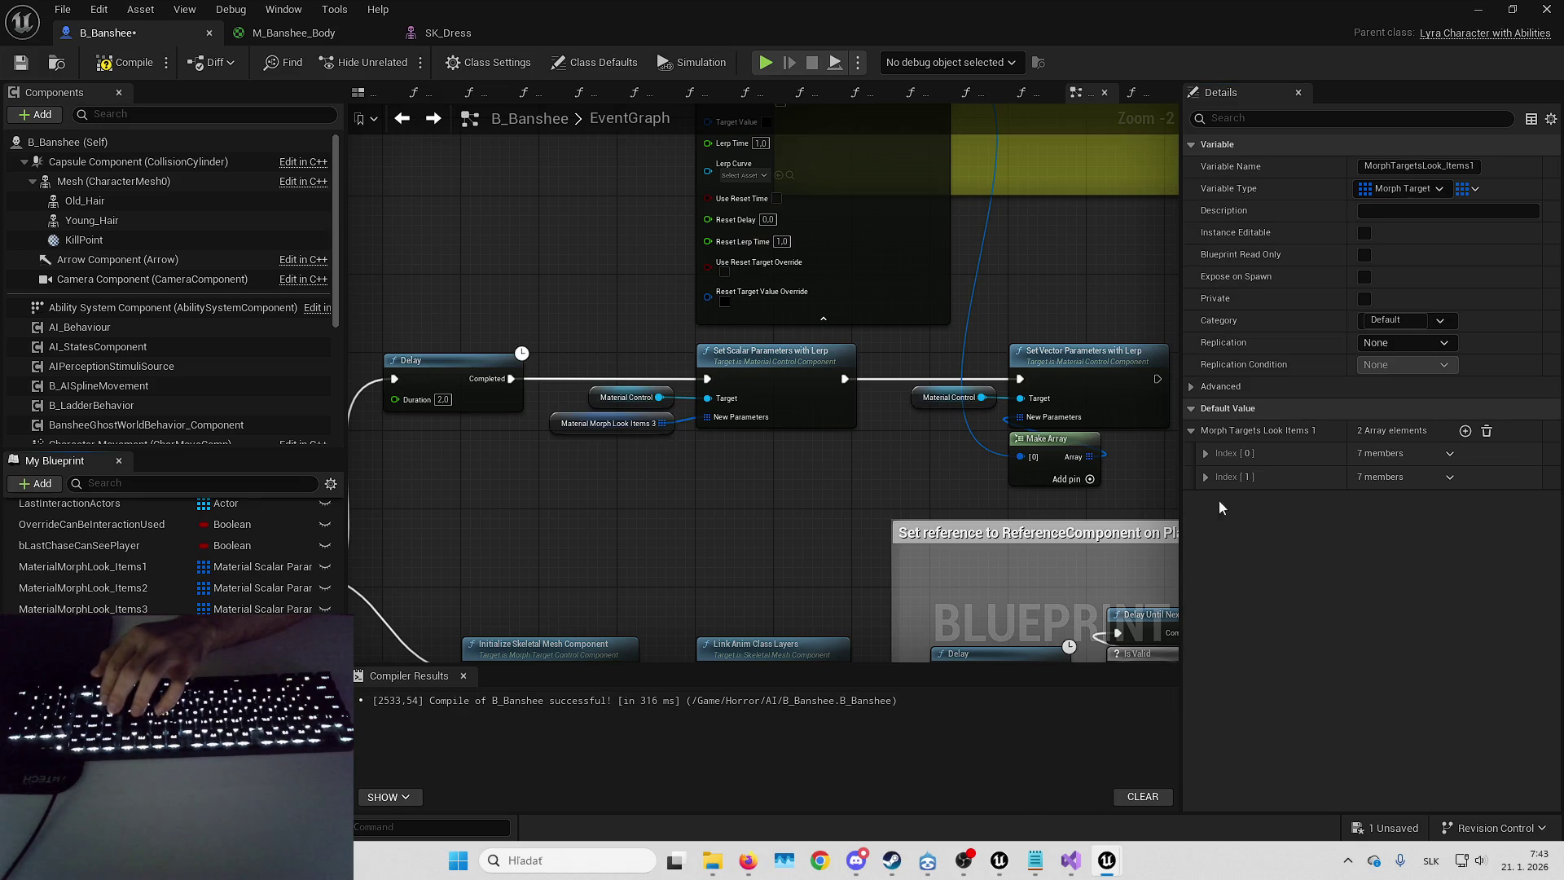
left_click(1206, 453)
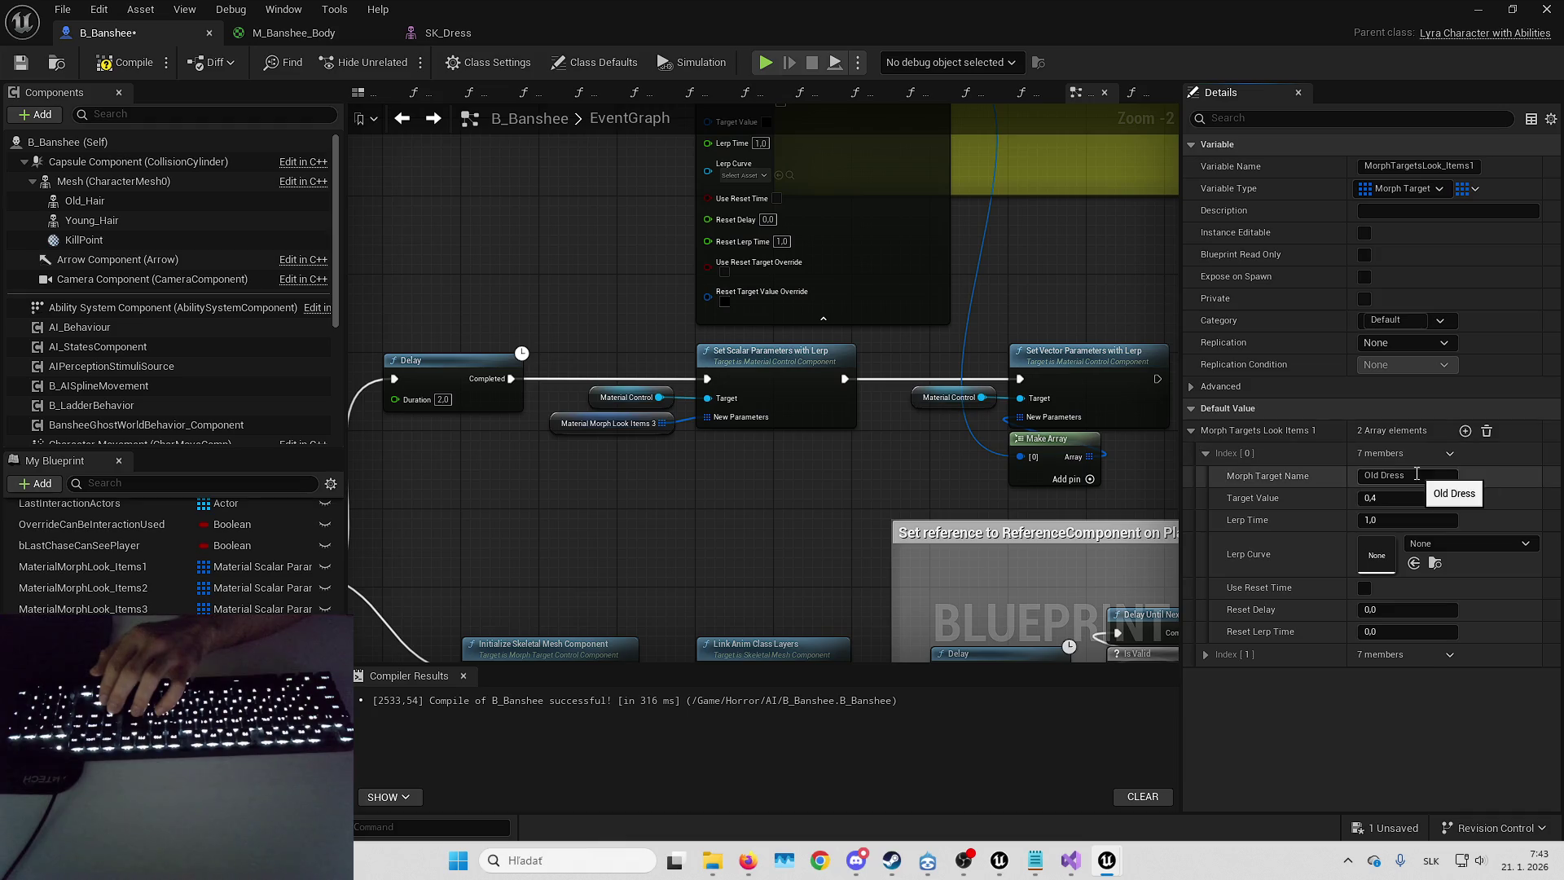
left_click(1205, 654)
scroll(1362, 631, "down", 1)
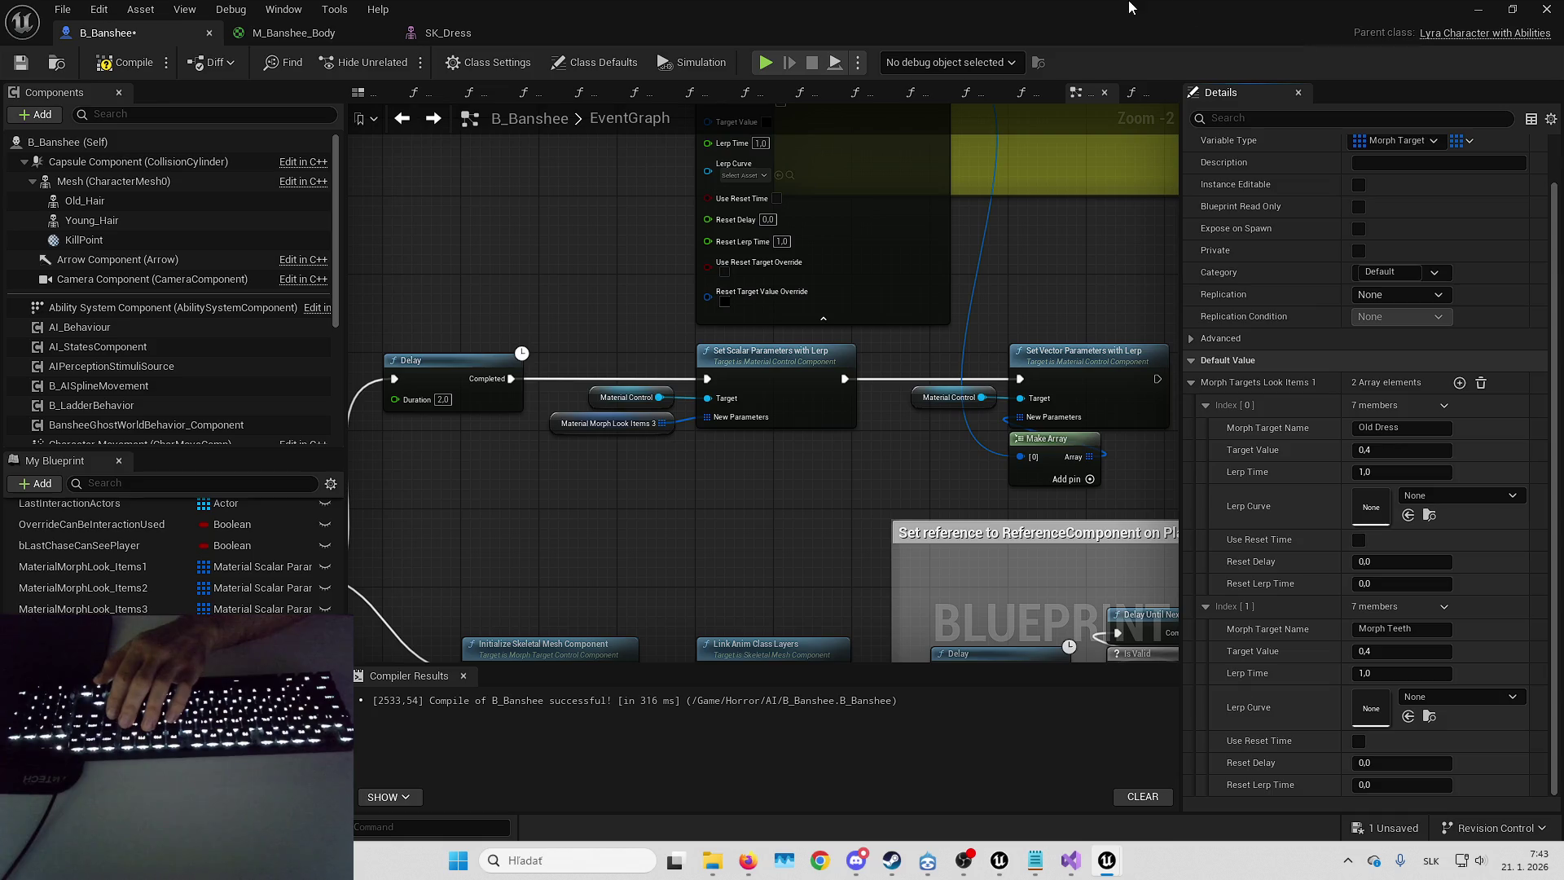
- Rename MorphTargetsLook_Items1's second entry from Morph Teeth to MorphTeeth
key("ctrl+shift+f")
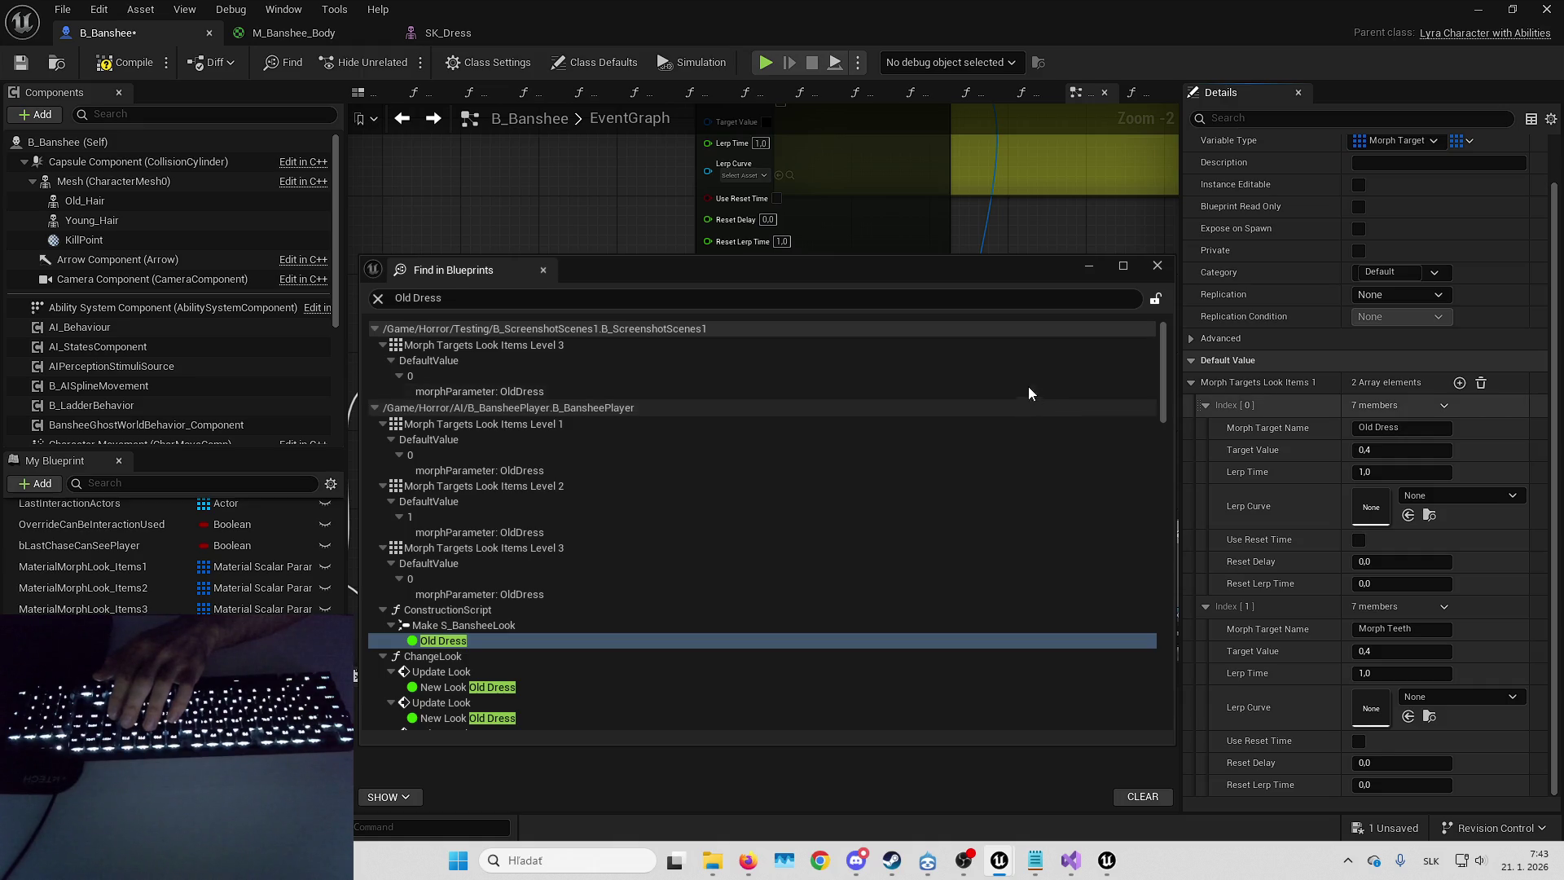
left_click(1083, 266)
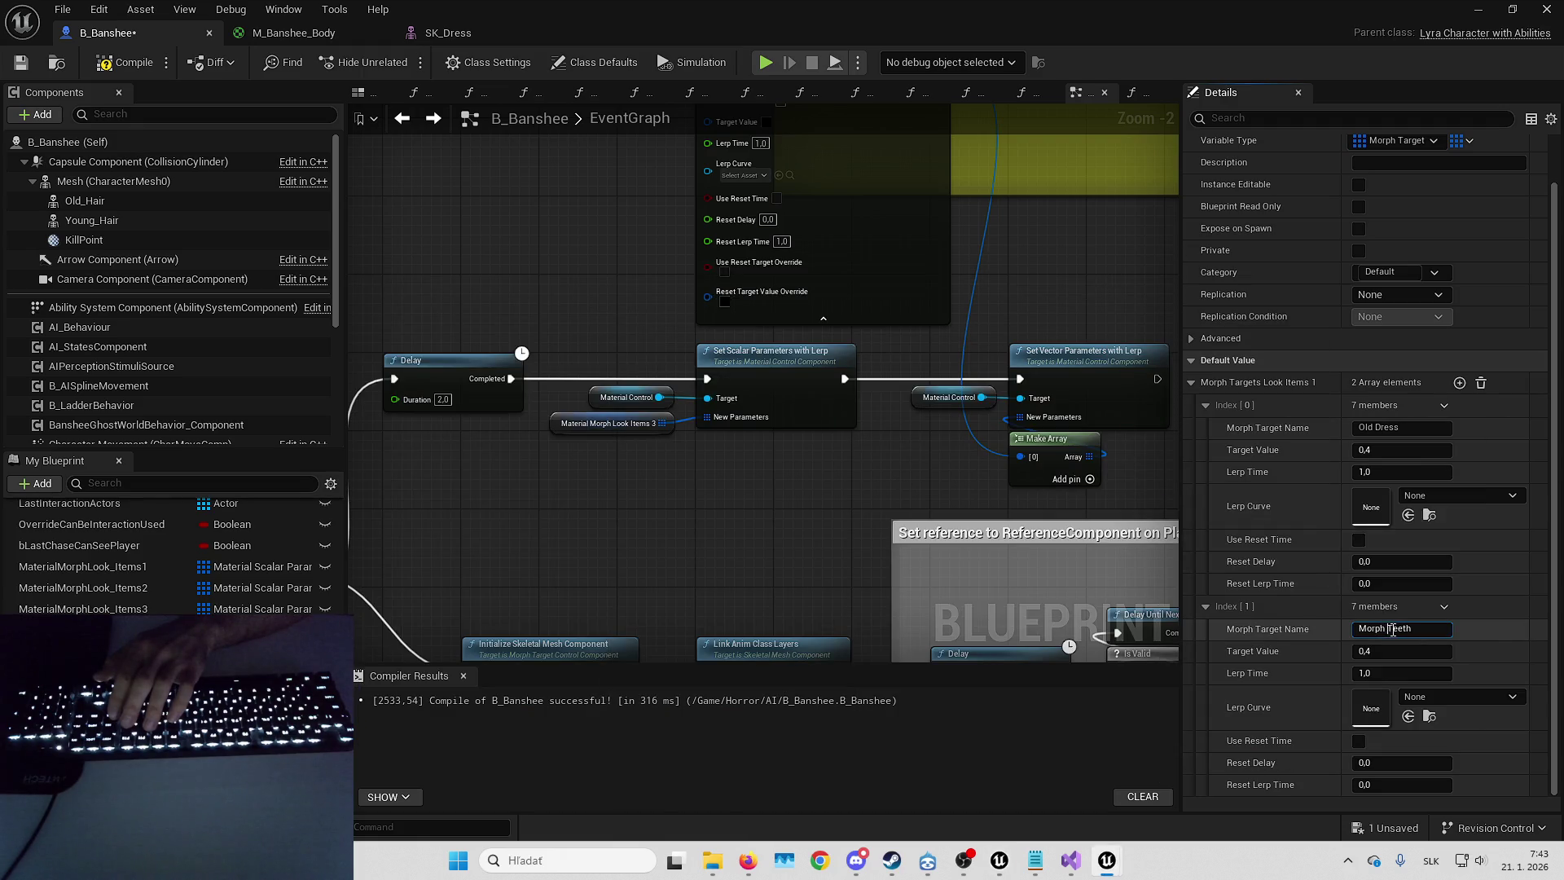
key("BackSpace")
key("Return")
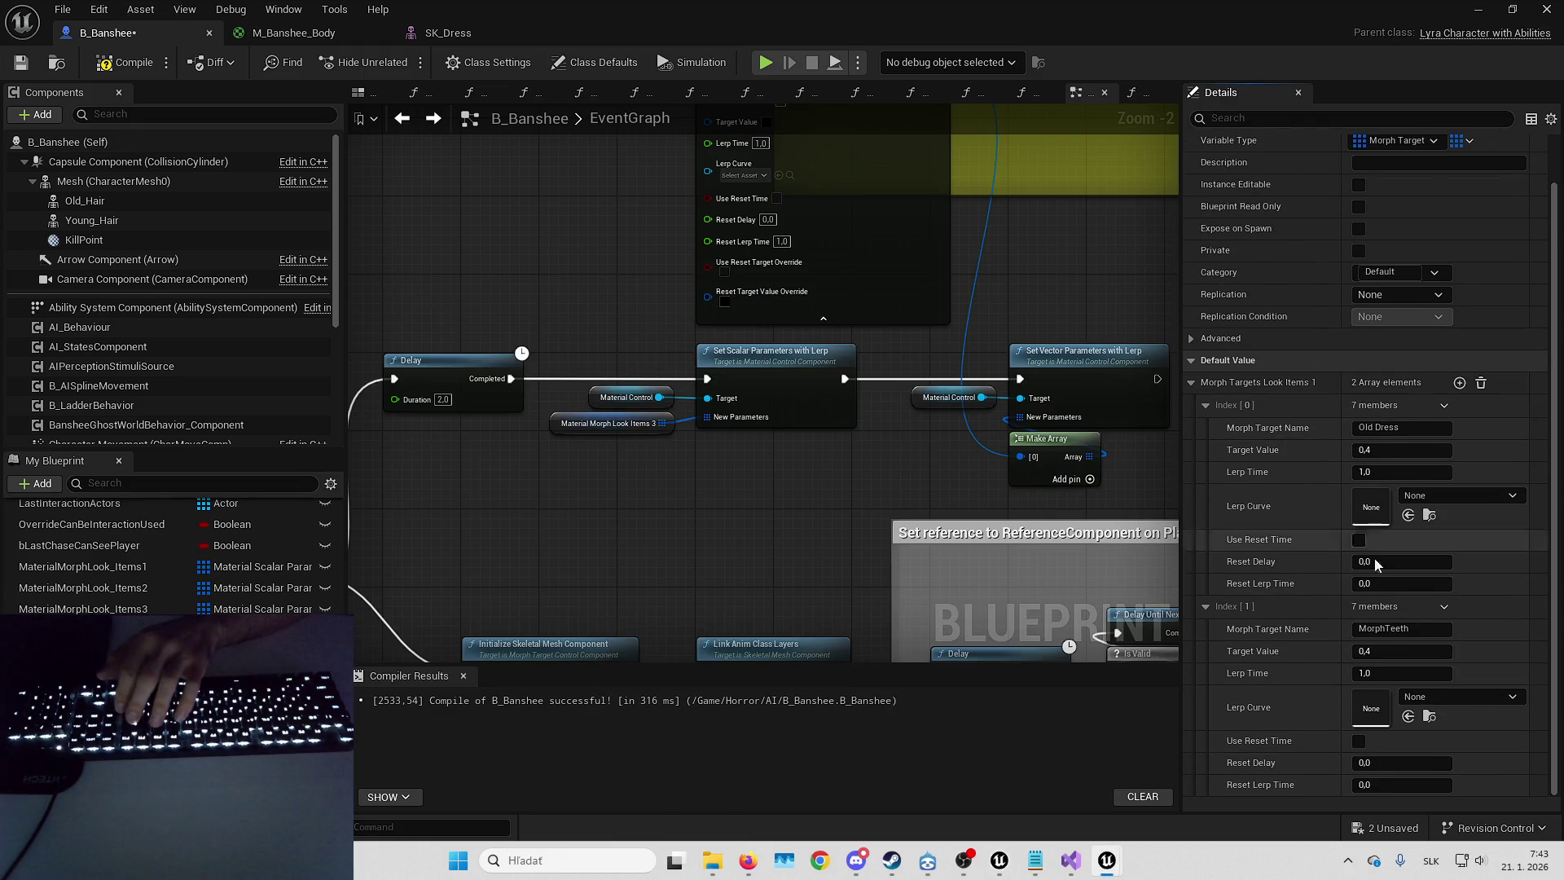
- Rename MorphTargetsLook_Items3's Index [1] entry to MorphTeeth and save all modified assets
left_click(81, 588)
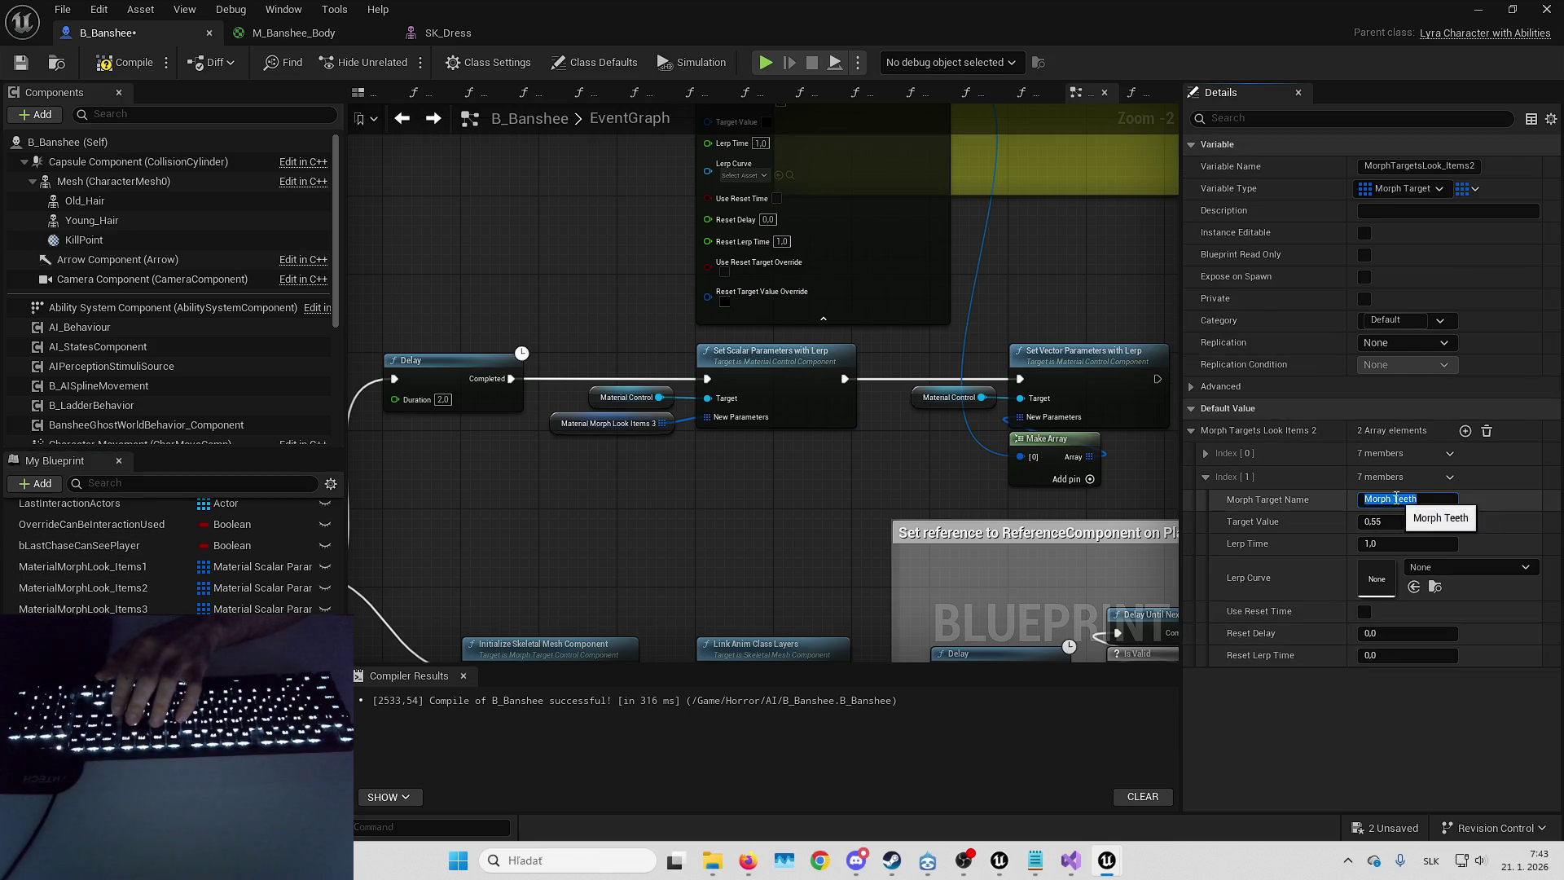
left_click(1321, 475)
left_click(1395, 498)
key("Return")
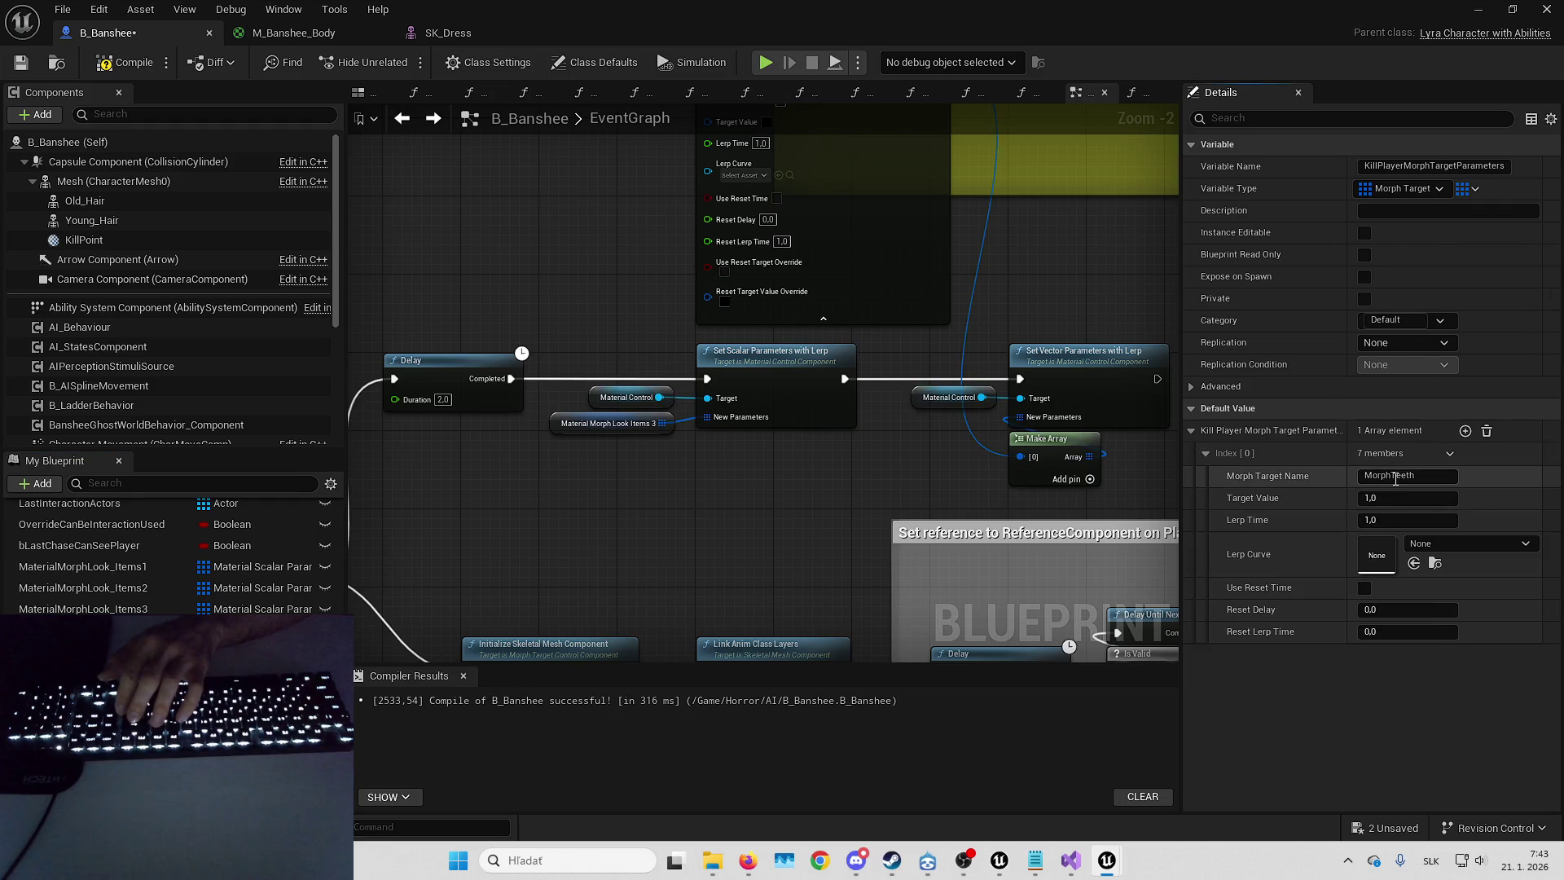
key("ctrl+shift+s")
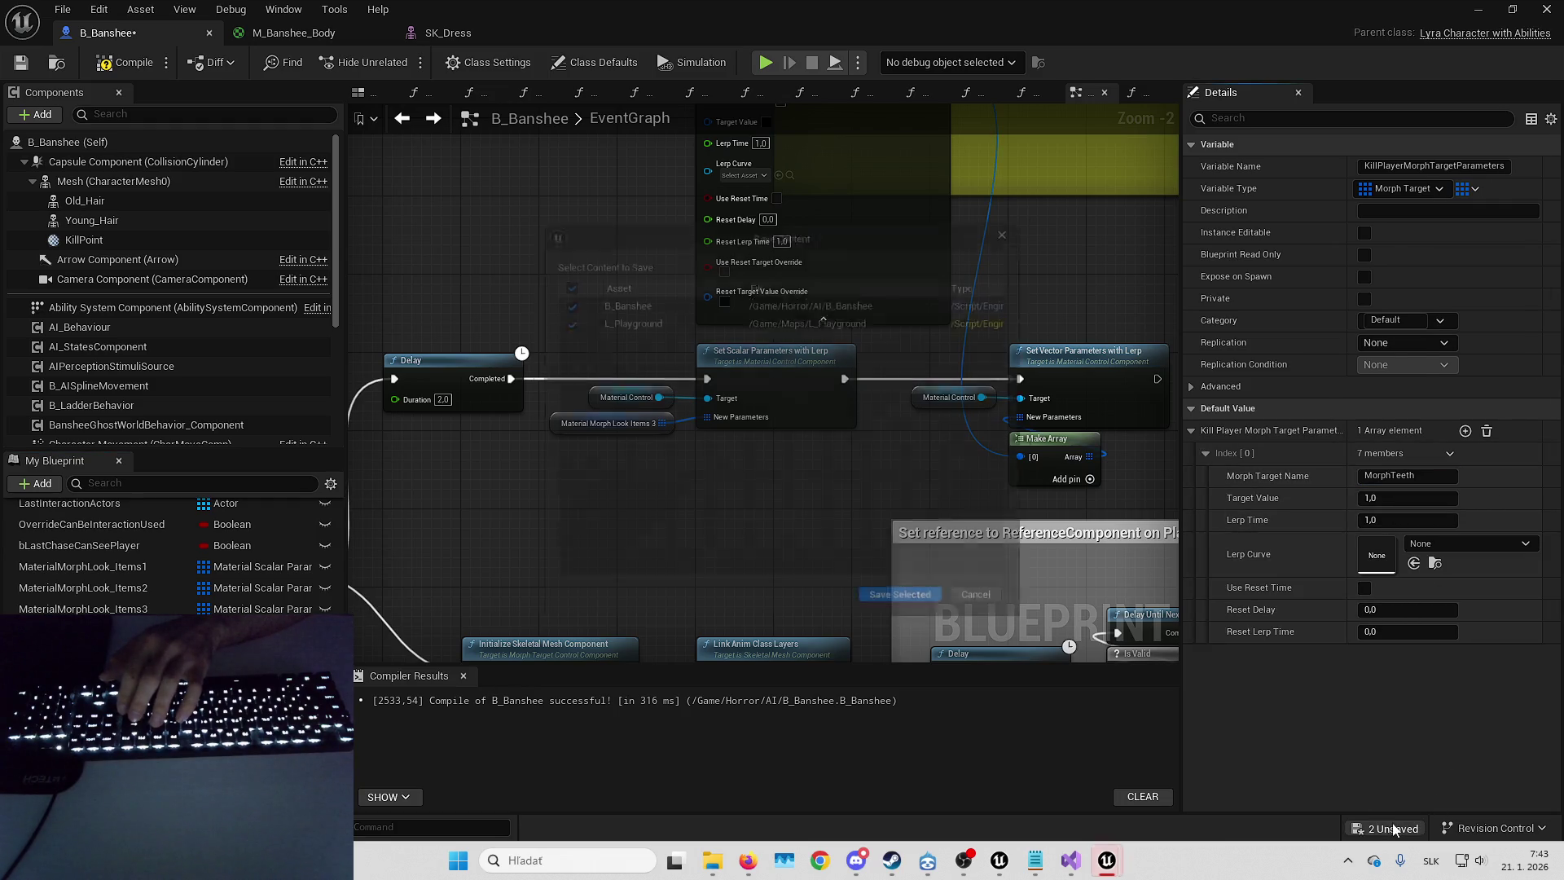
- Return to L_Playground and start a fullscreen play-in-editor session
left_click(1477, 9)
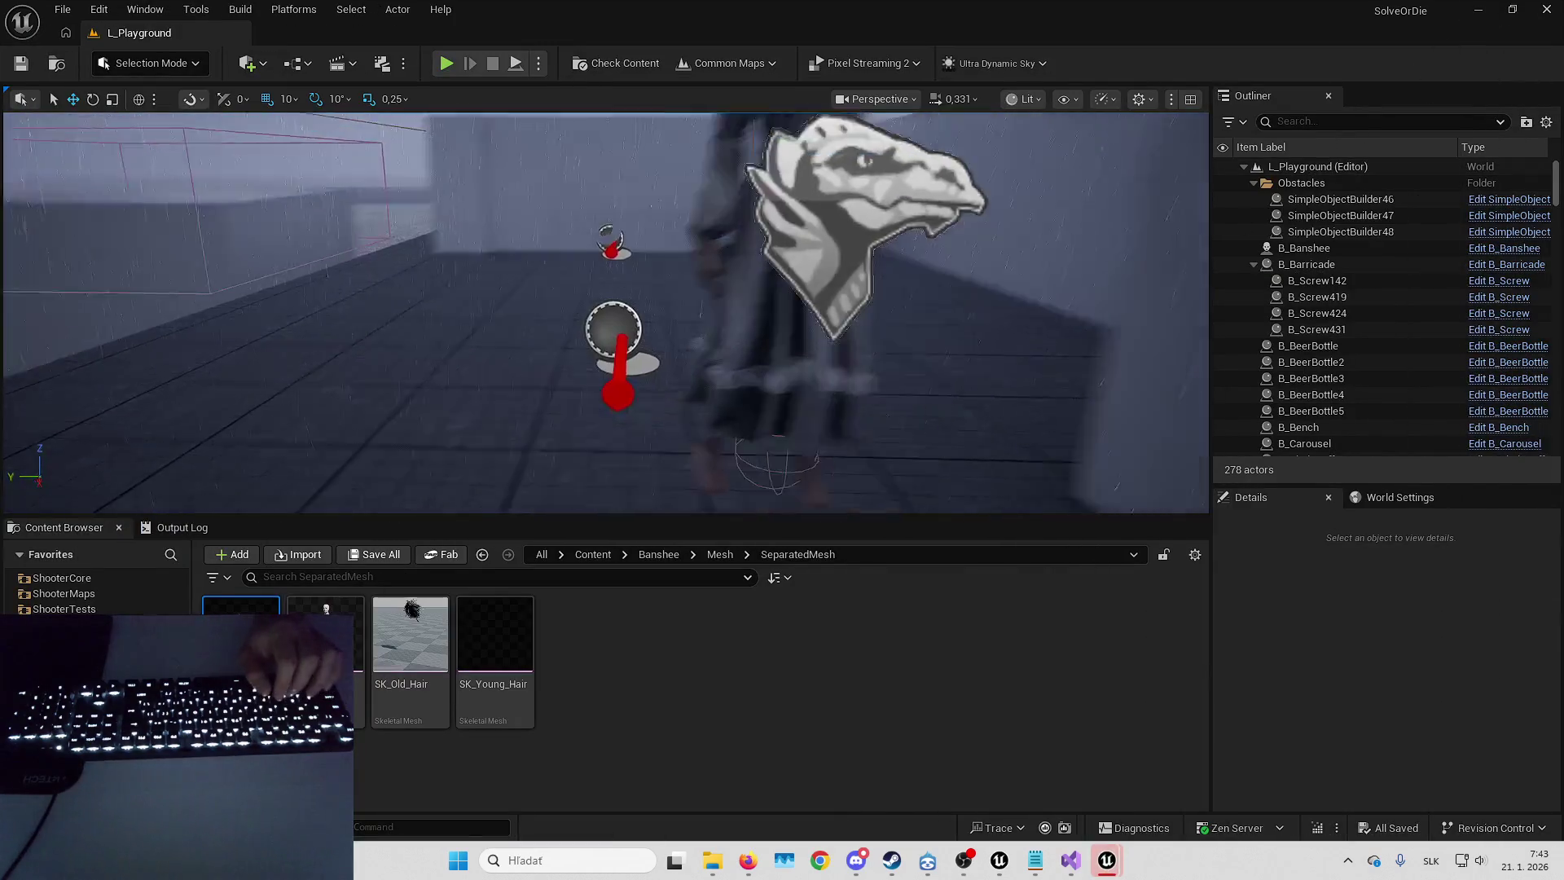
left_click_drag(834, 379, 834, 379)
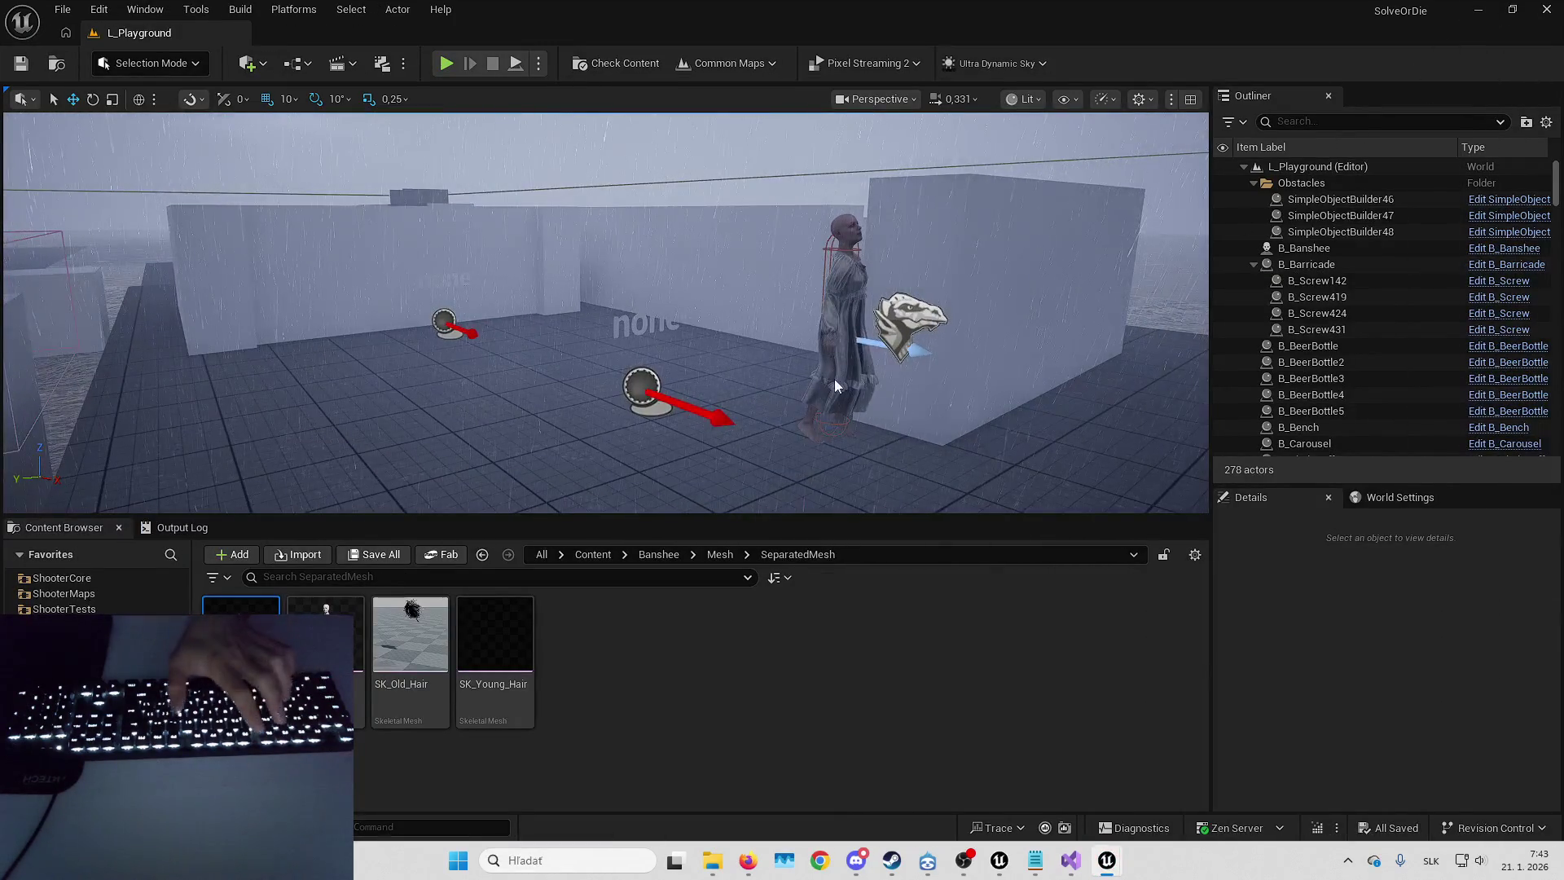
key("alt+p")
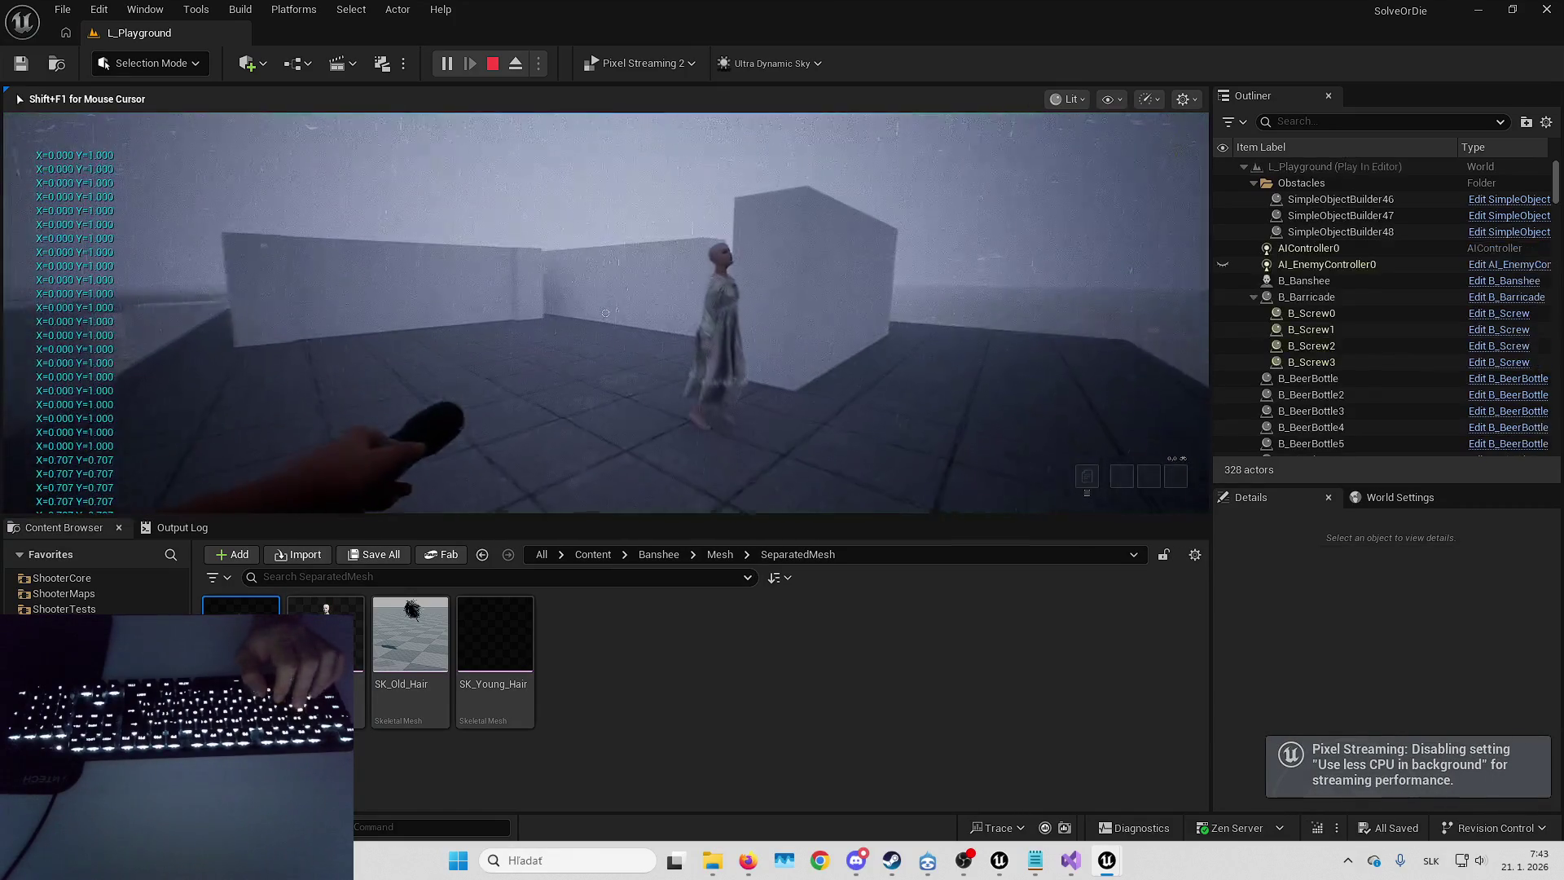
key("F11")
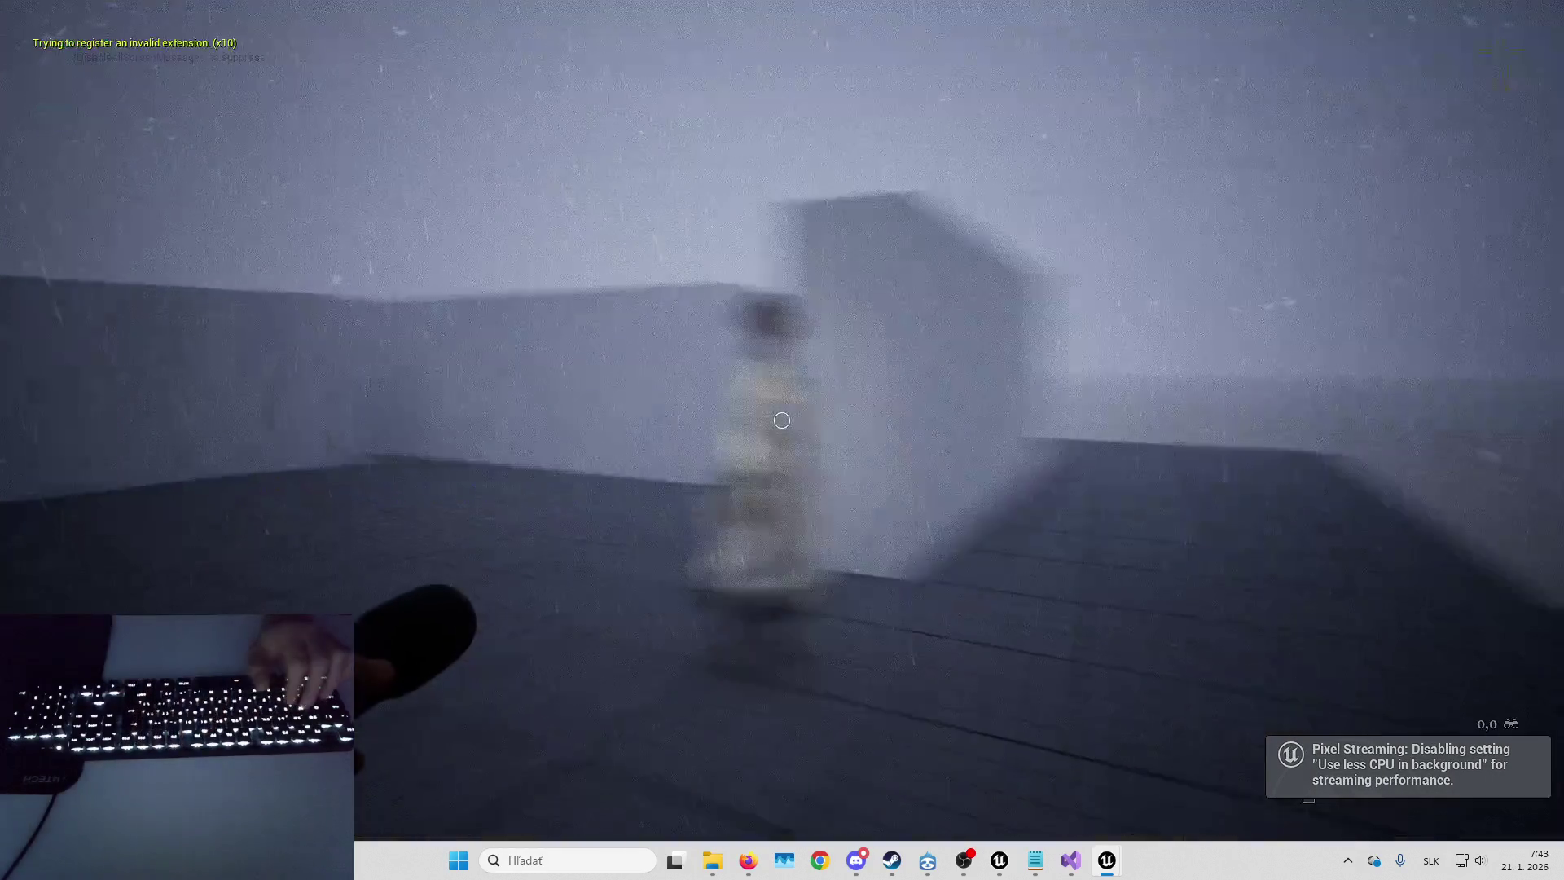
- Trigger STARTENEMYLOGIC, back away until the Banshee catches the player, then end PIE
left_click(1397, 562)
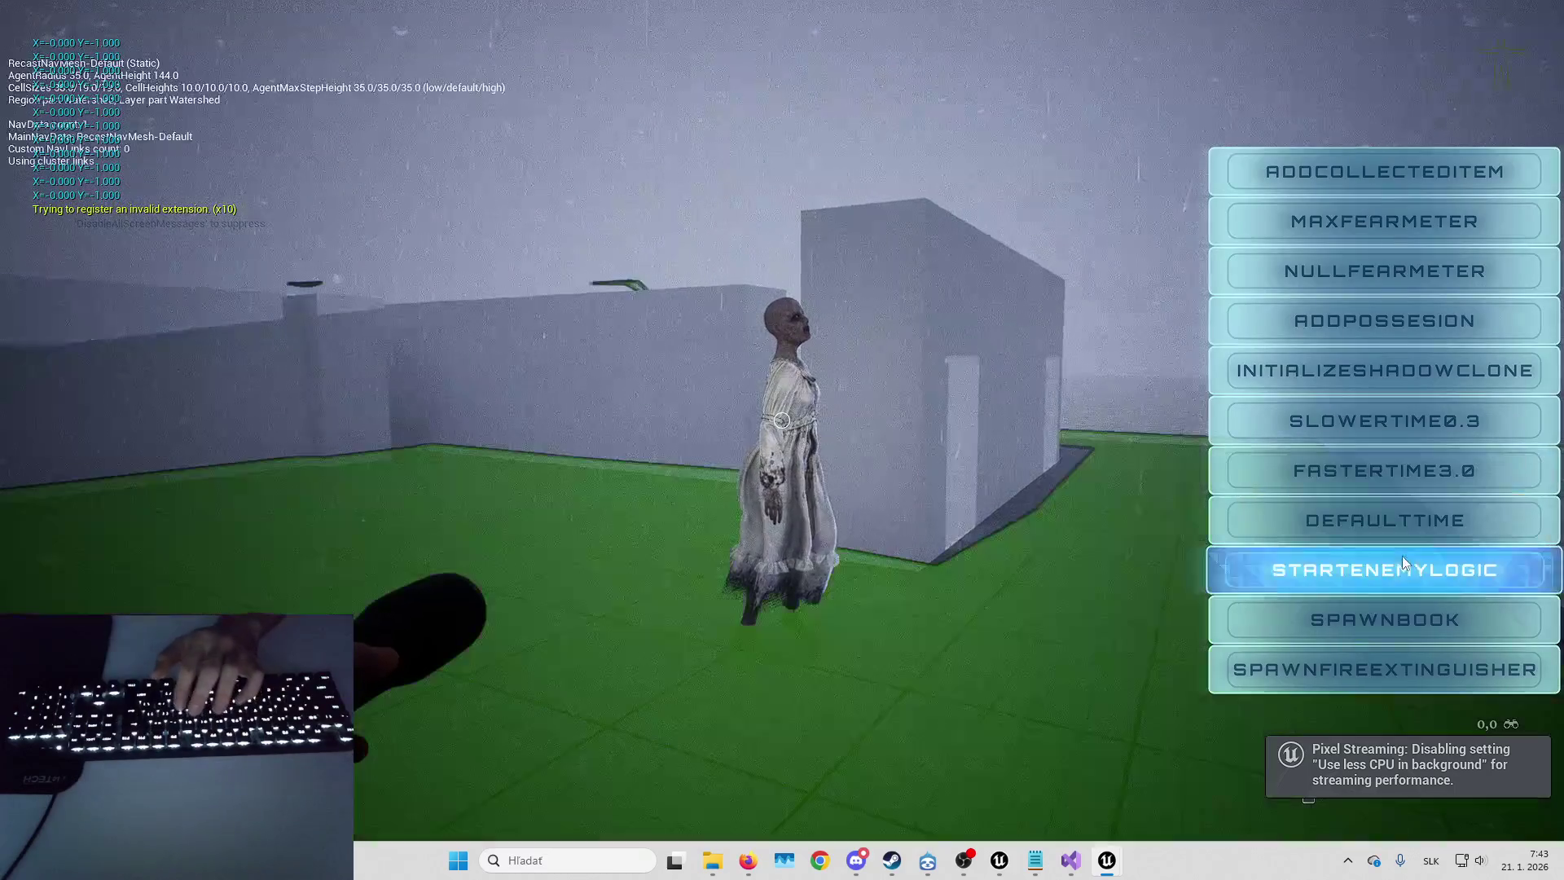
left_click(1370, 420)
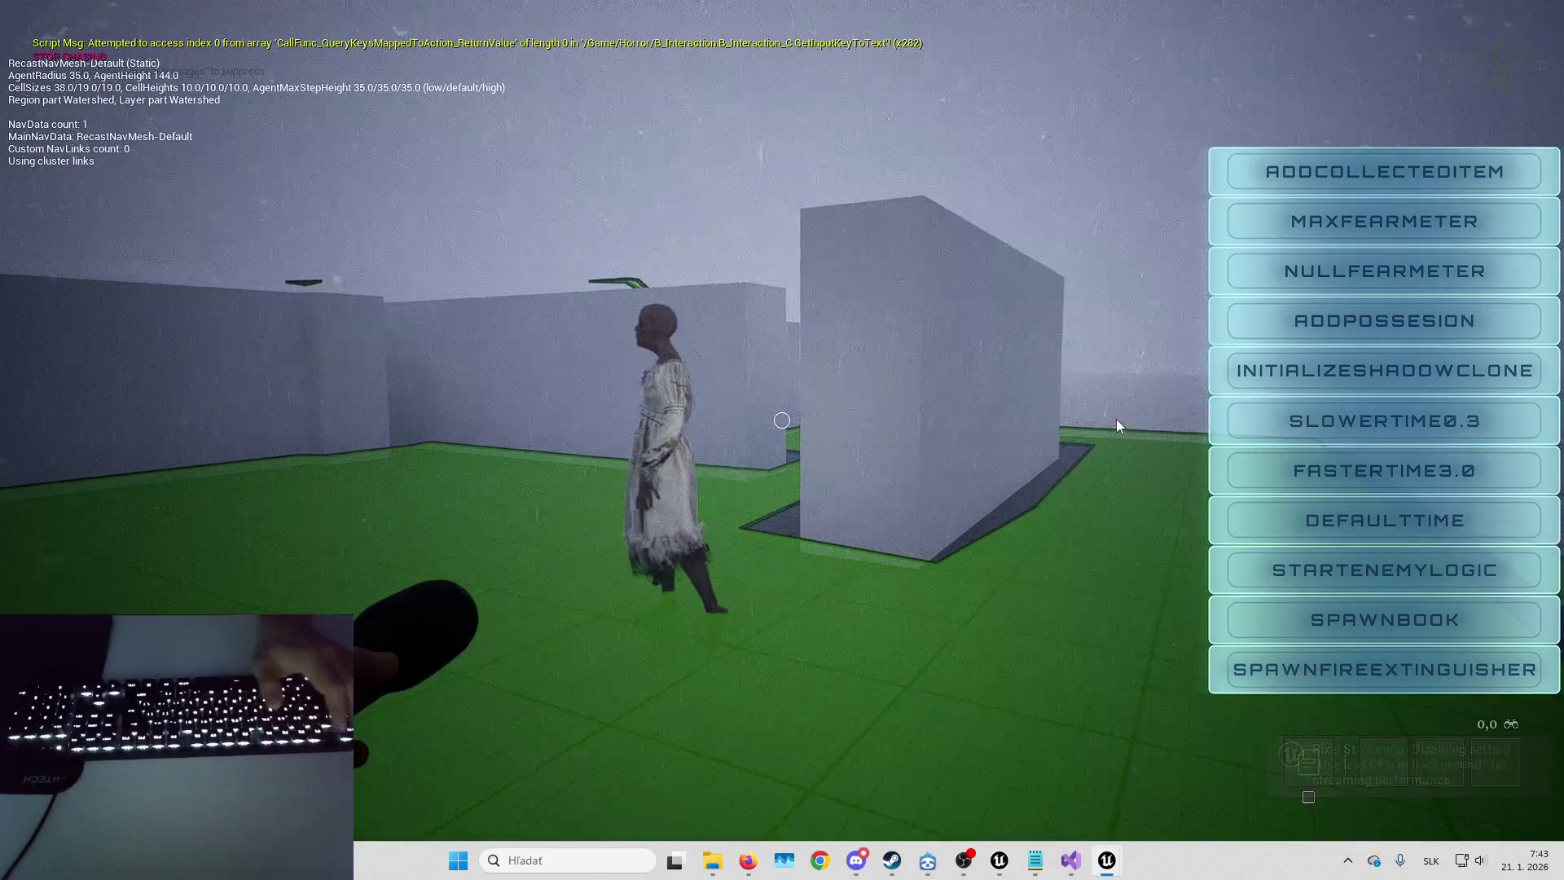
key("Tab")
key("s")
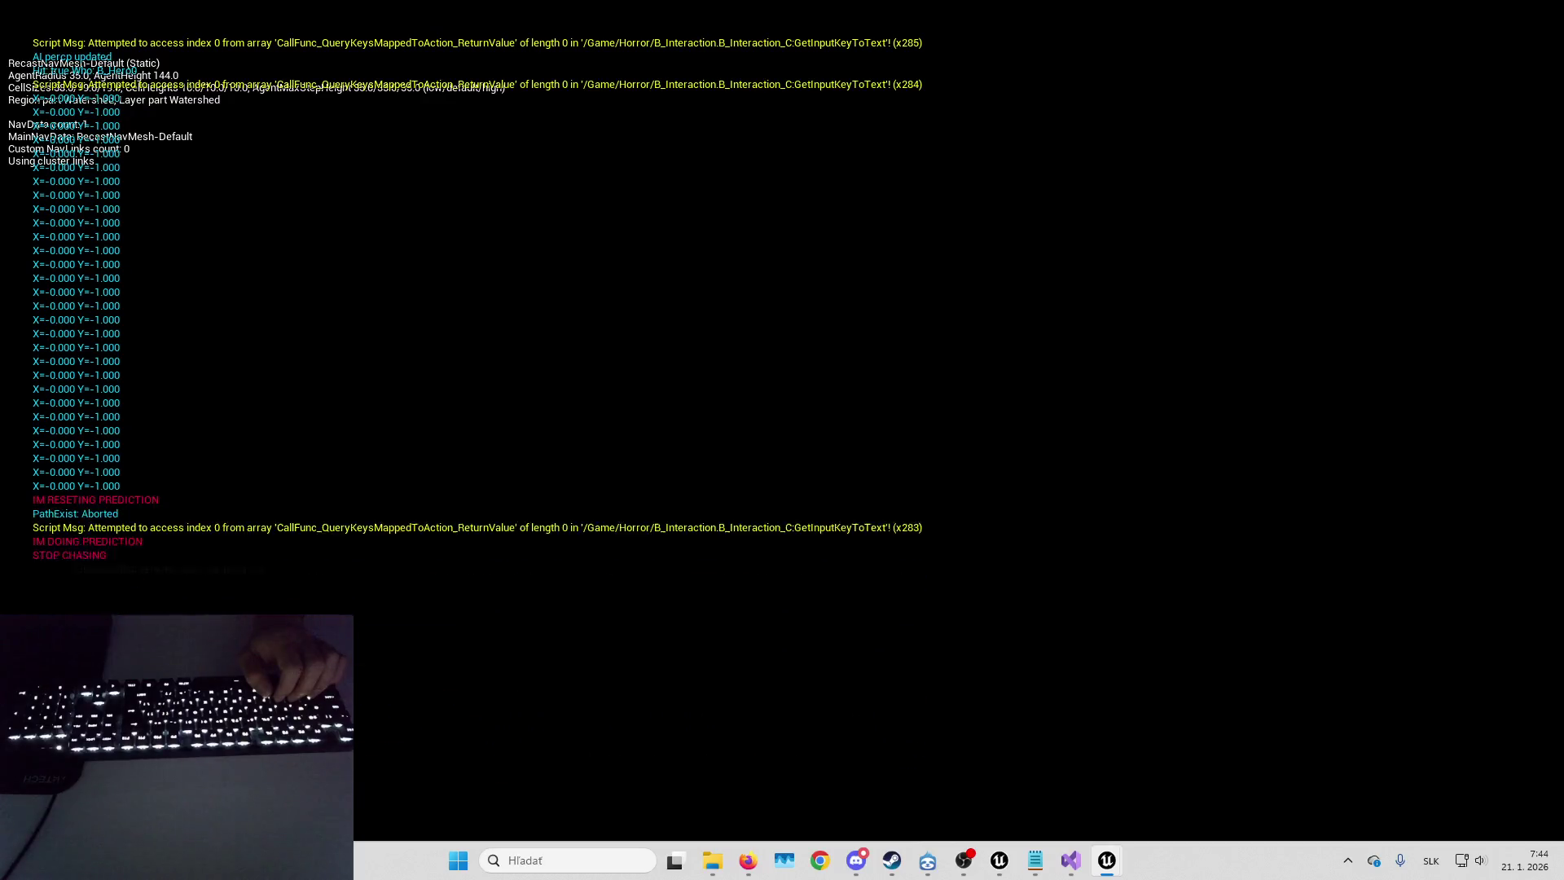
key("Escape")
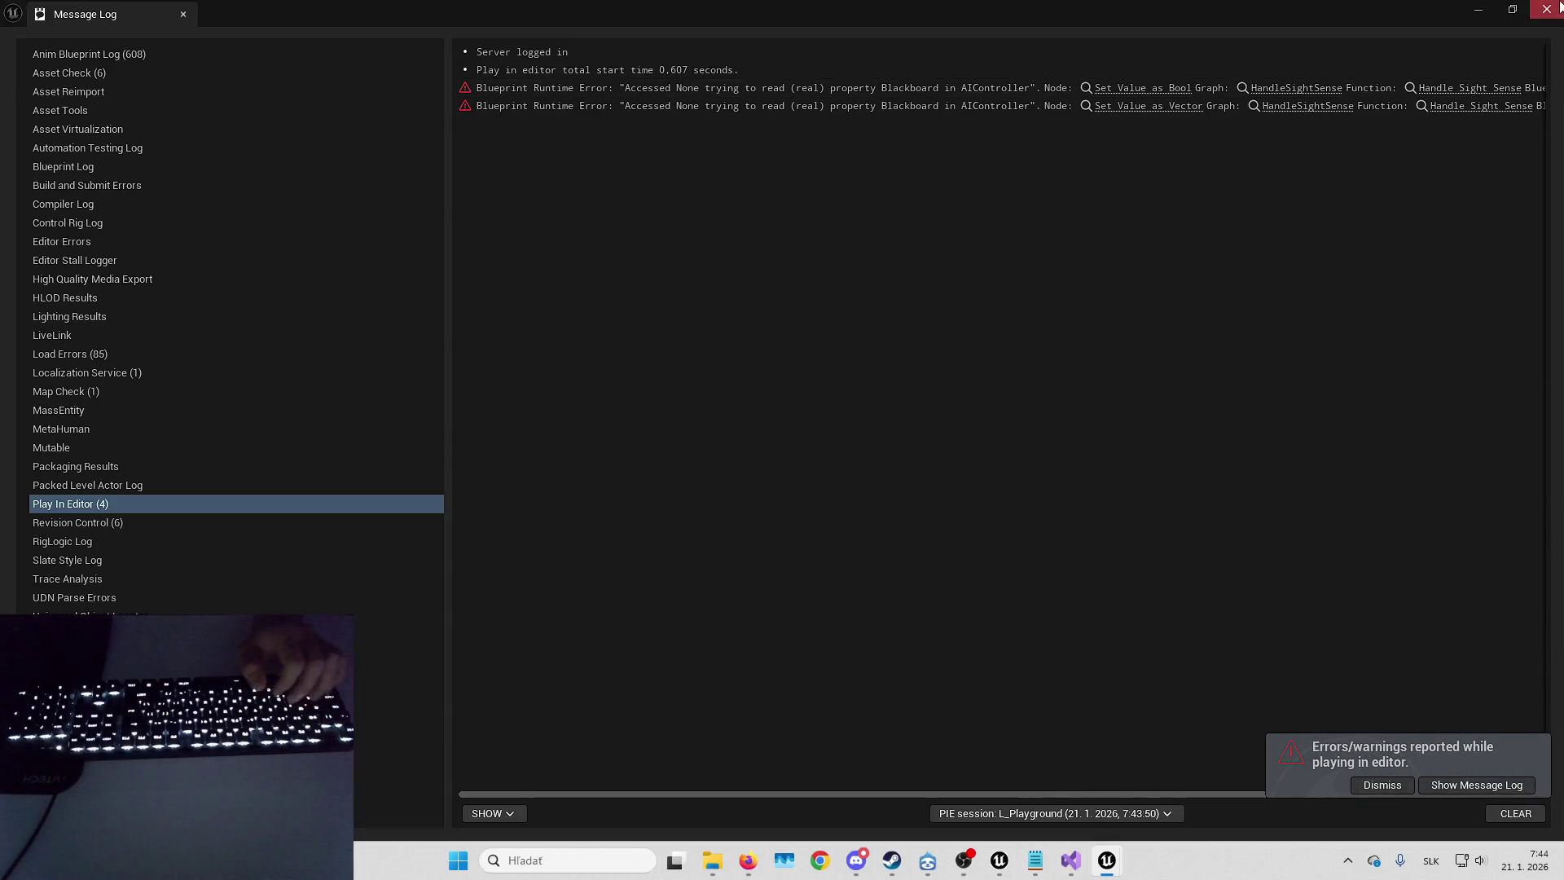
- Dismiss the Message Log, bring the B_Banshee editor forward and clear the Compiler Results log
left_click(1028, 855)
mouse_move(1106, 860)
left_click(1141, 798)
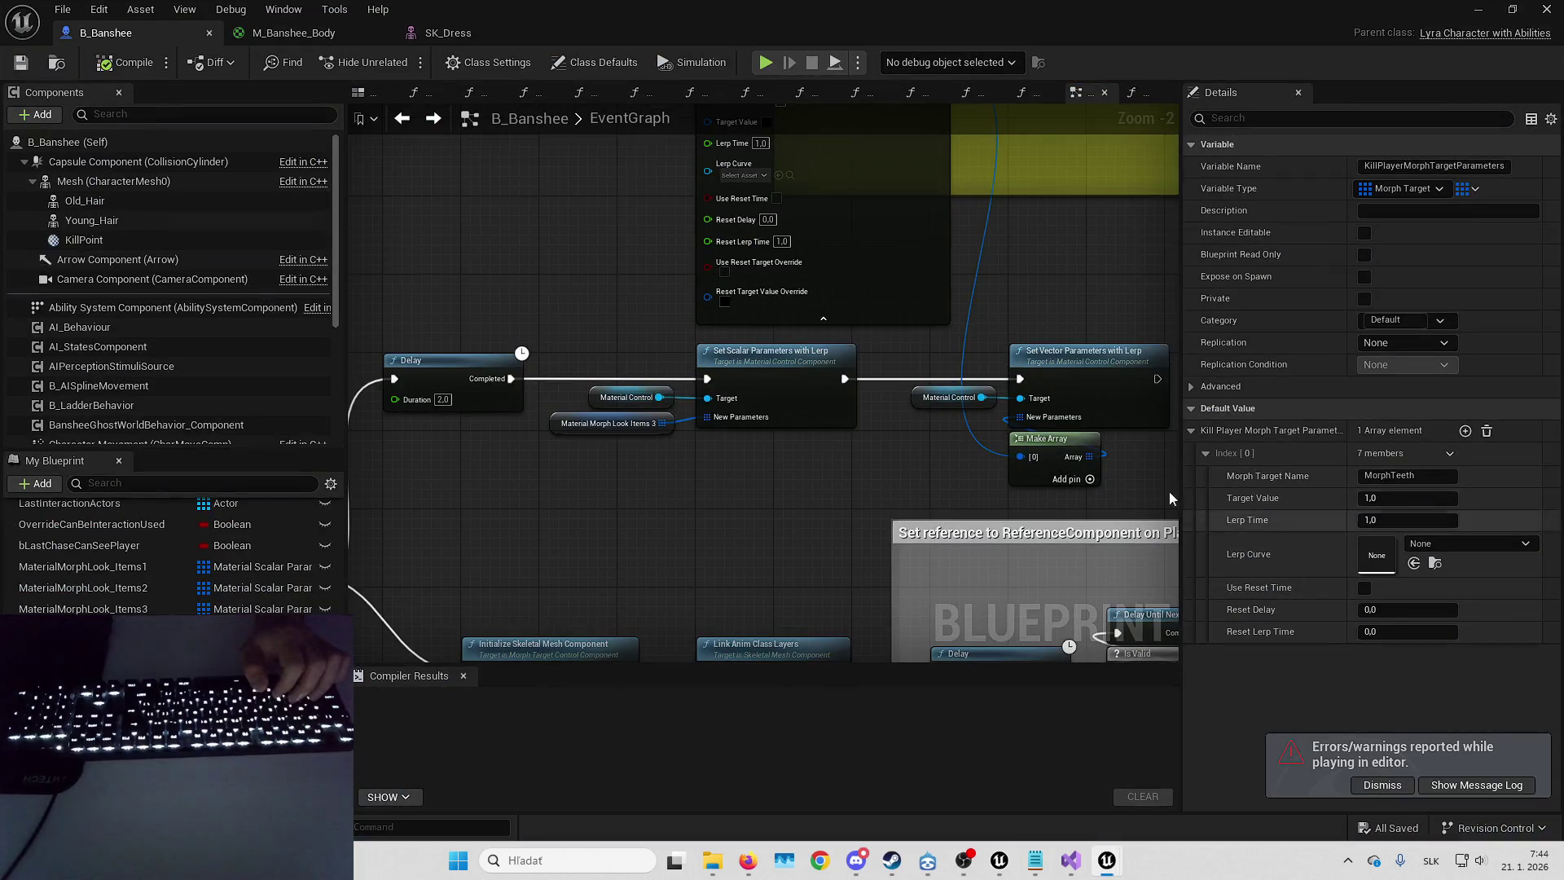
left_click(1142, 796)
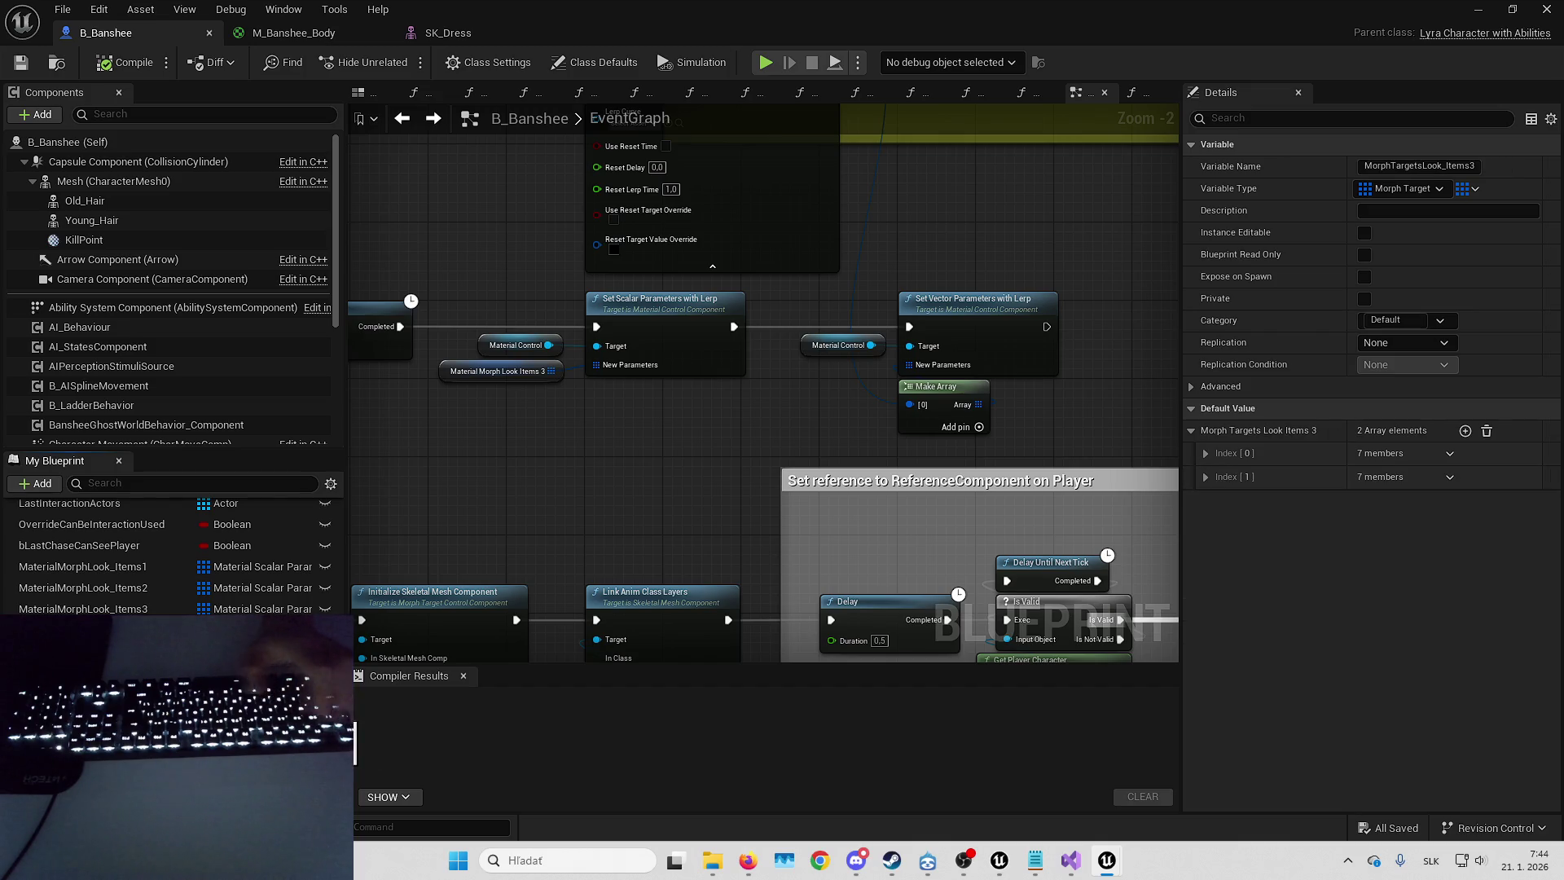
- Find references to KillPlayerMorphTargetParameters and jump to its single reference in the graph
left_click(171, 629)
right_click(171, 629)
mouse_move(244, 611)
left_click(415, 631)
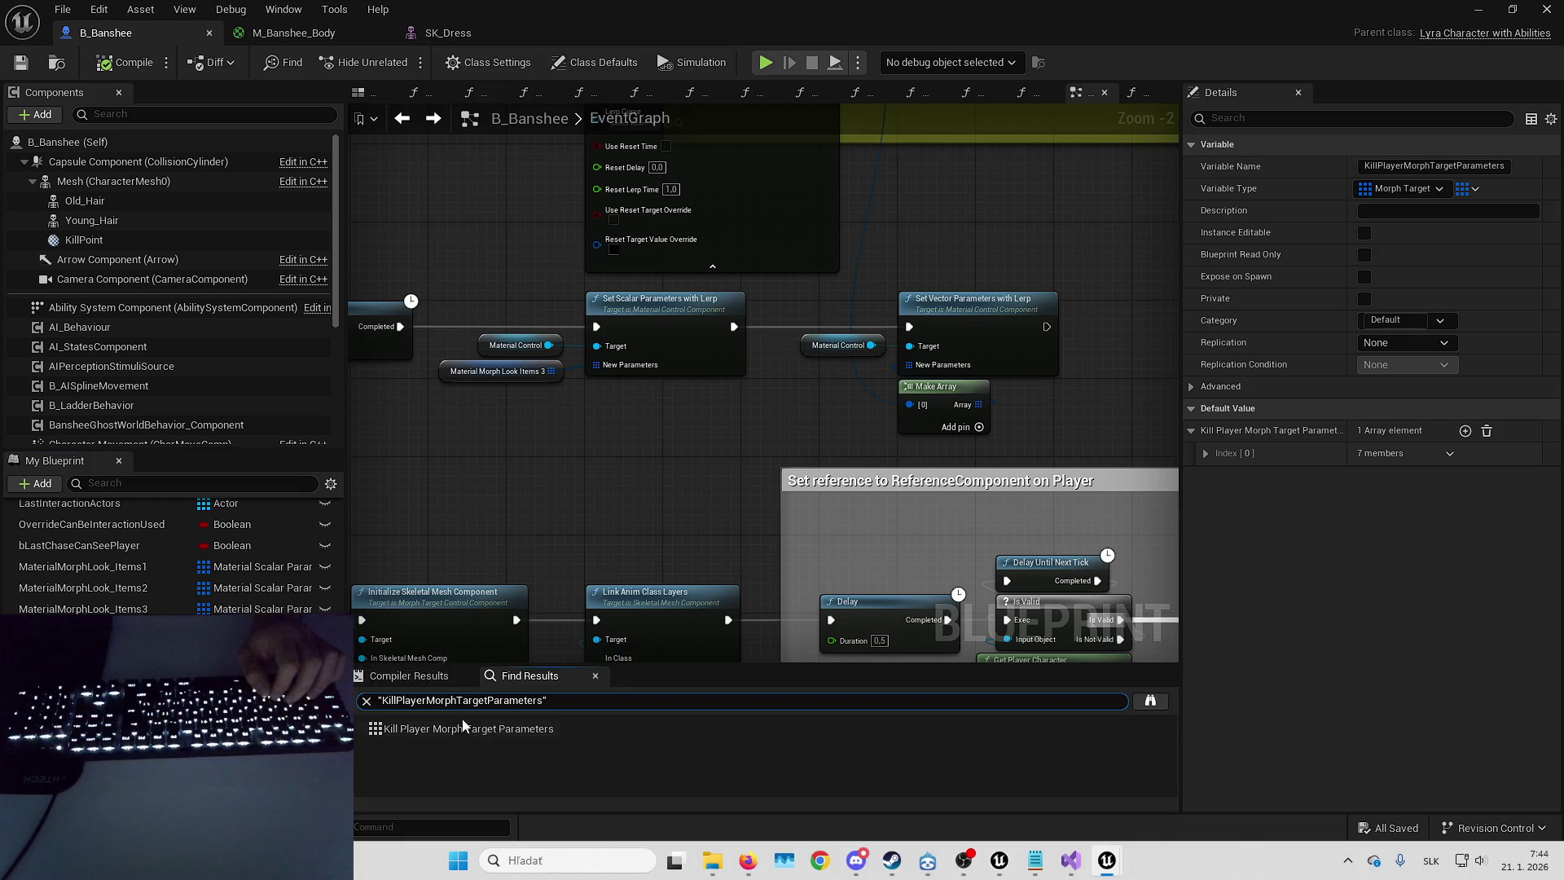
left_click(457, 728)
scroll(650, 400, "down", 6)
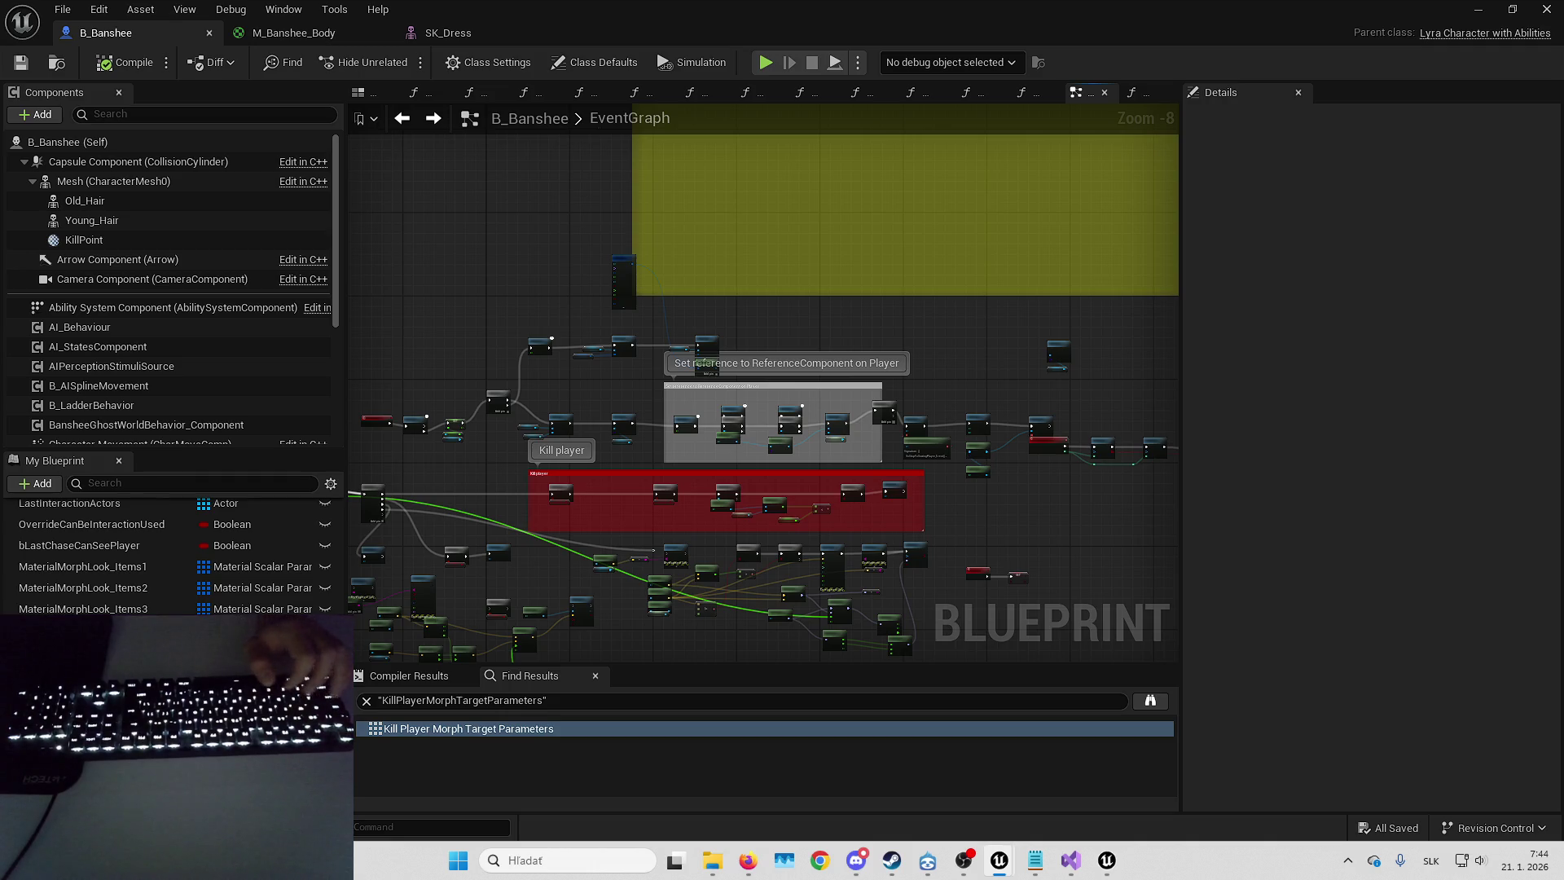
left_click_drag(895, 383, 696, 363)
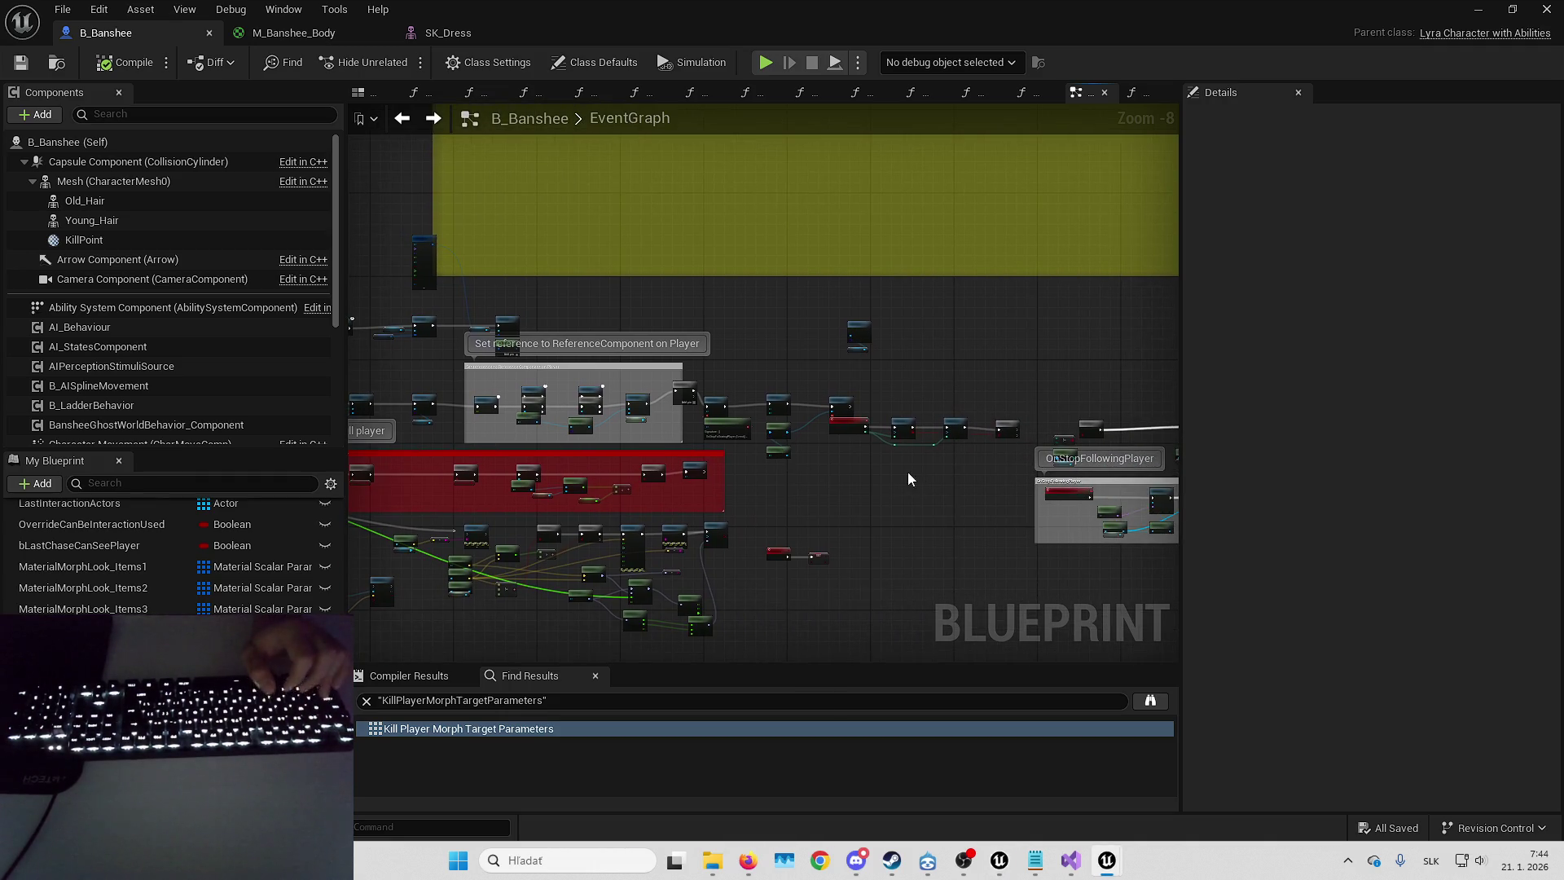
key("alt+Tab")
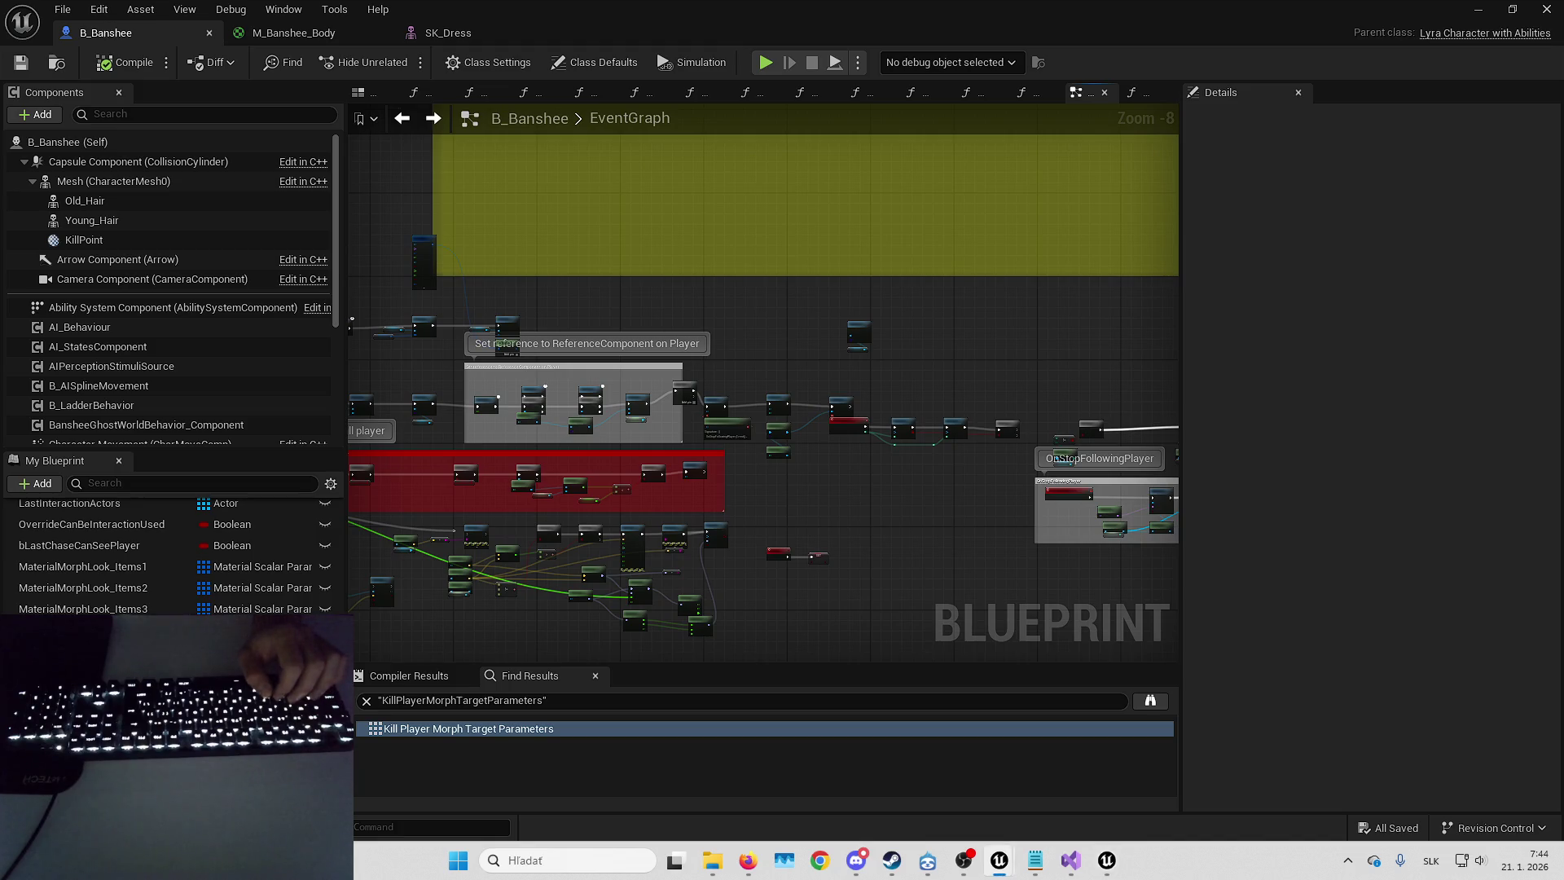
- Bring the morph lerp nodes into view and select the MorphTargetsLook_Items3 node to show its defaults
scroll(911, 404, "down", 4)
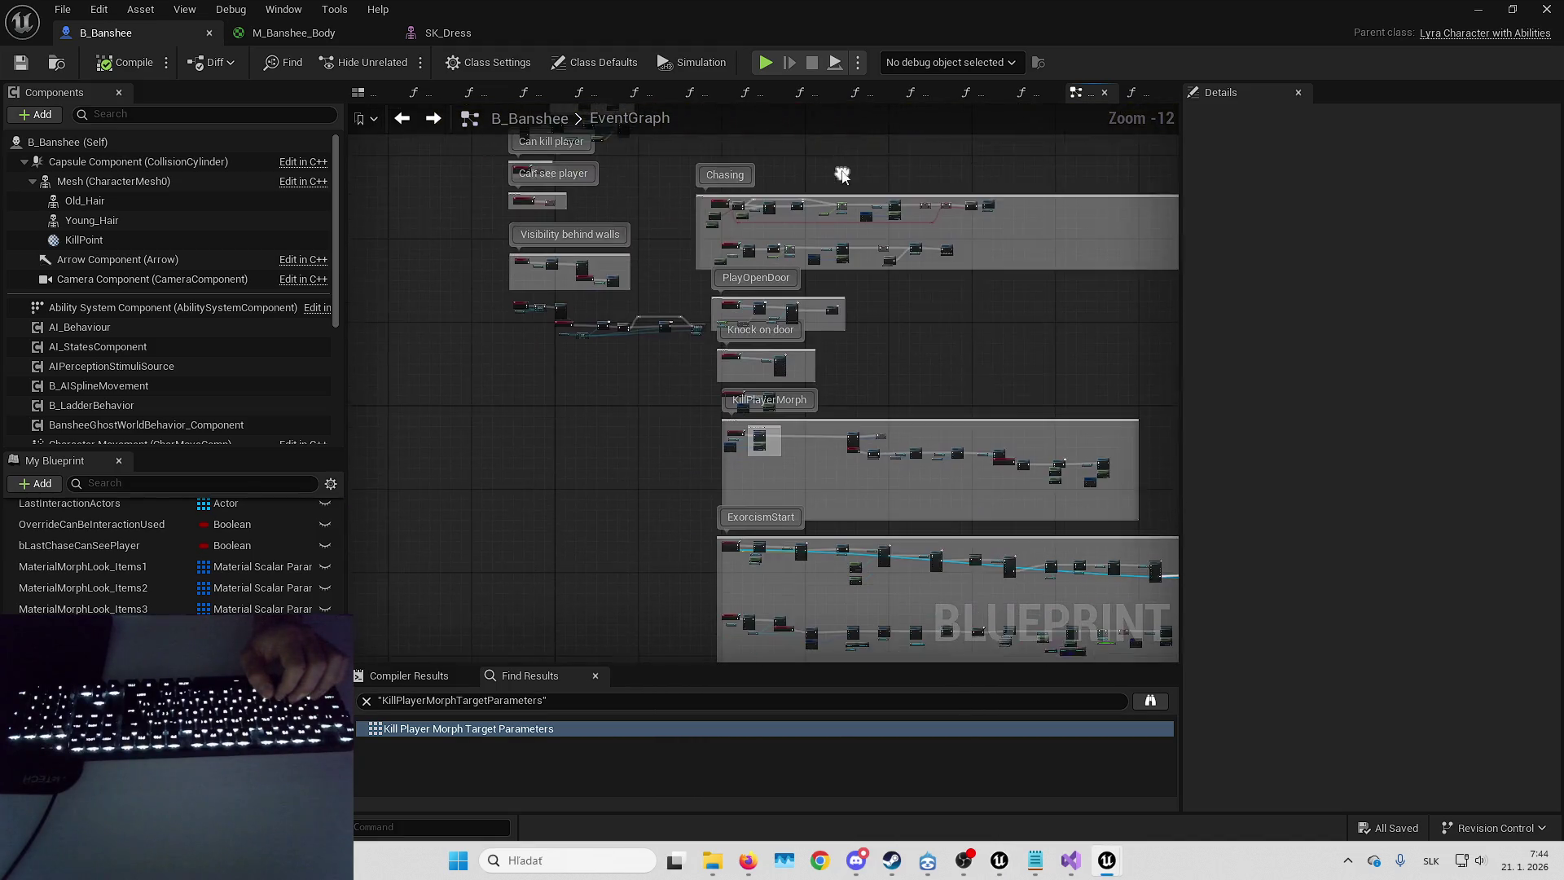
scroll(741, 245, "up", 8)
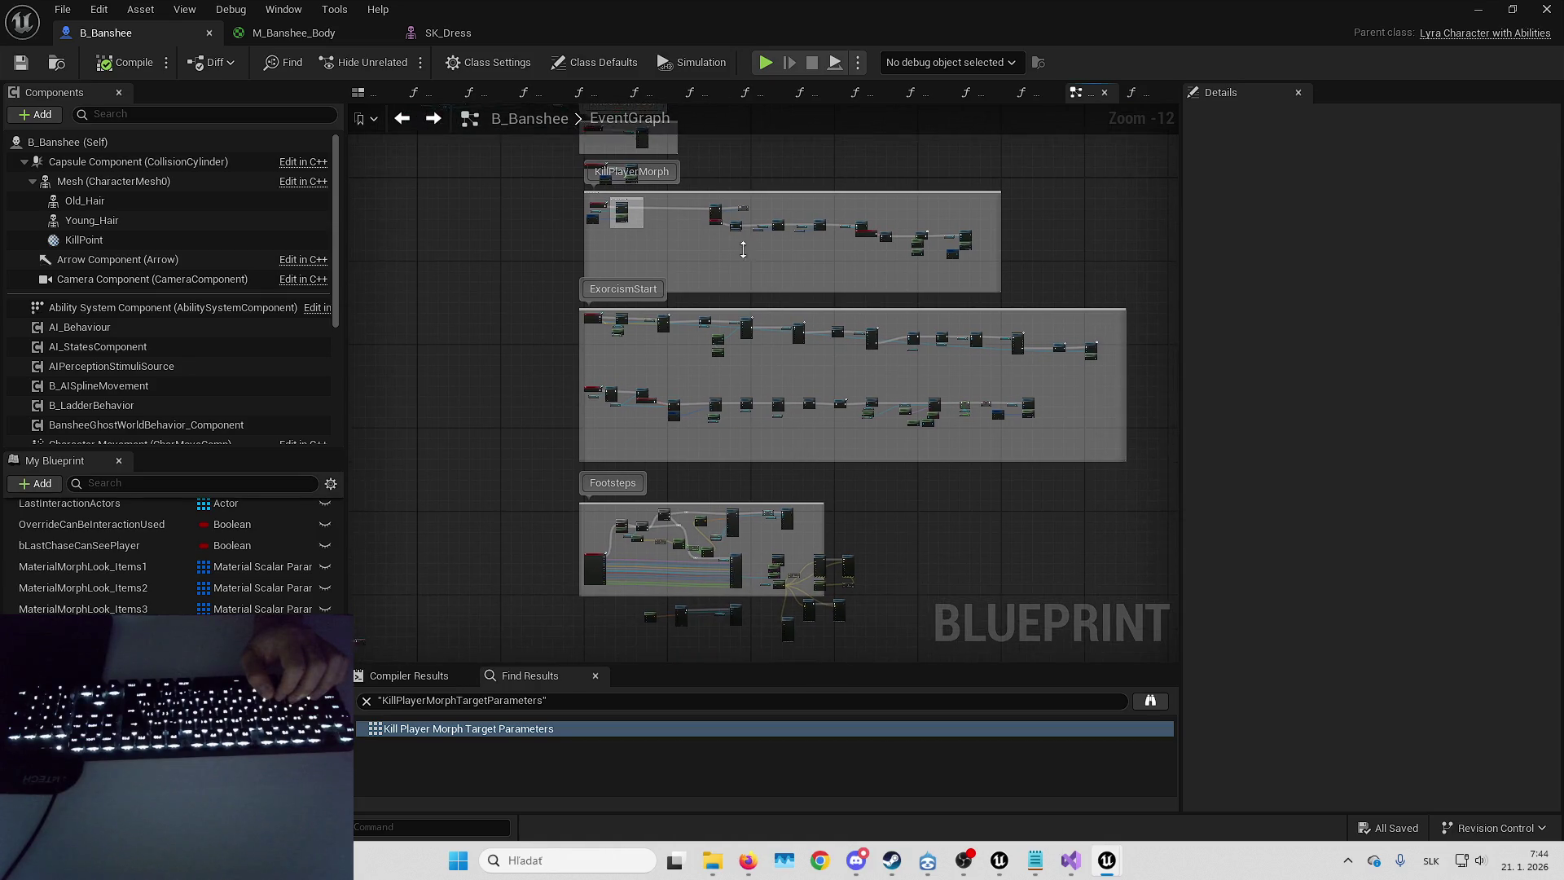
scroll(798, 445, "right", 5)
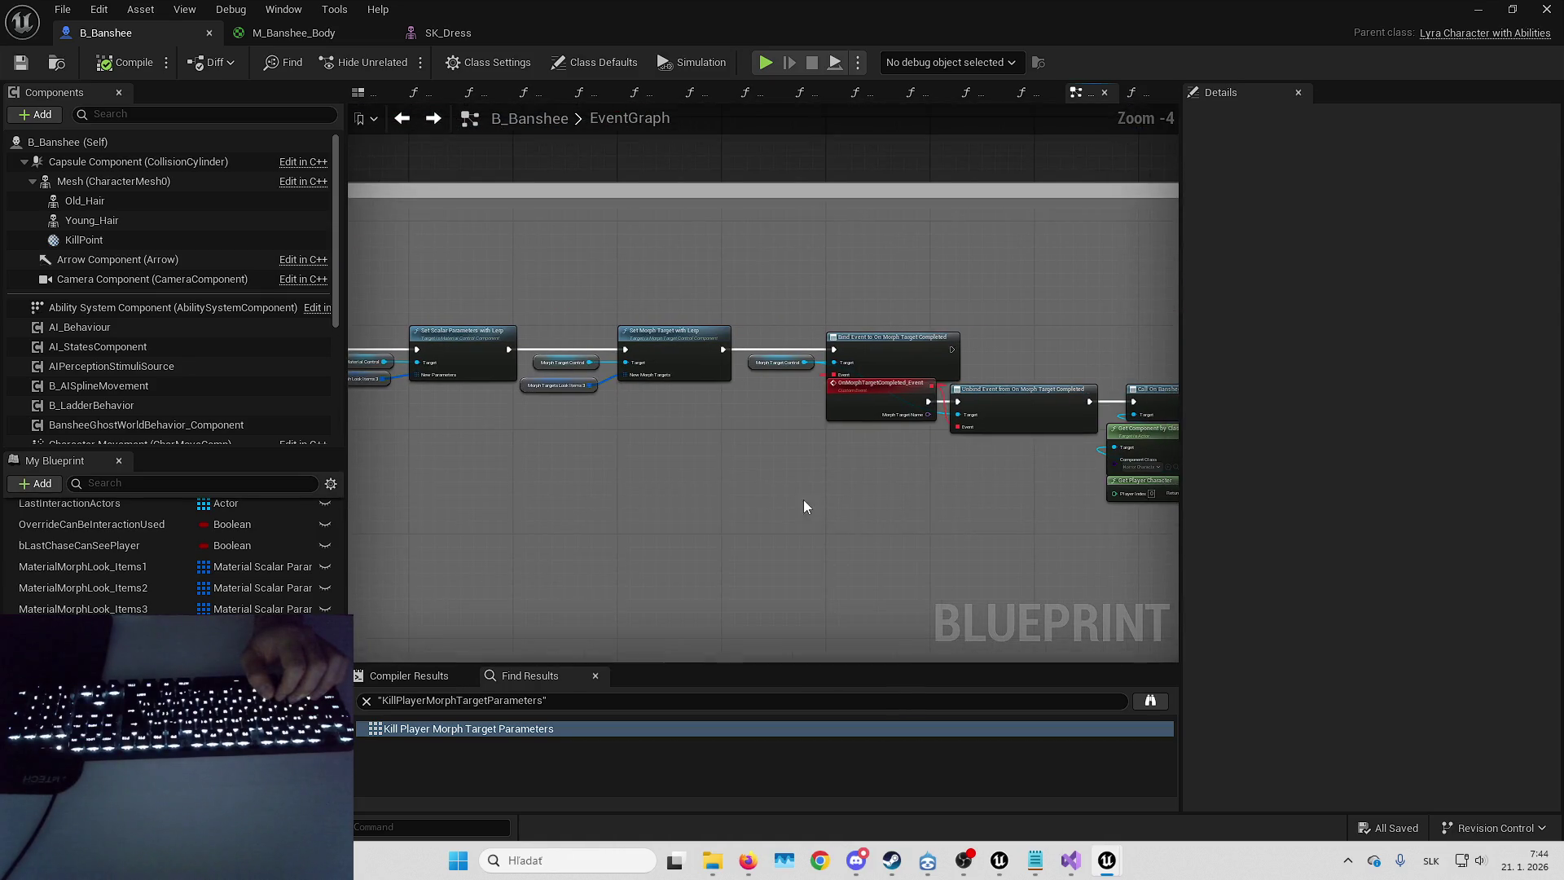
left_click_drag(1183, 529, 1267, 530)
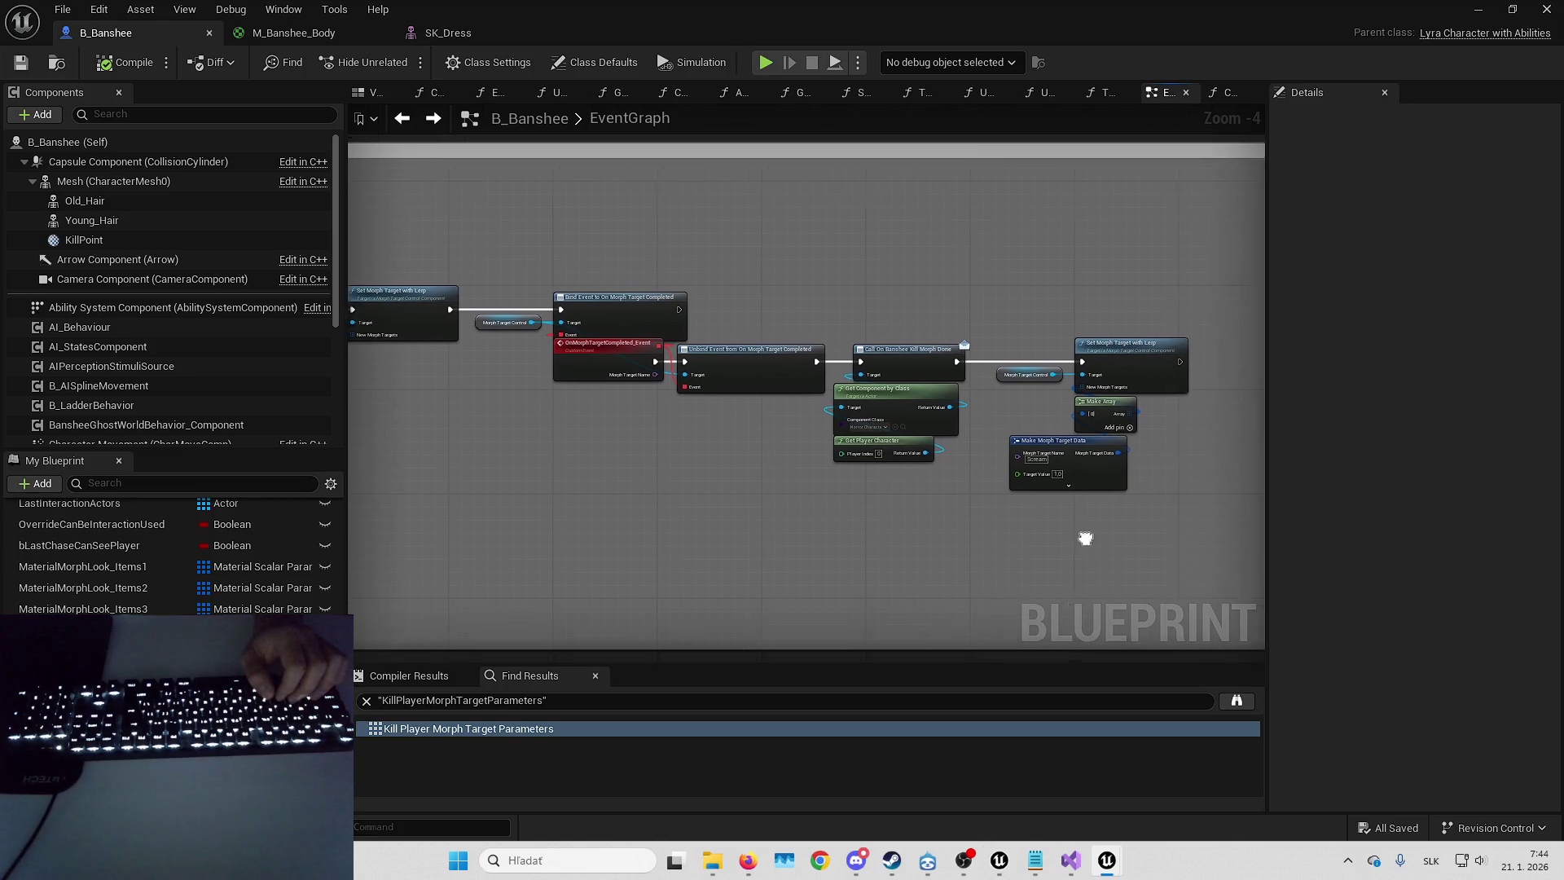
scroll(1091, 474, "up", 2)
left_click_drag(932, 482, 973, 481)
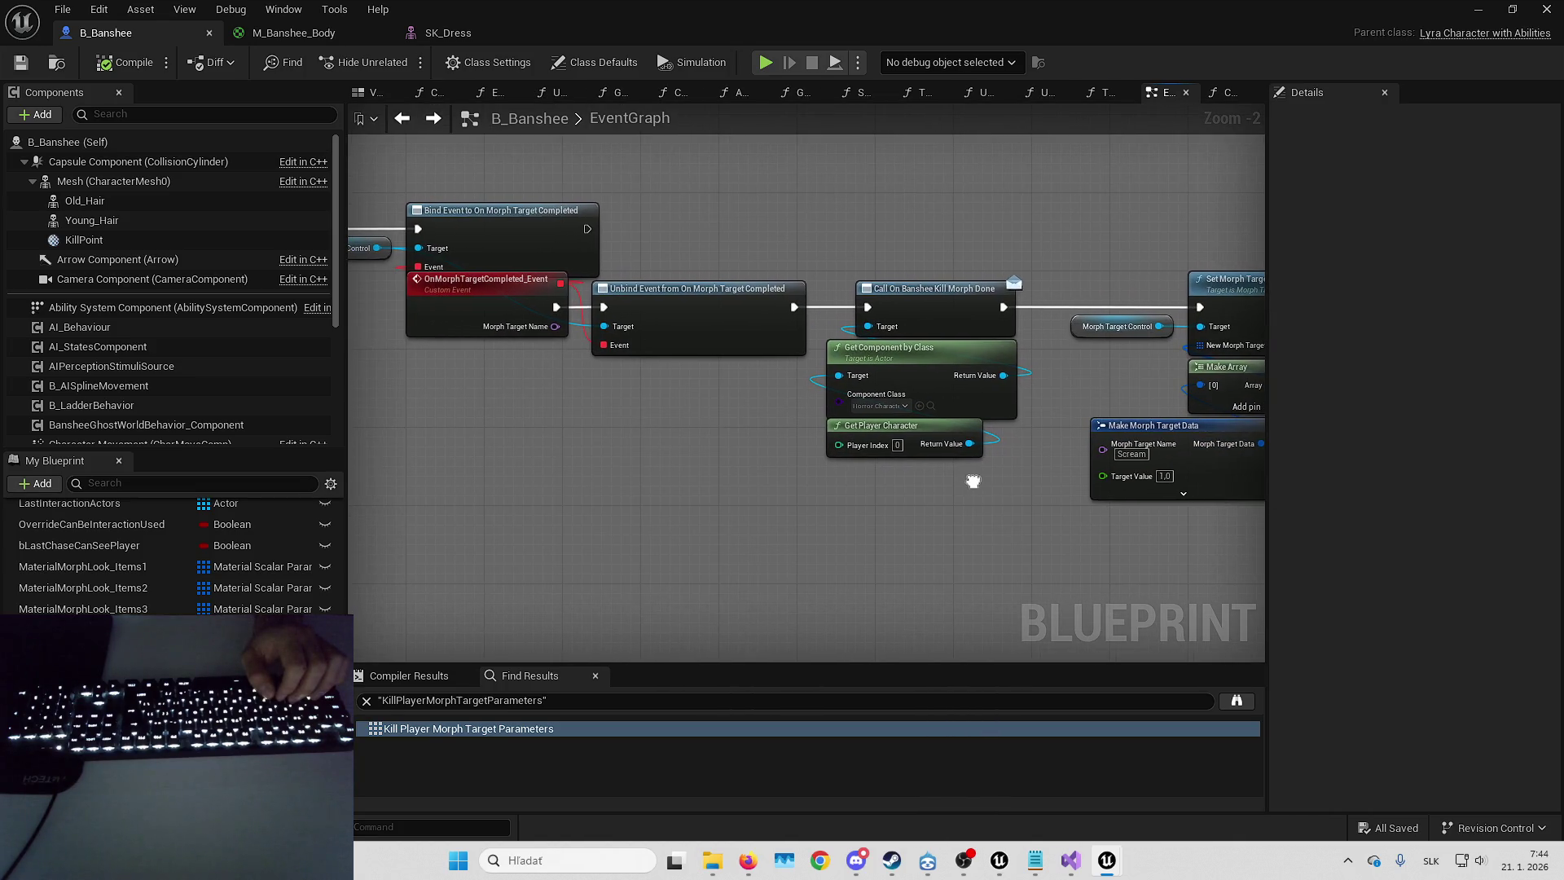
mouse_move(683, 480)
left_mouse_down()
mouse_move(851, 483)
mouse_move(517, 482)
mouse_move(1156, 516)
mouse_move(799, 481)
left_mouse_up()
scroll(782, 464, "up", 2)
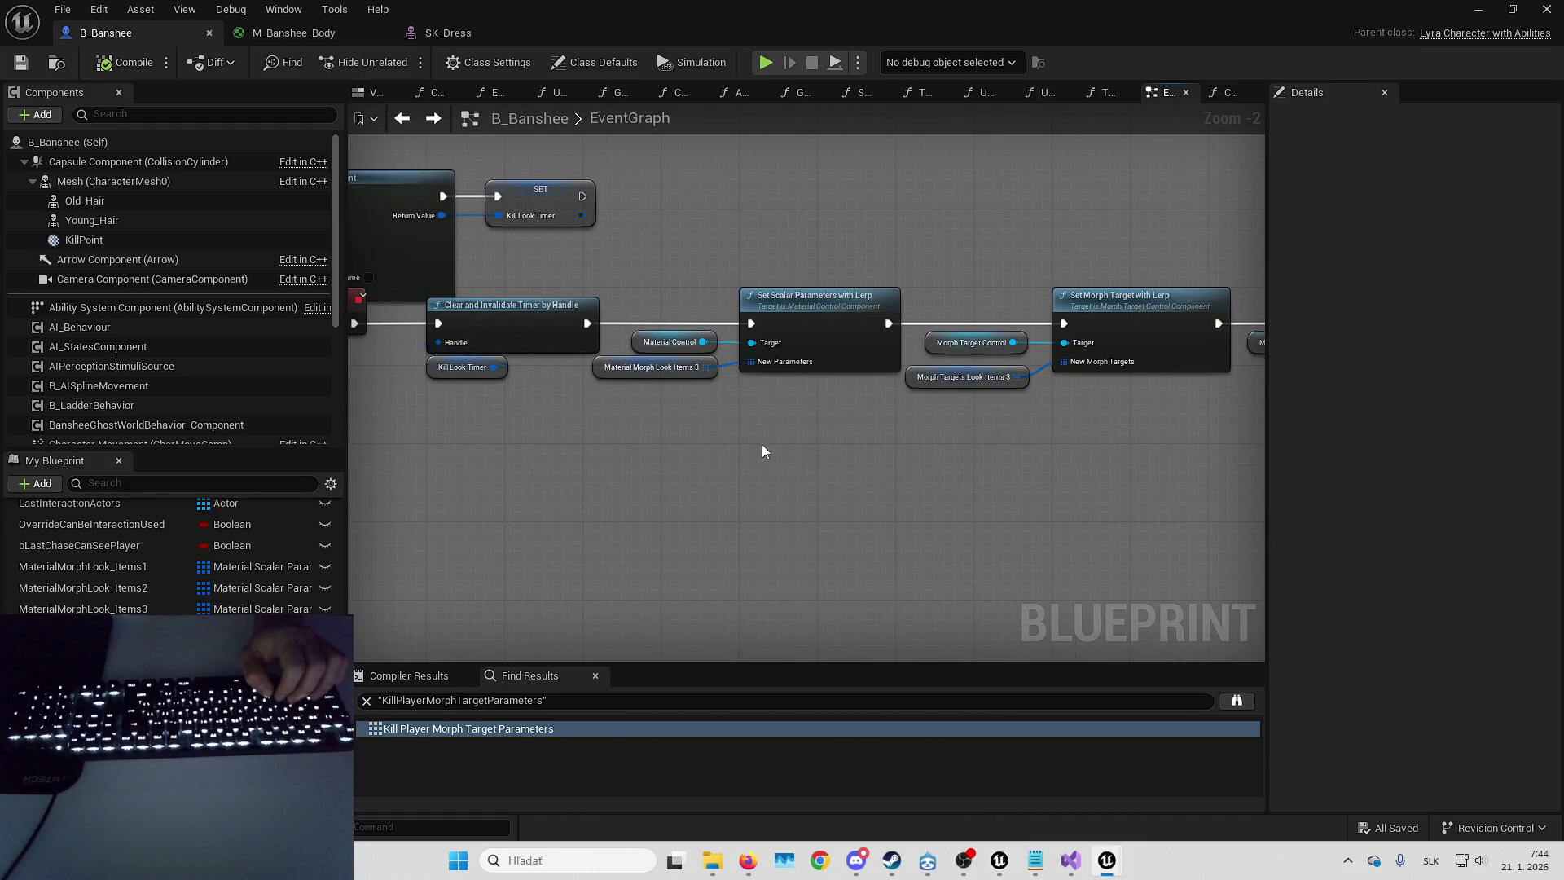
left_click(661, 378)
left_click(1058, 389)
mouse_move(1113, 458)
left_mouse_down()
mouse_move(919, 501)
mouse_move(887, 434)
left_mouse_up()
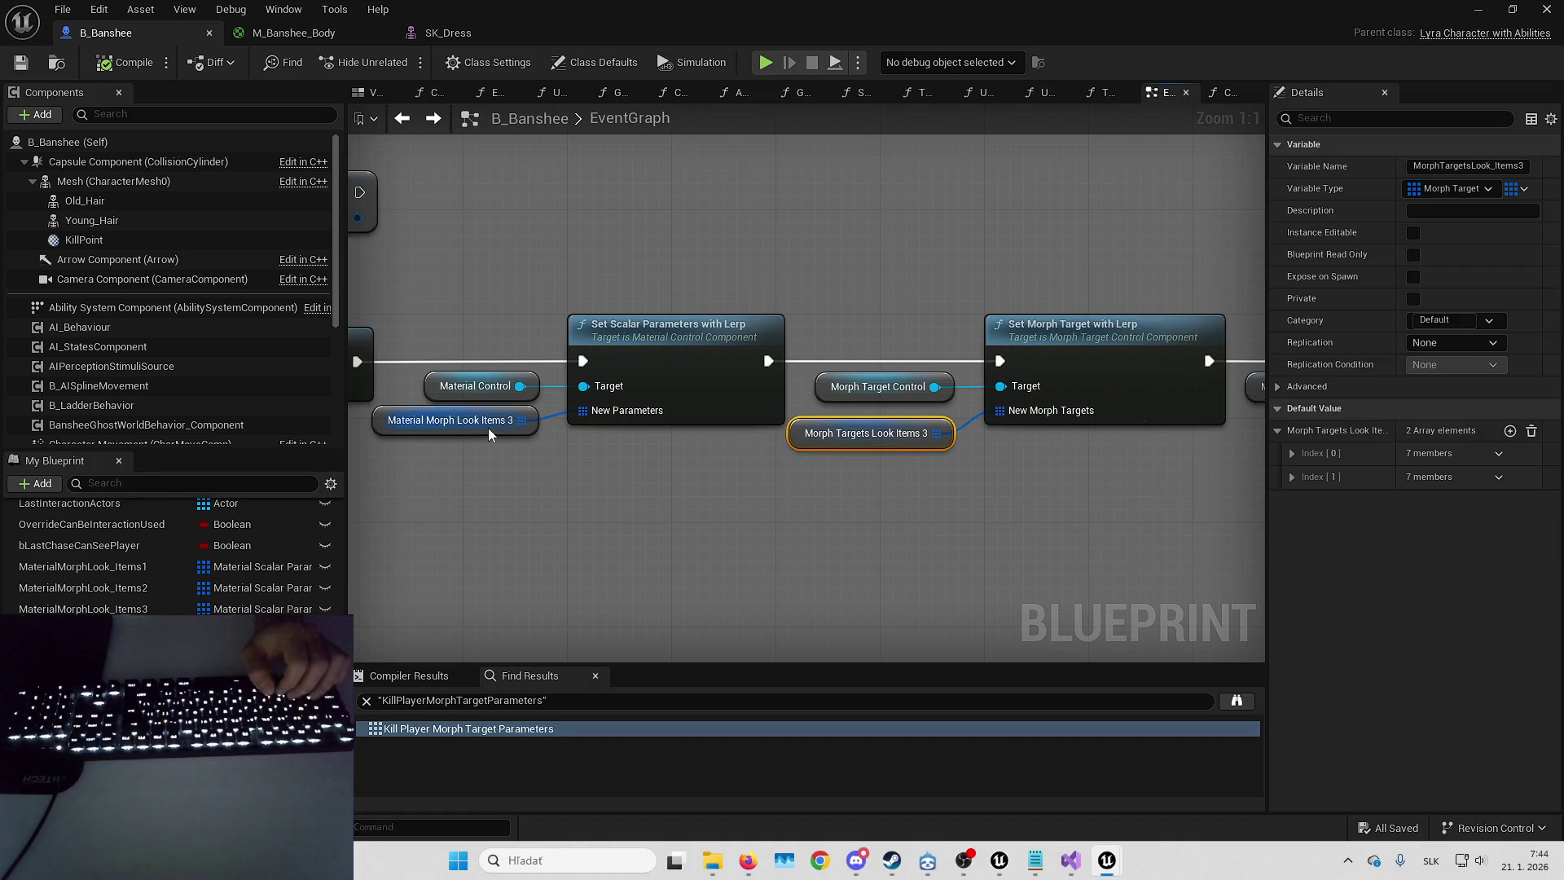
left_click_drag(971, 483, 865, 504)
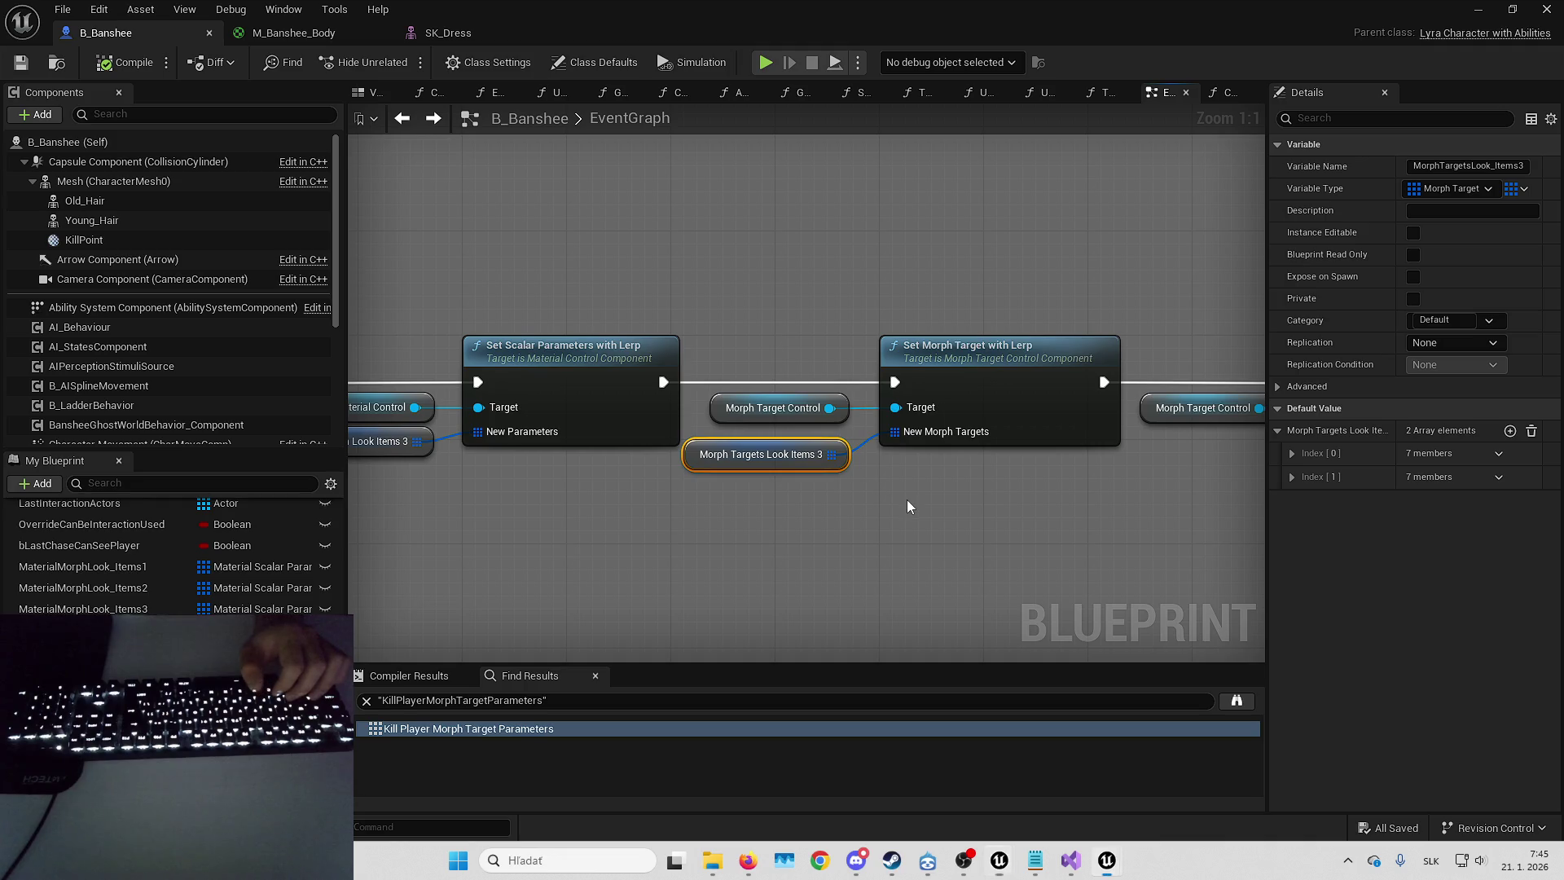
- Set the MorphTeeth entry's (Index [1]) Lerp Time from 1,0 to 0,2
left_click(1290, 476)
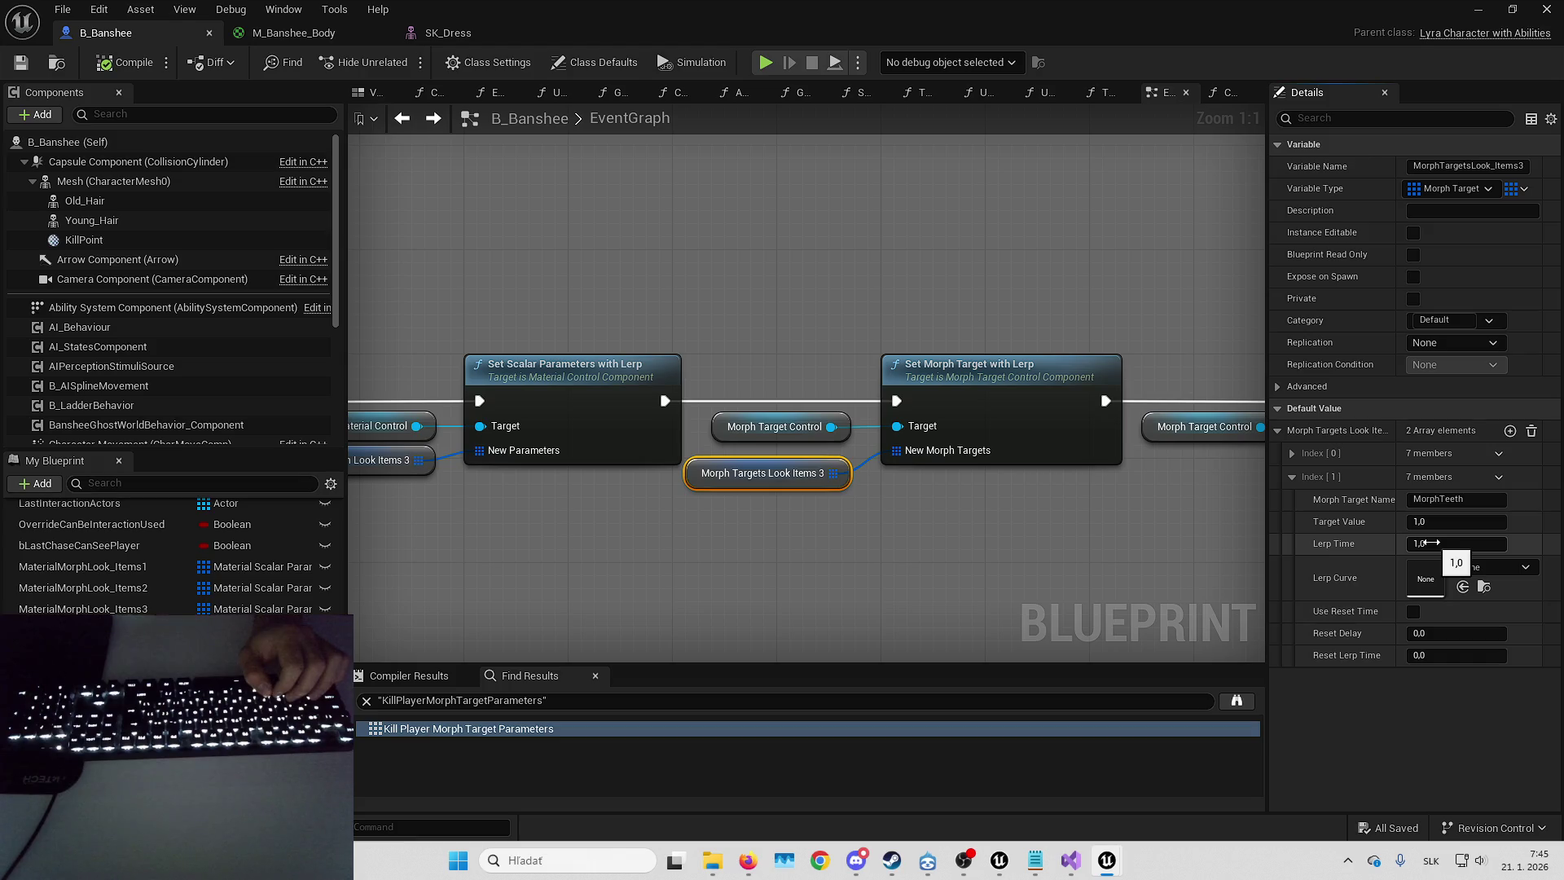
scroll(839, 399, "down", 3)
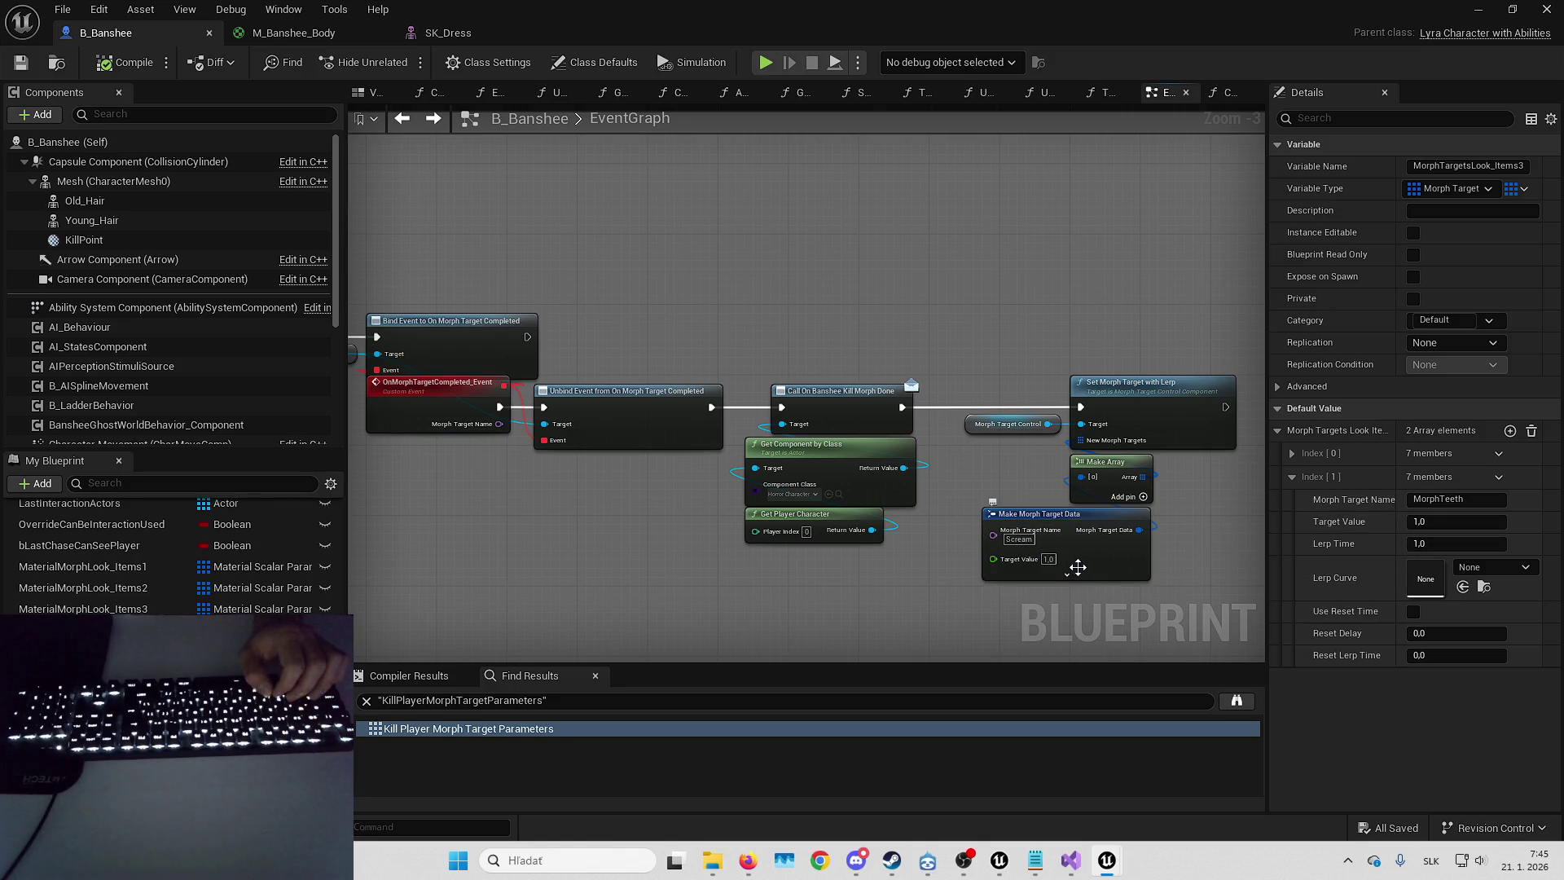
left_click(1066, 574)
mouse_move(1101, 586)
left_mouse_down()
mouse_move(1075, 502)
mouse_move(1054, 530)
mouse_move(950, 412)
mouse_move(921, 466)
left_mouse_up()
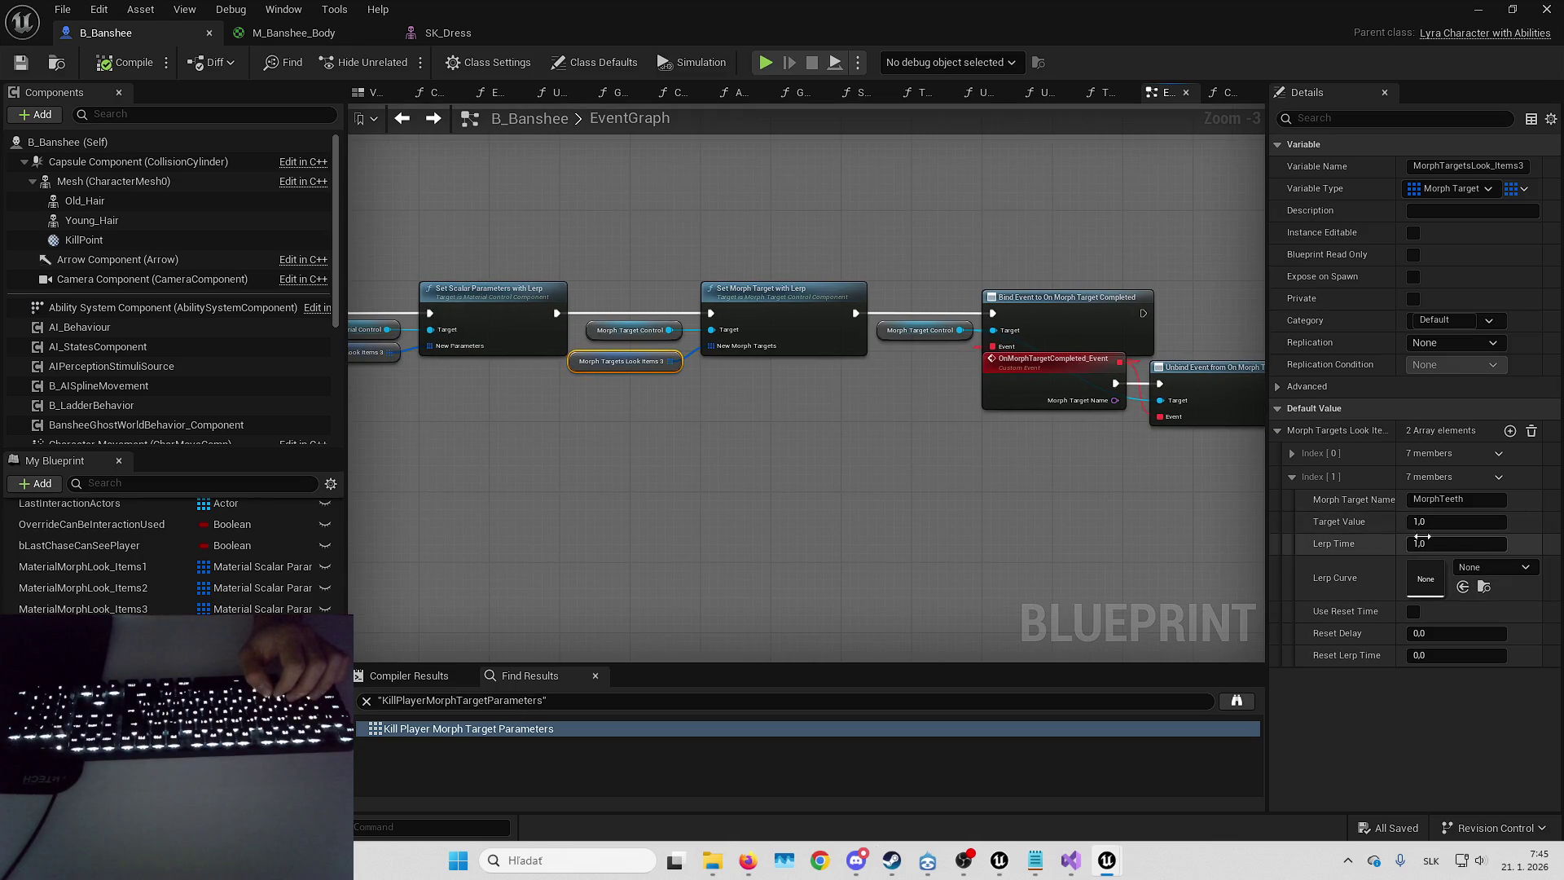
left_click(1482, 543)
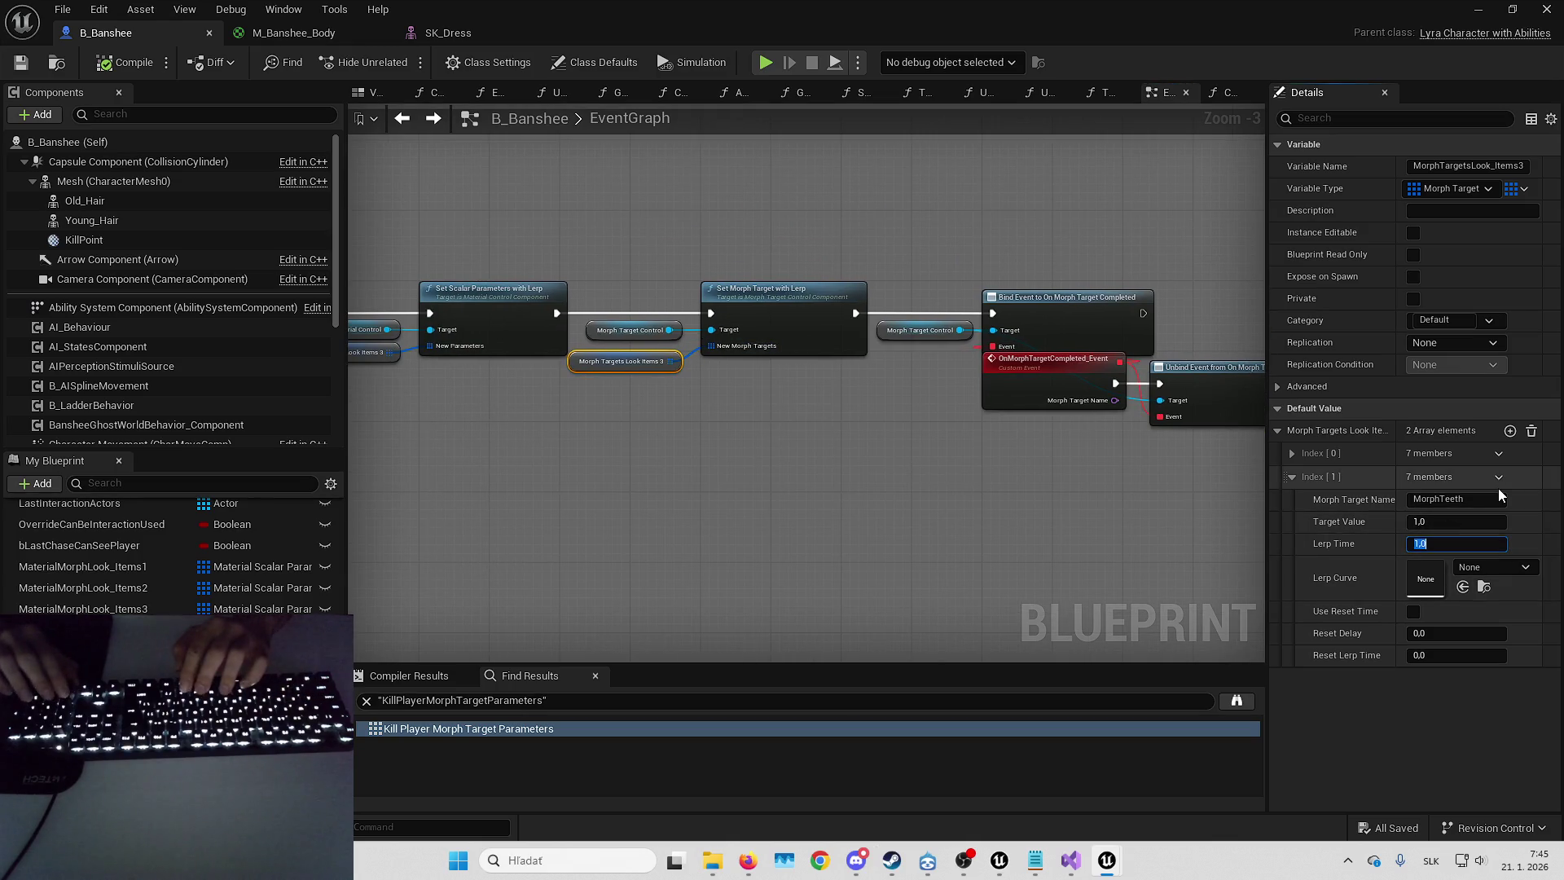
type("0,2")
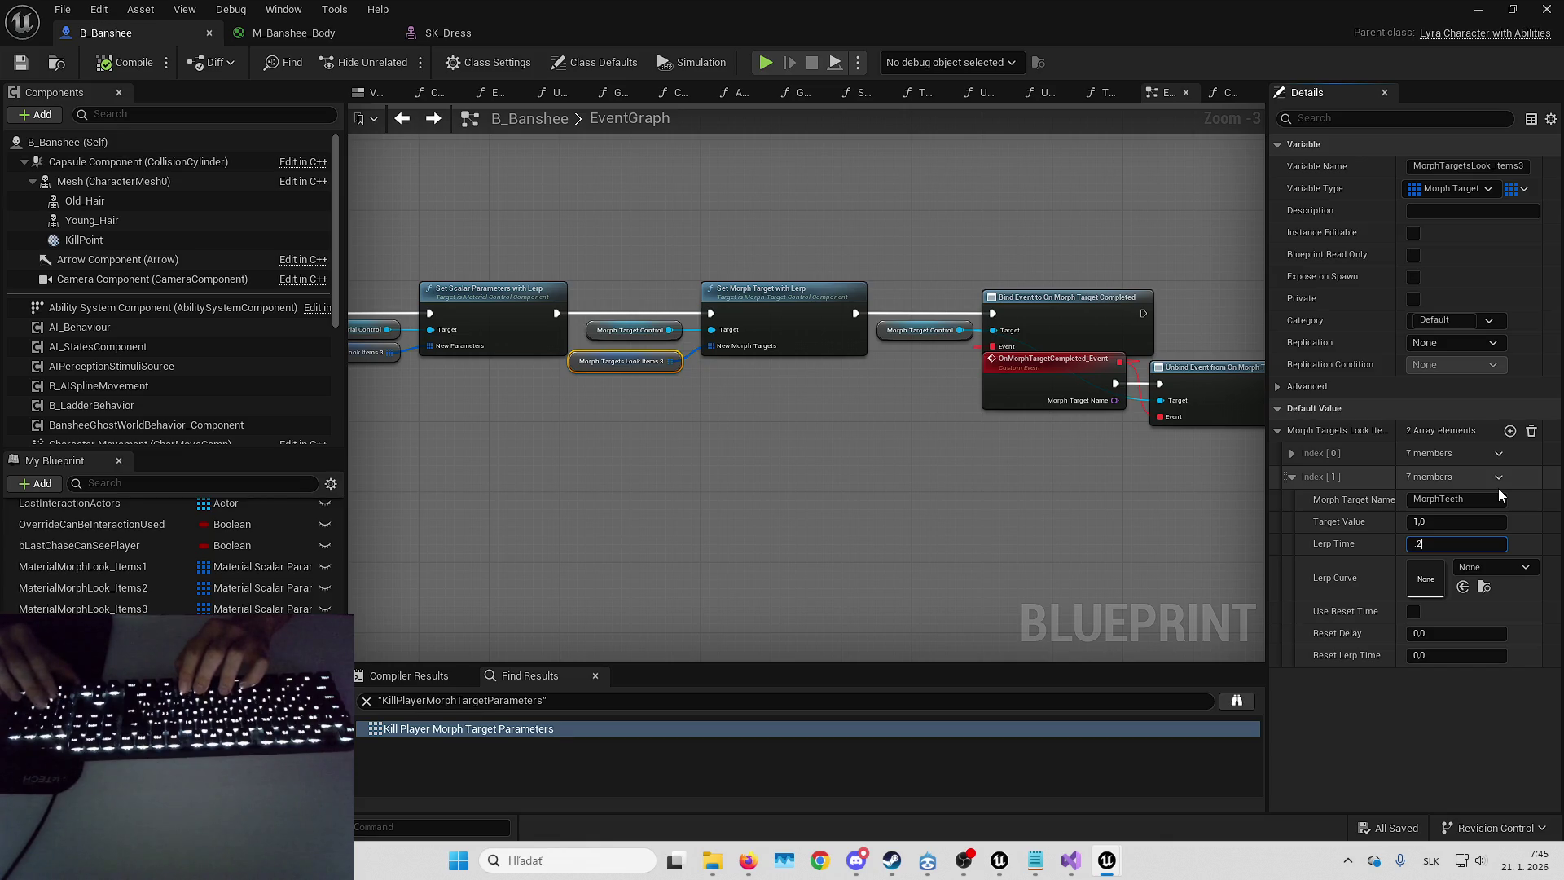
key("Return")
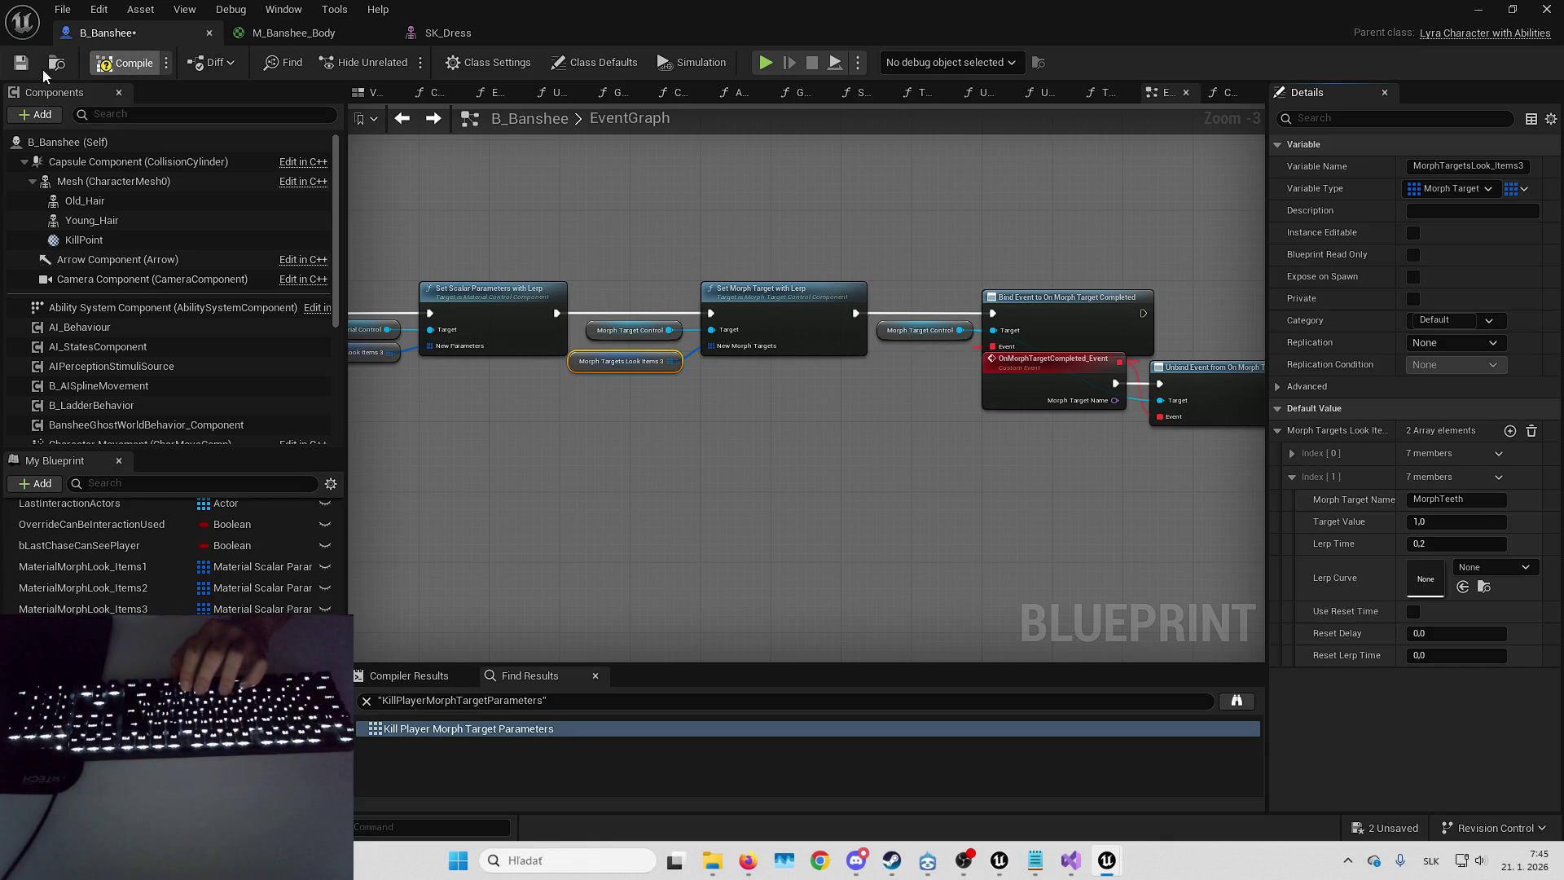
key("alt+p")
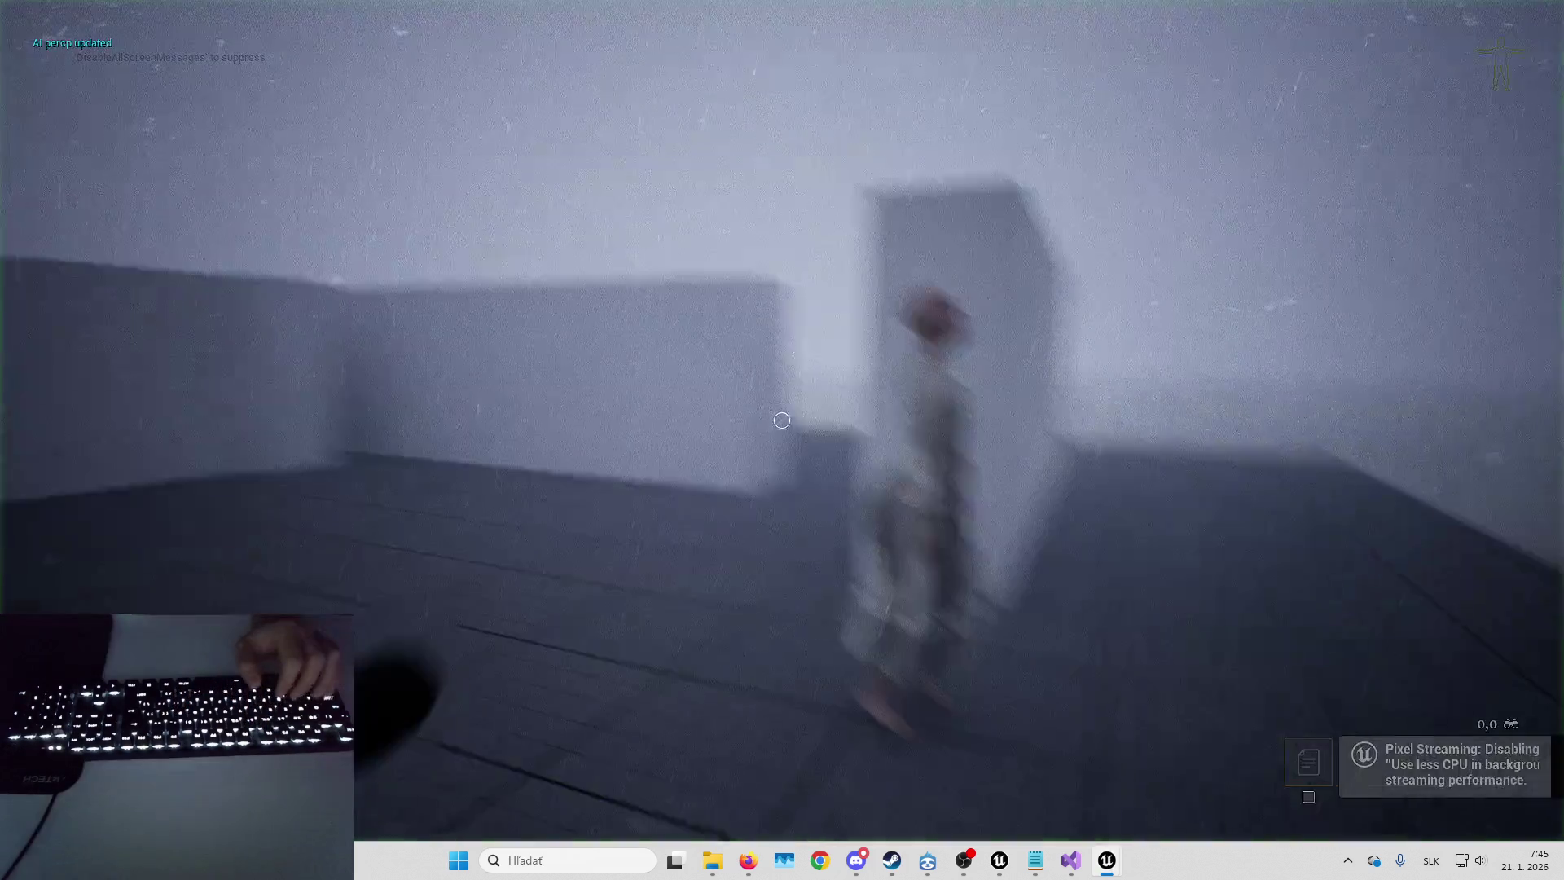
- Run the STARTENEMYLOGIC cheat to activate the Banshee's enemy logic
key("Tab")
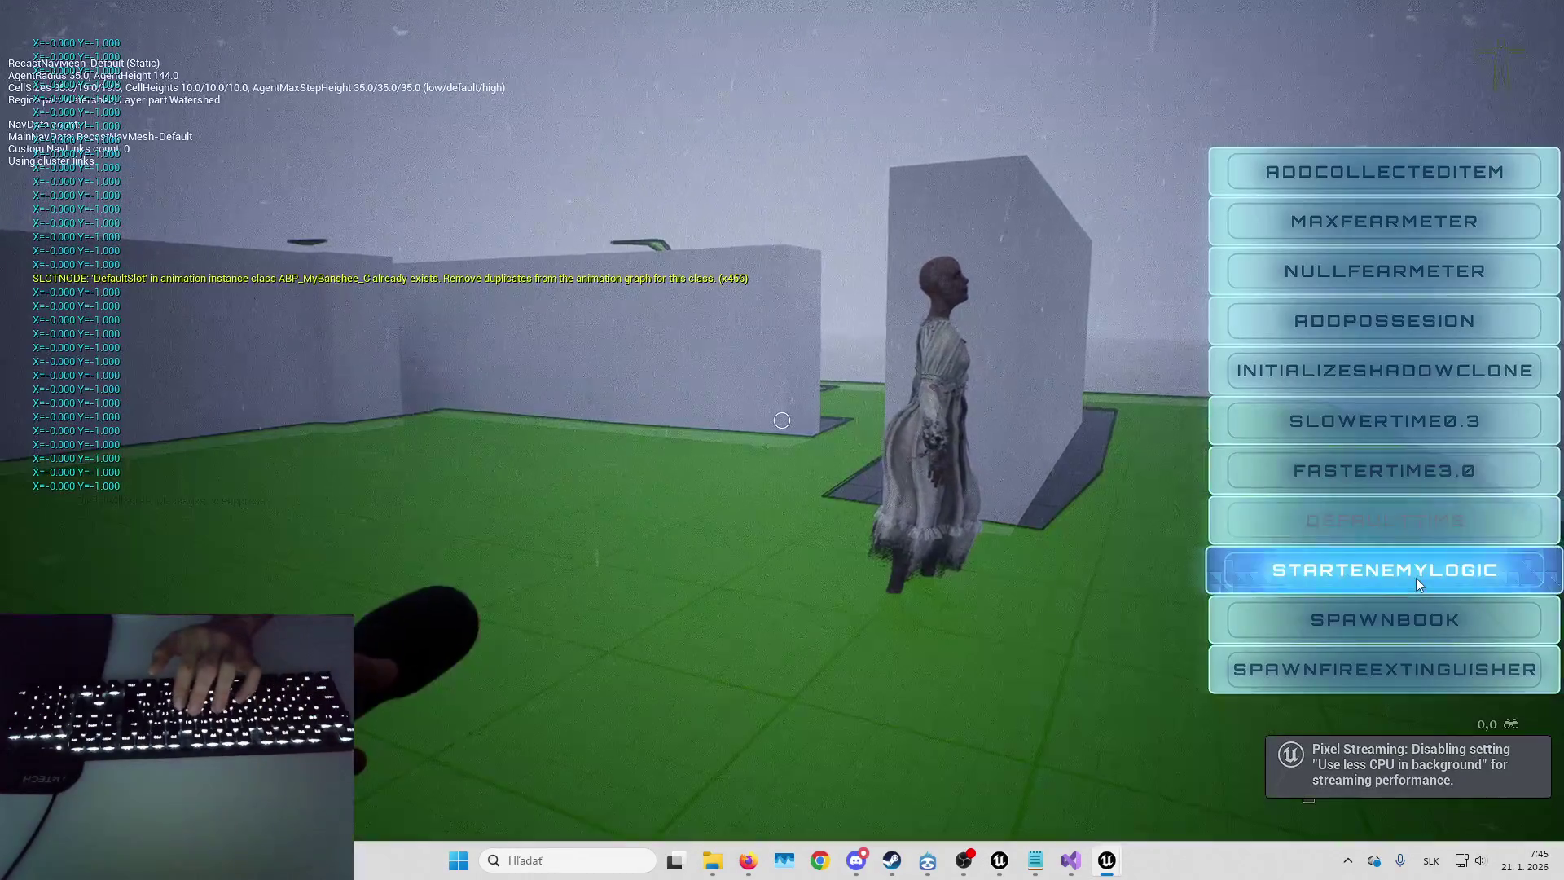
left_click(1413, 575)
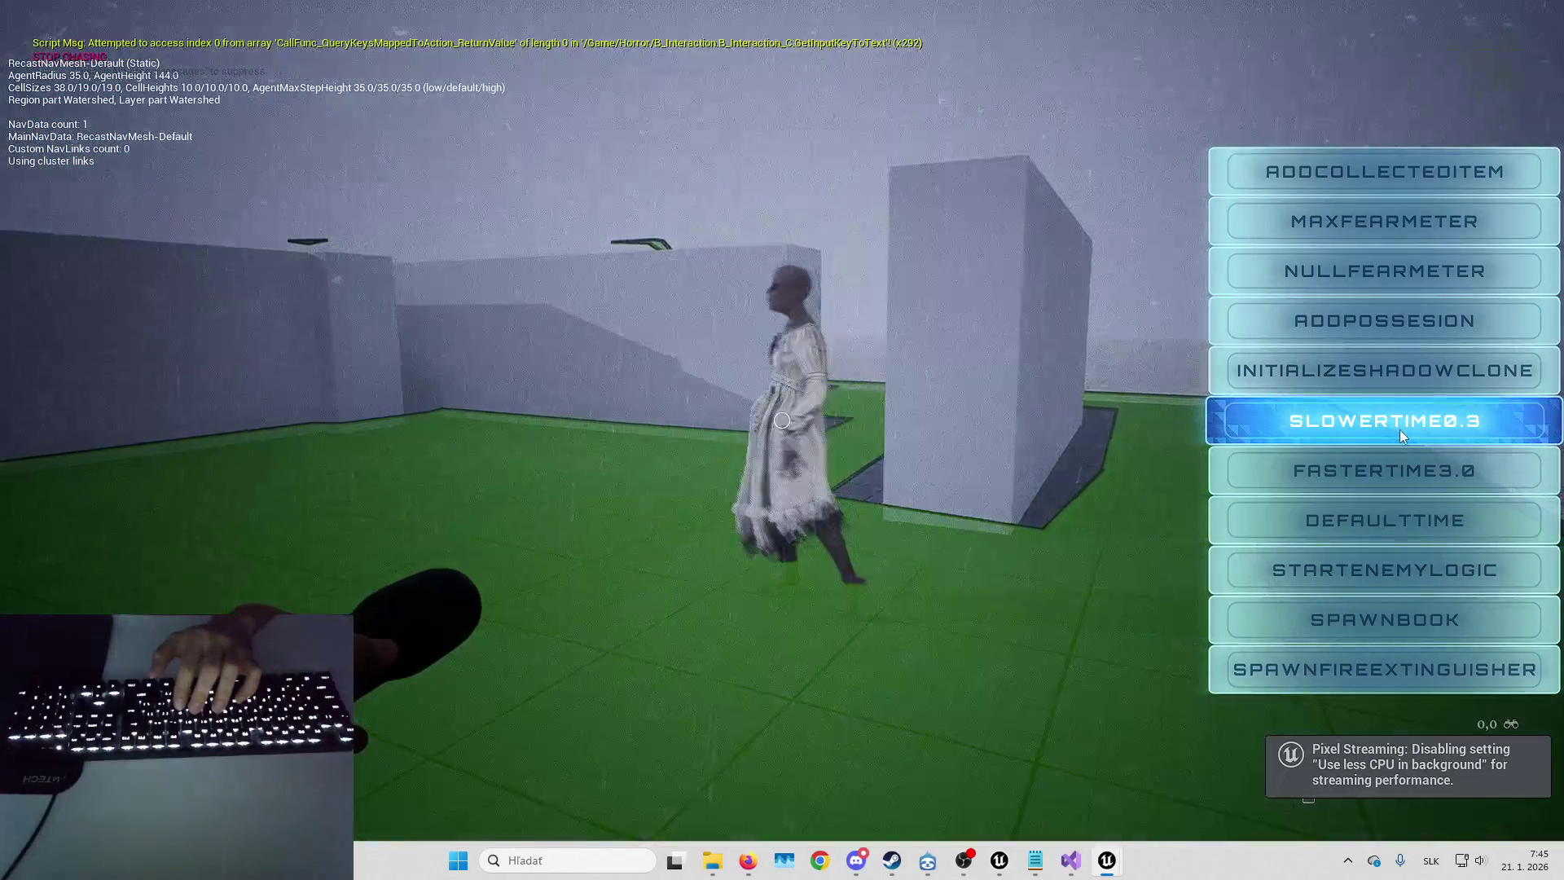
key("Tab")
- Walk the player around L_Playground with WASD until the Banshee catches them
key("w+a")
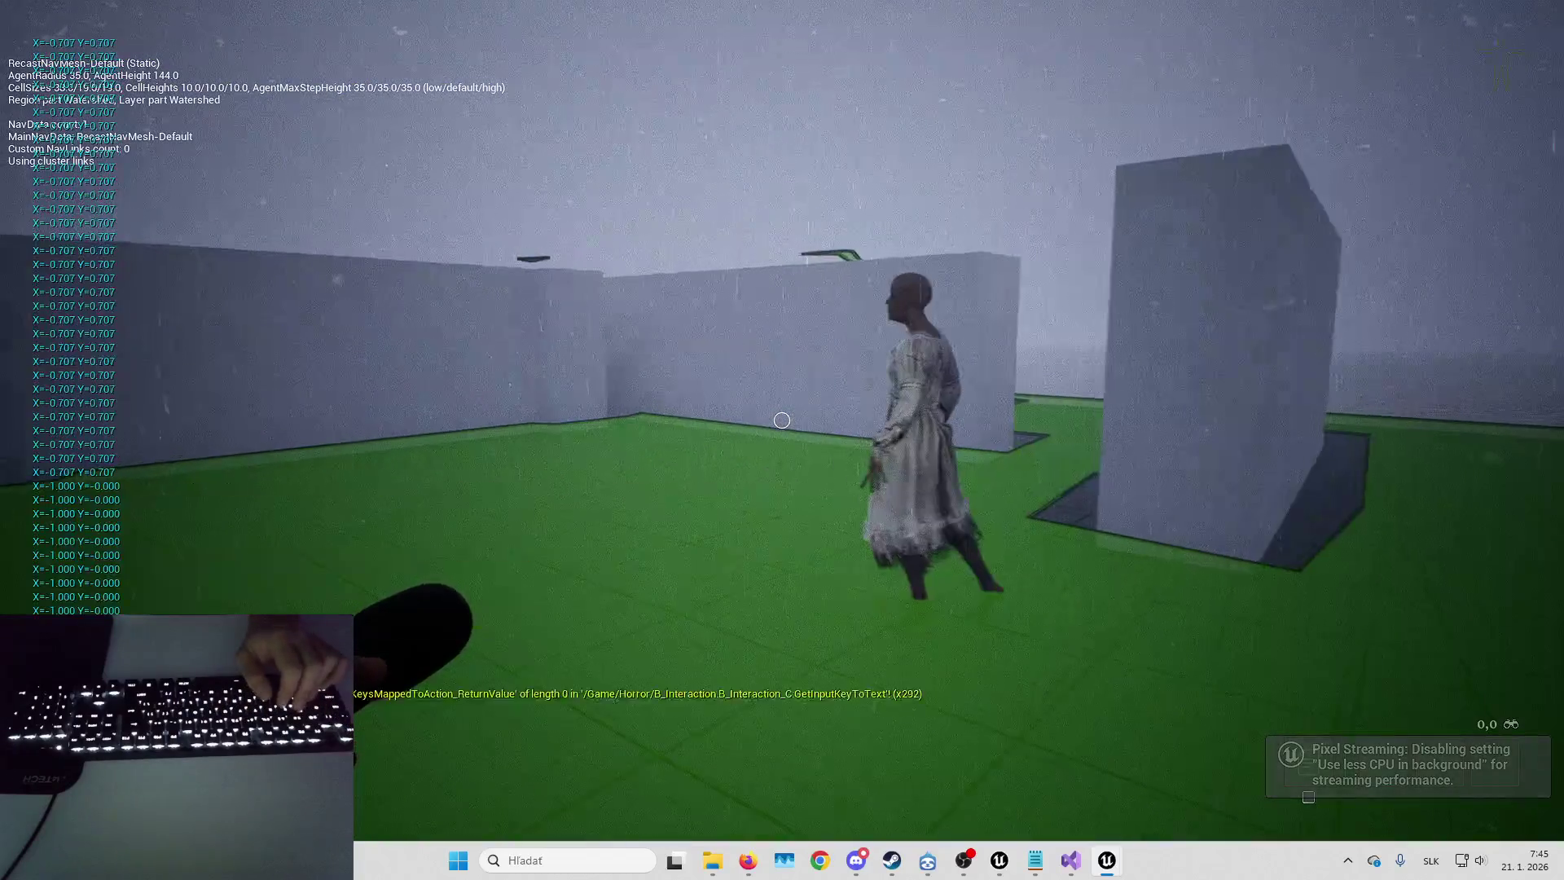
key("w+a")
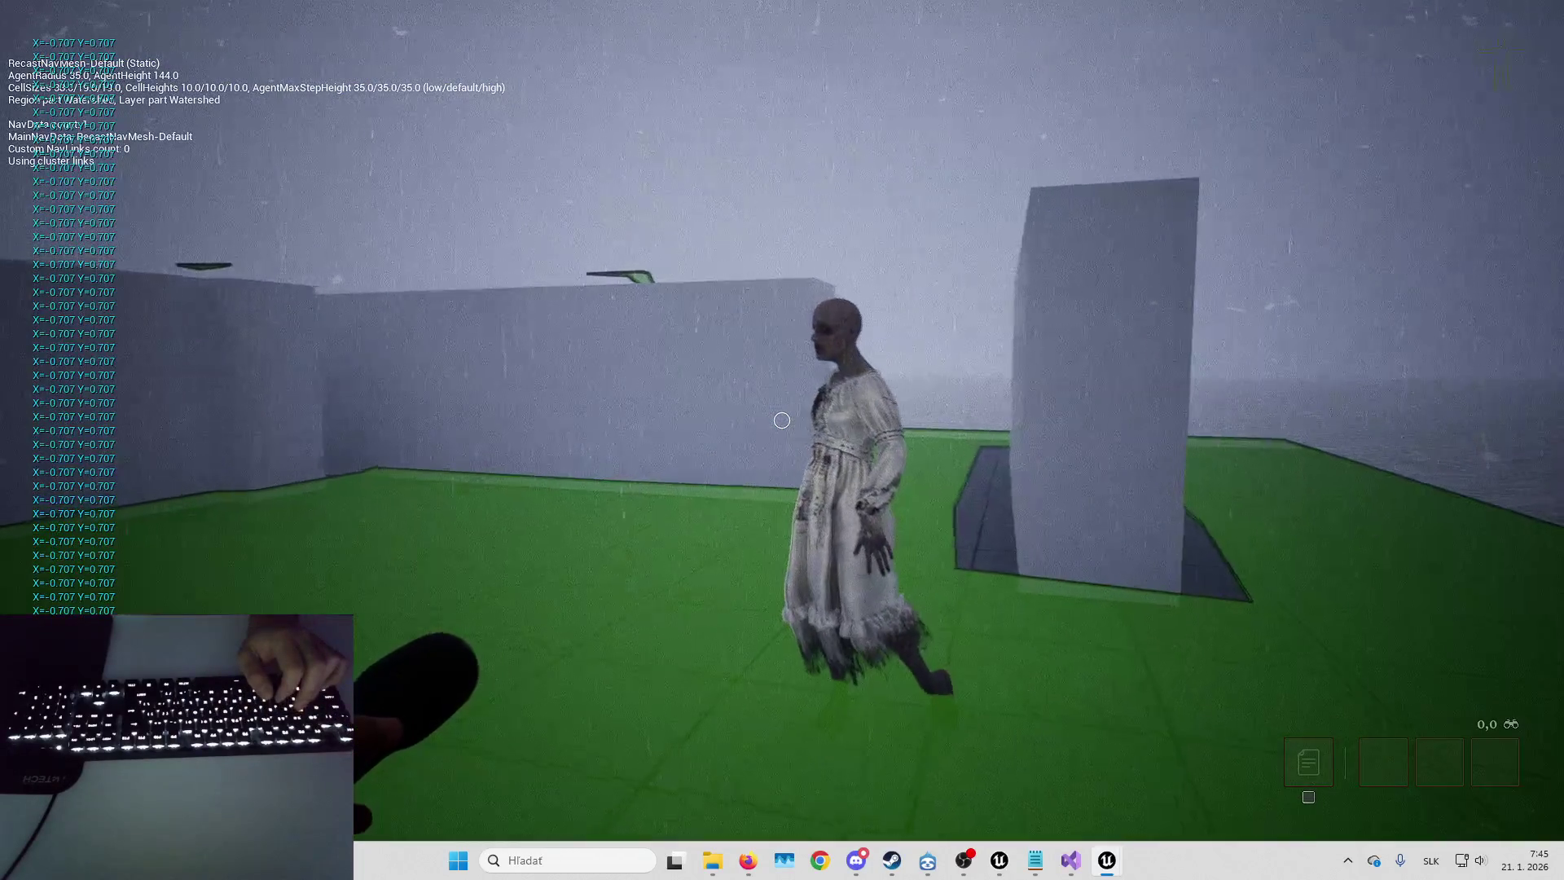
key("w+d")
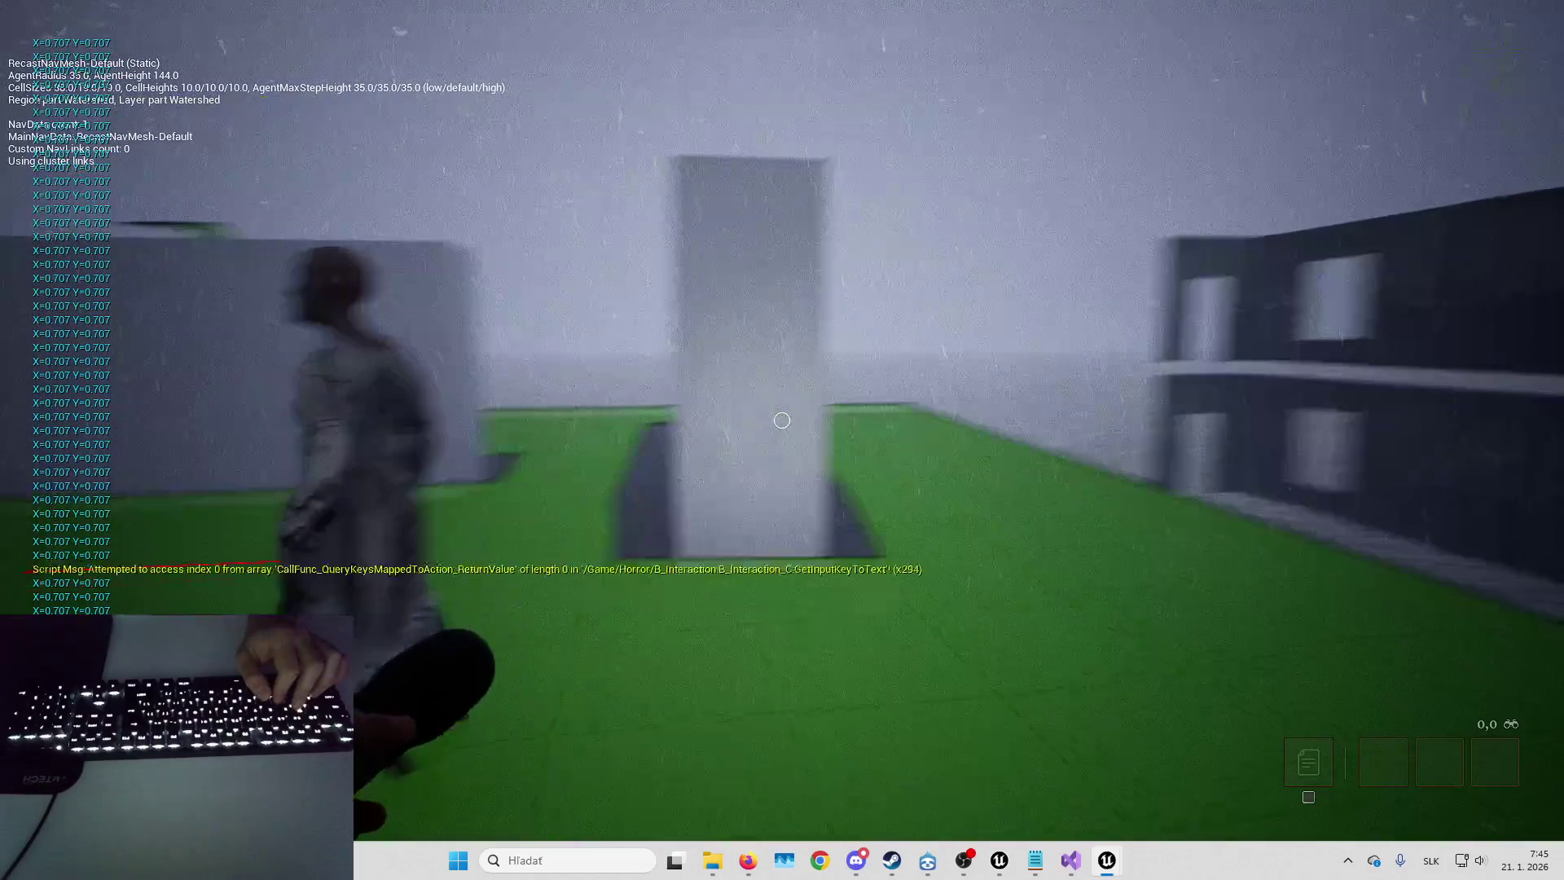
key("s+d")
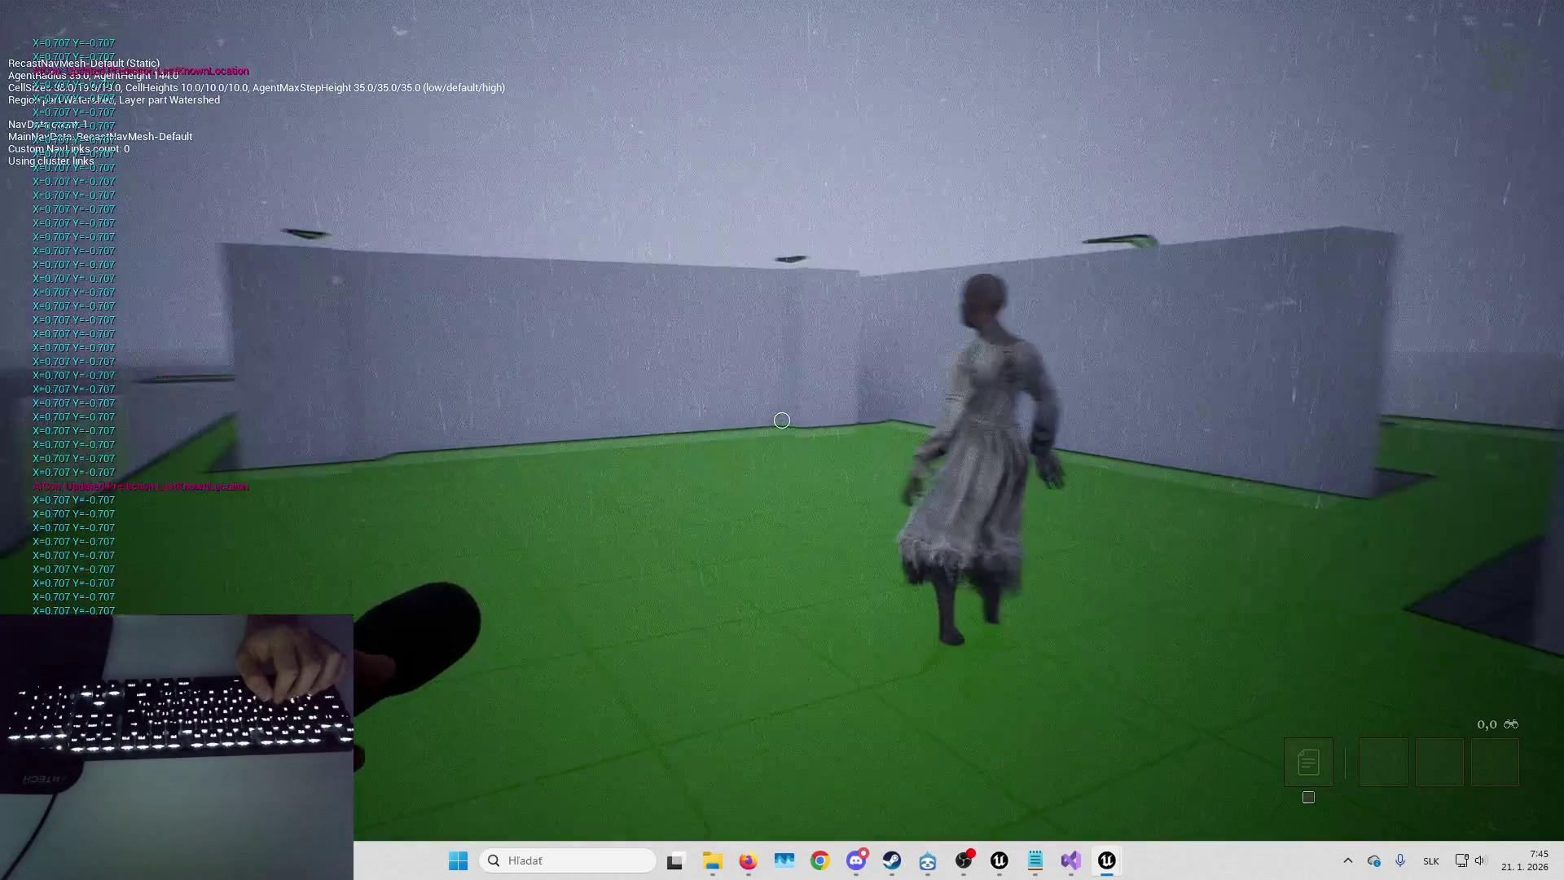
key("w+a")
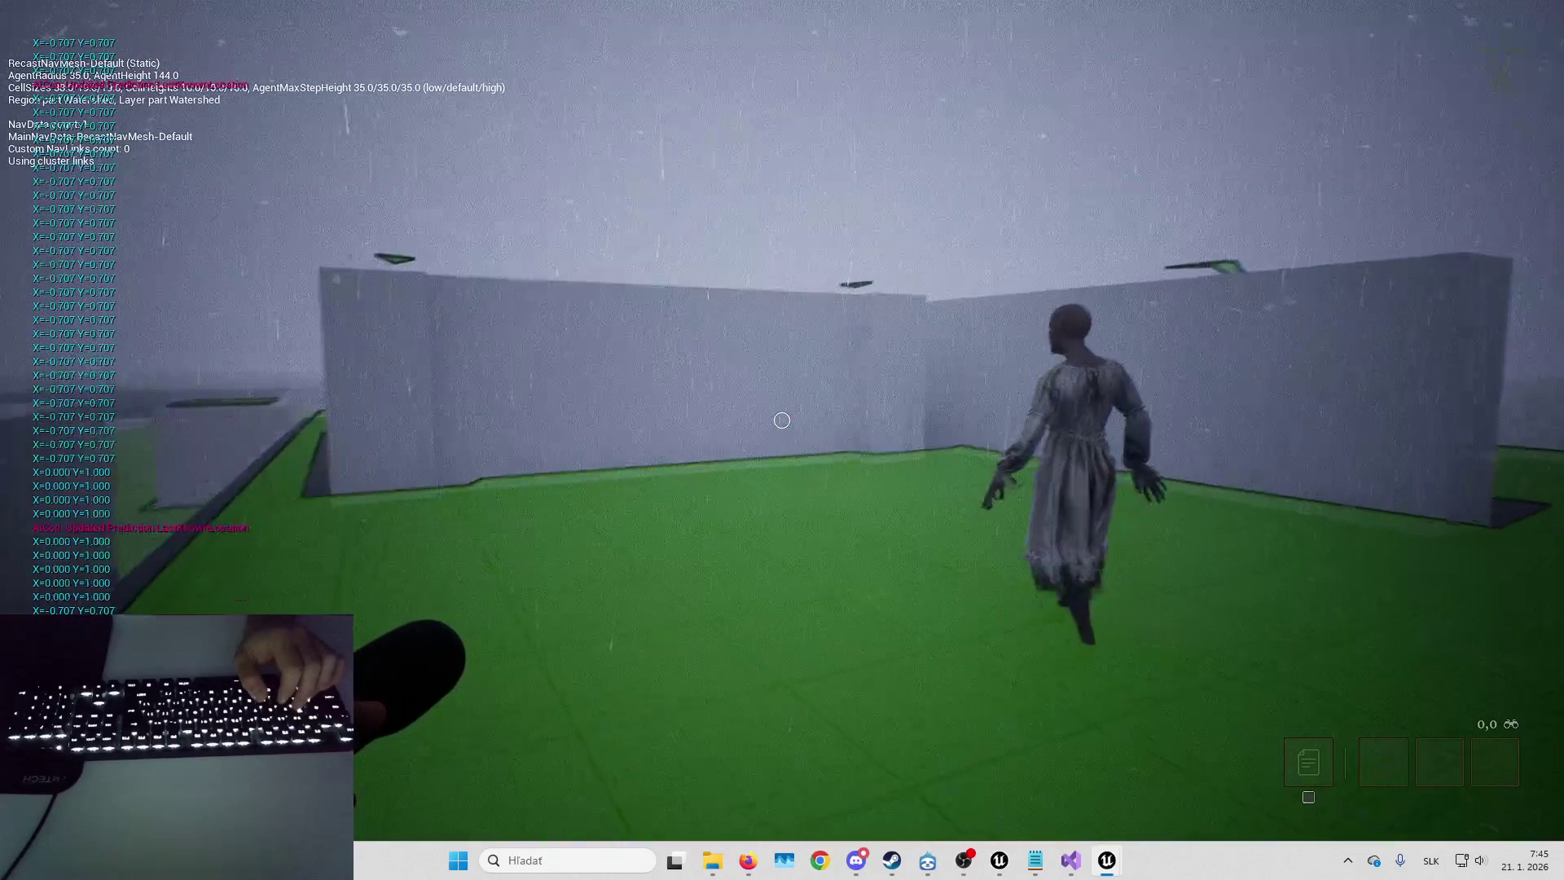
key("w+a")
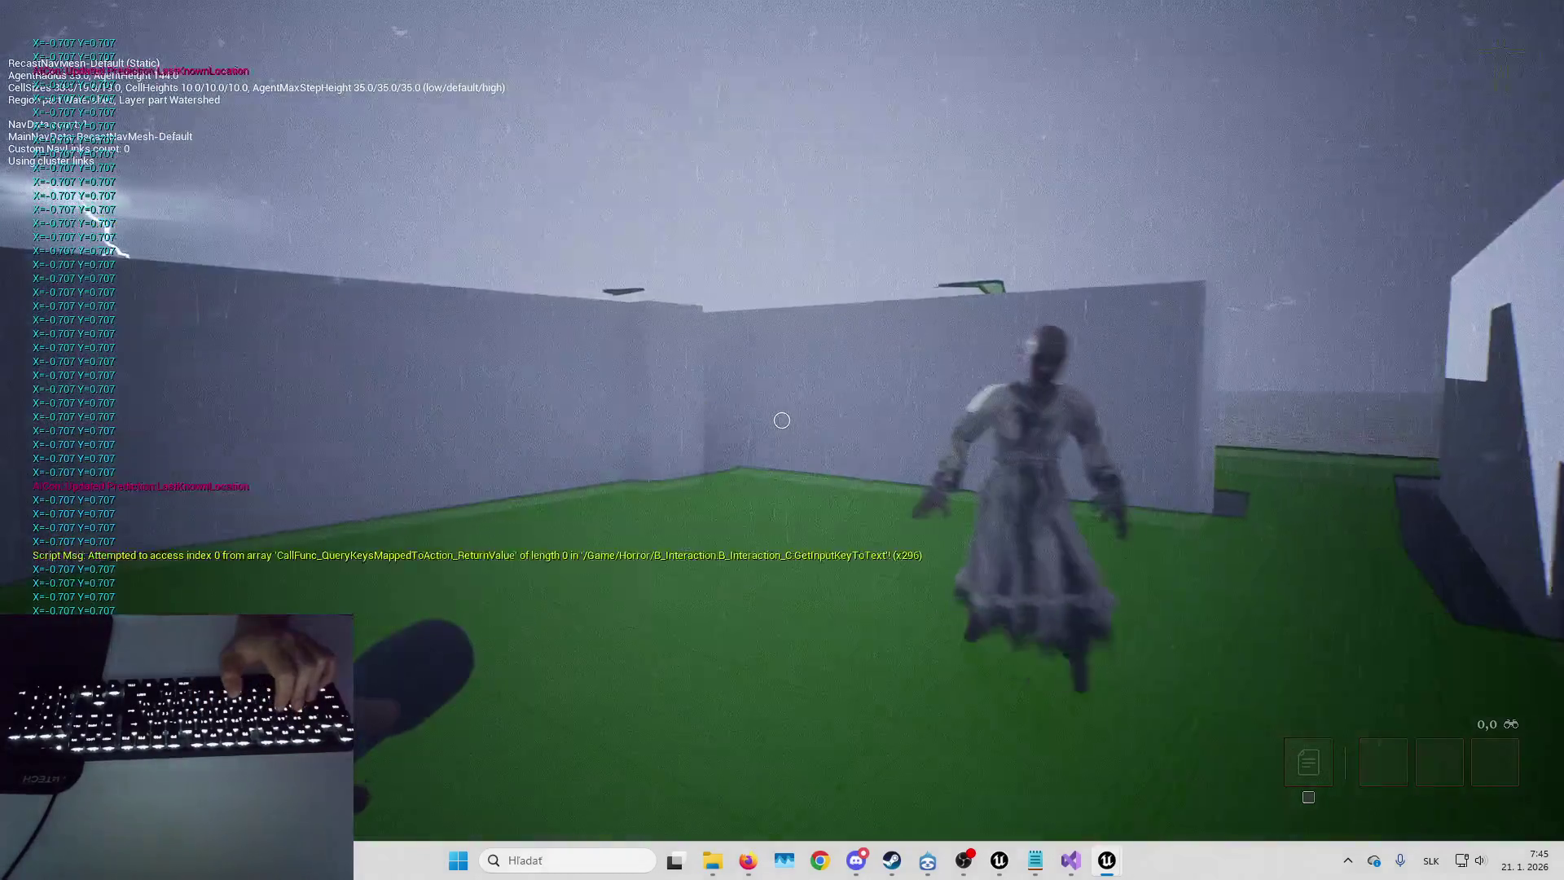
key("d+s")
key("s+d")
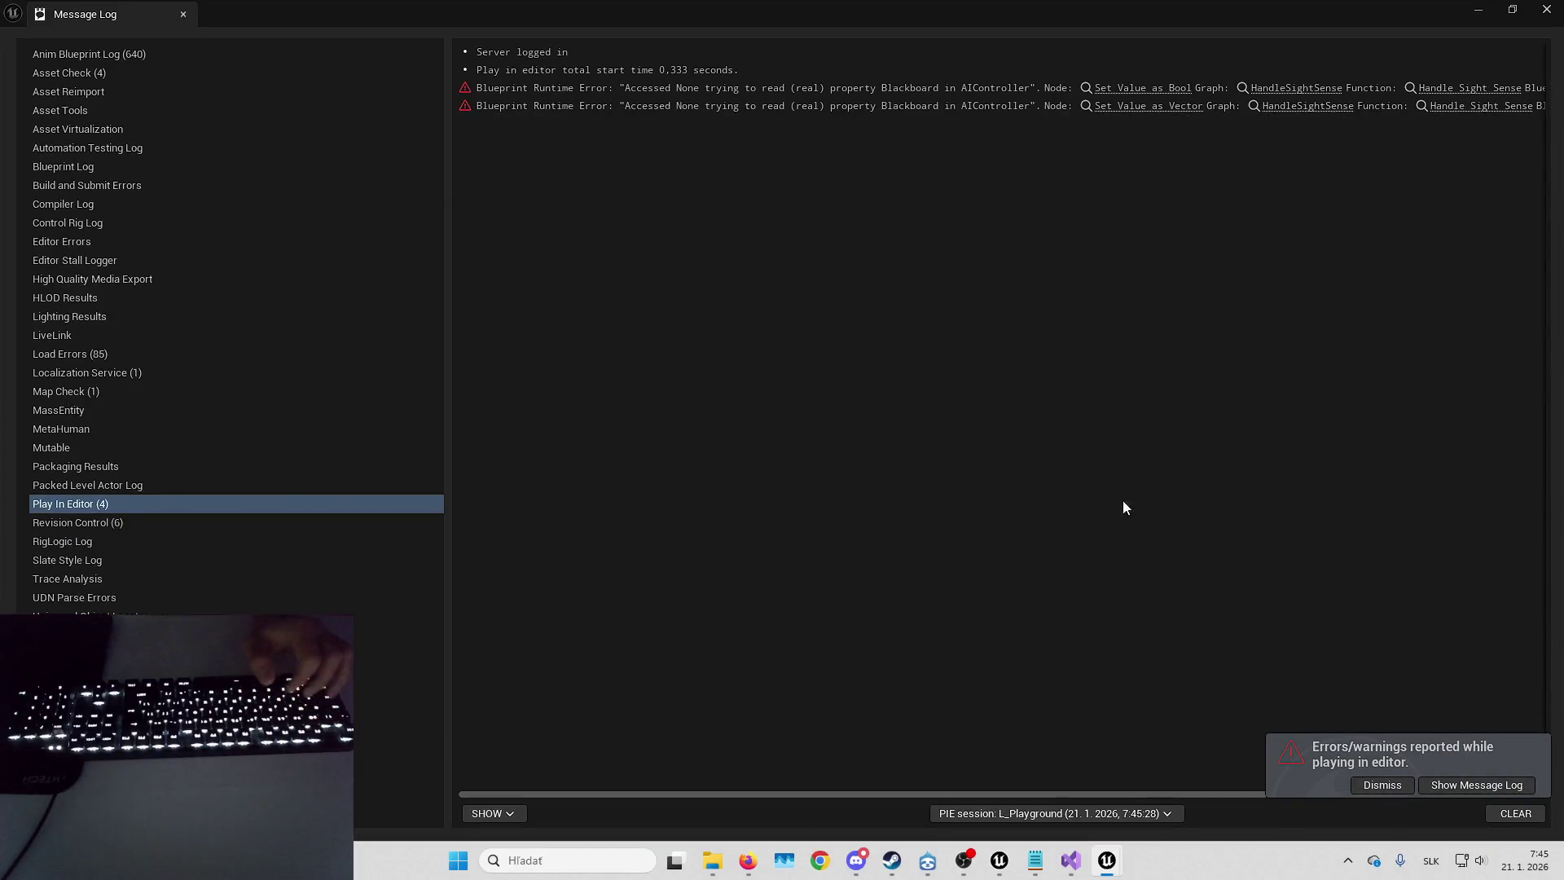
- Close the Message Log and return to the B_Banshee graph, recentred on the morph nodes
left_click(1545, 9)
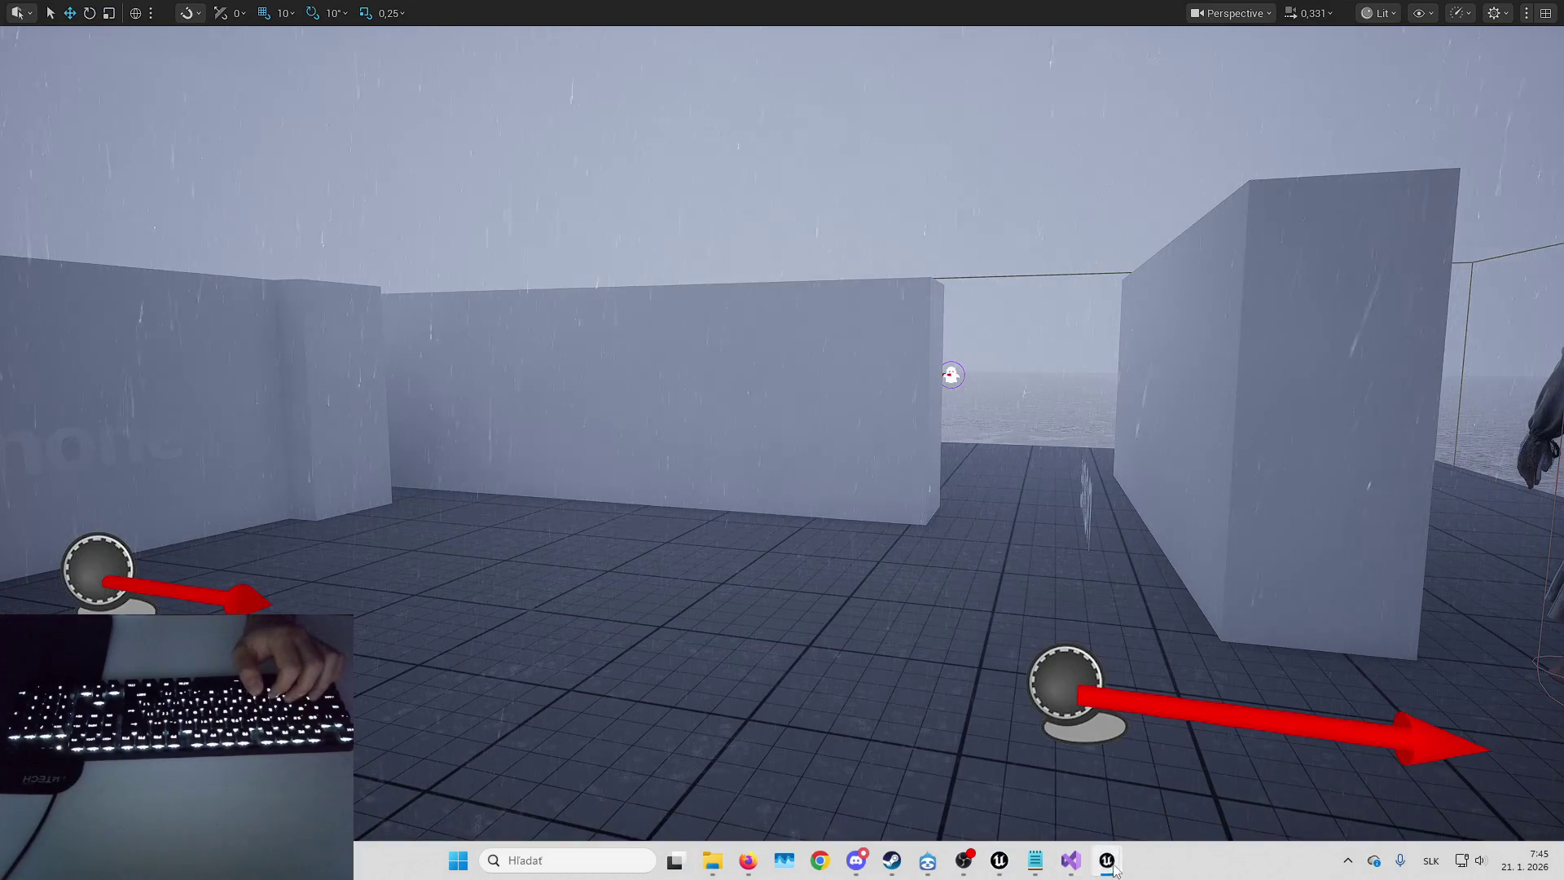
mouse_move(1112, 869)
left_click(1162, 761)
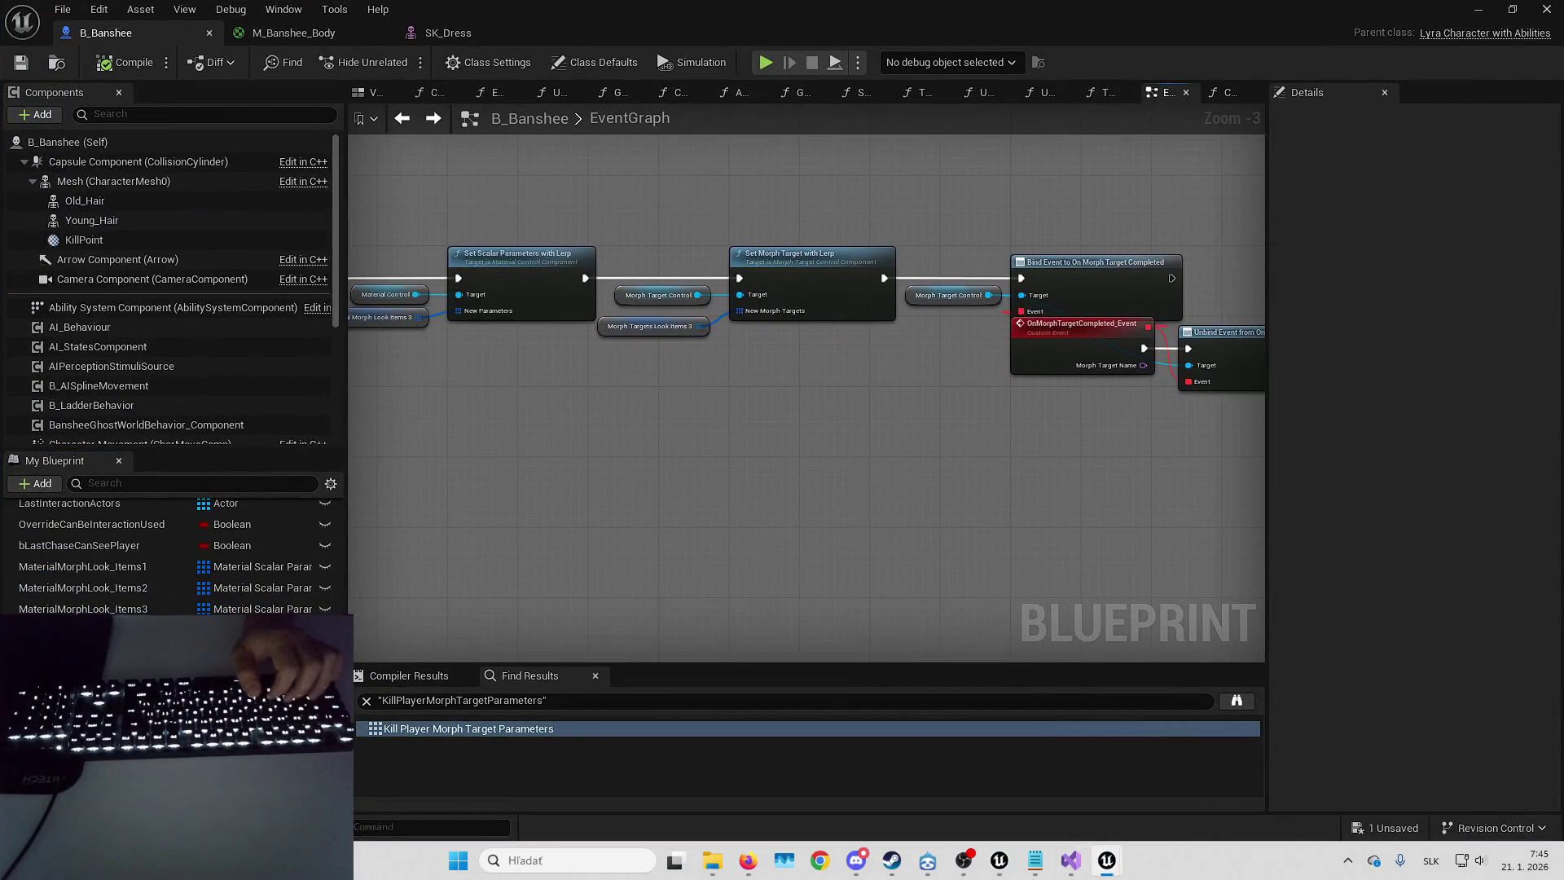
left_click_drag(551, 461, 651, 611)
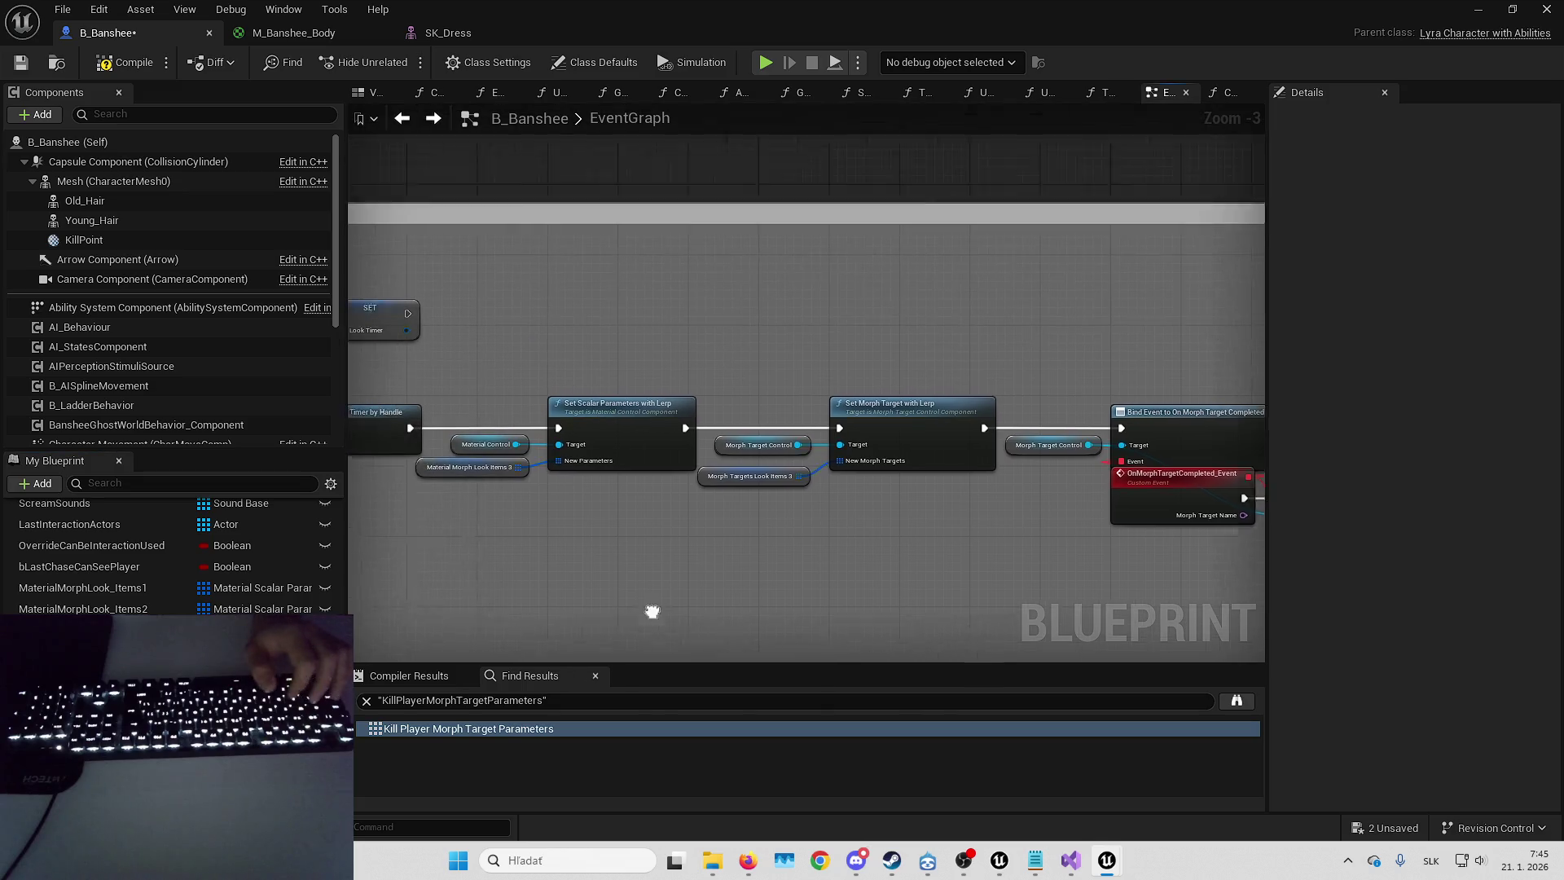
- Save all modified assets, including the remaining unsaved one, and clear the Find Results query
key("ctrl+s")
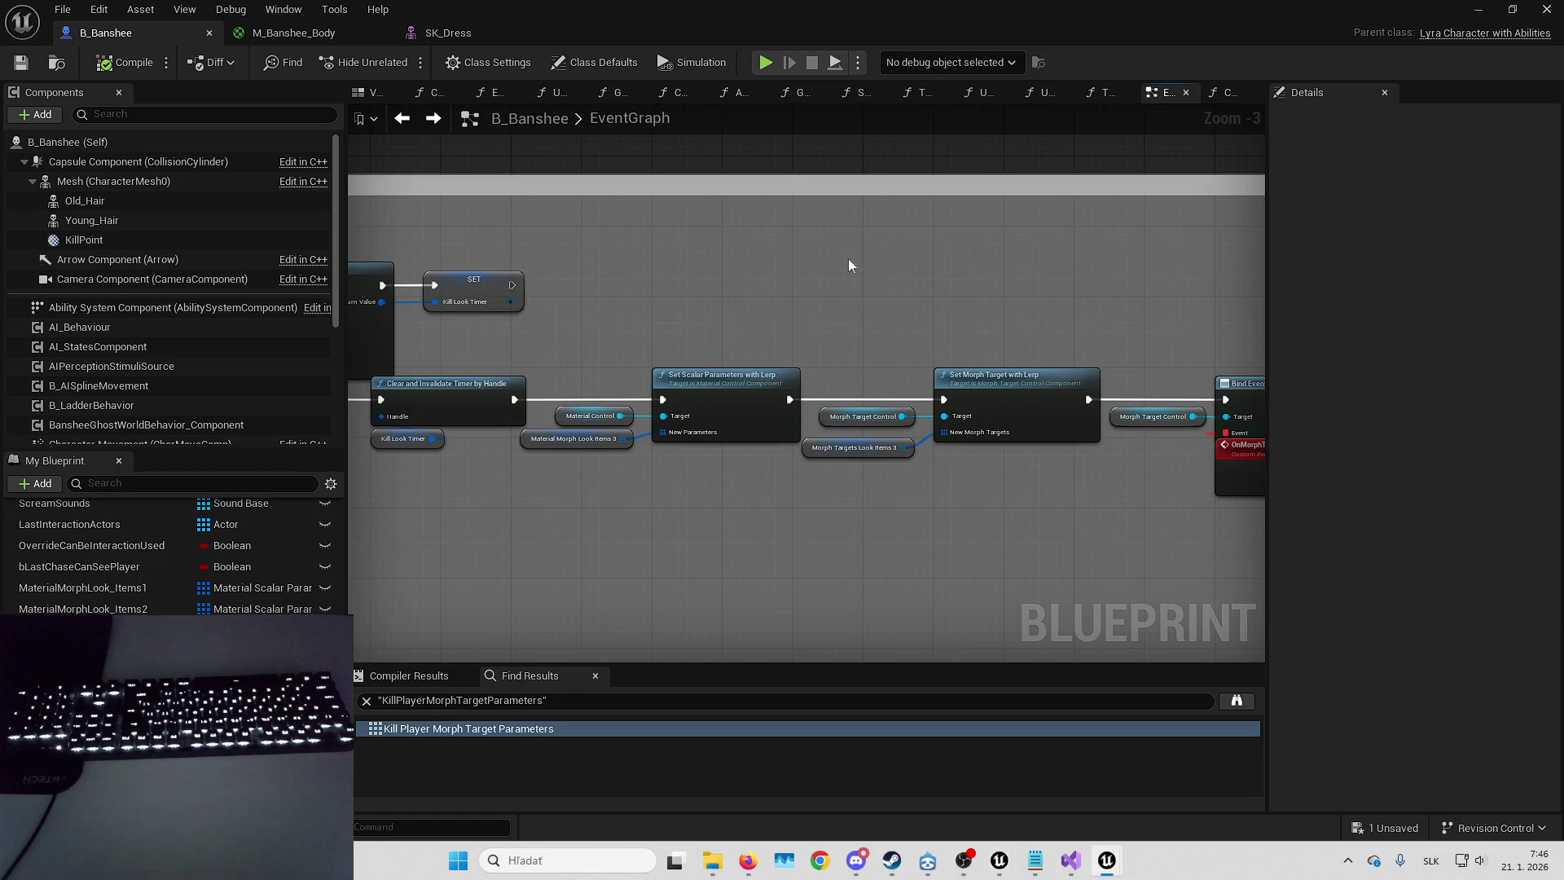
left_click(1382, 829)
left_click(914, 614)
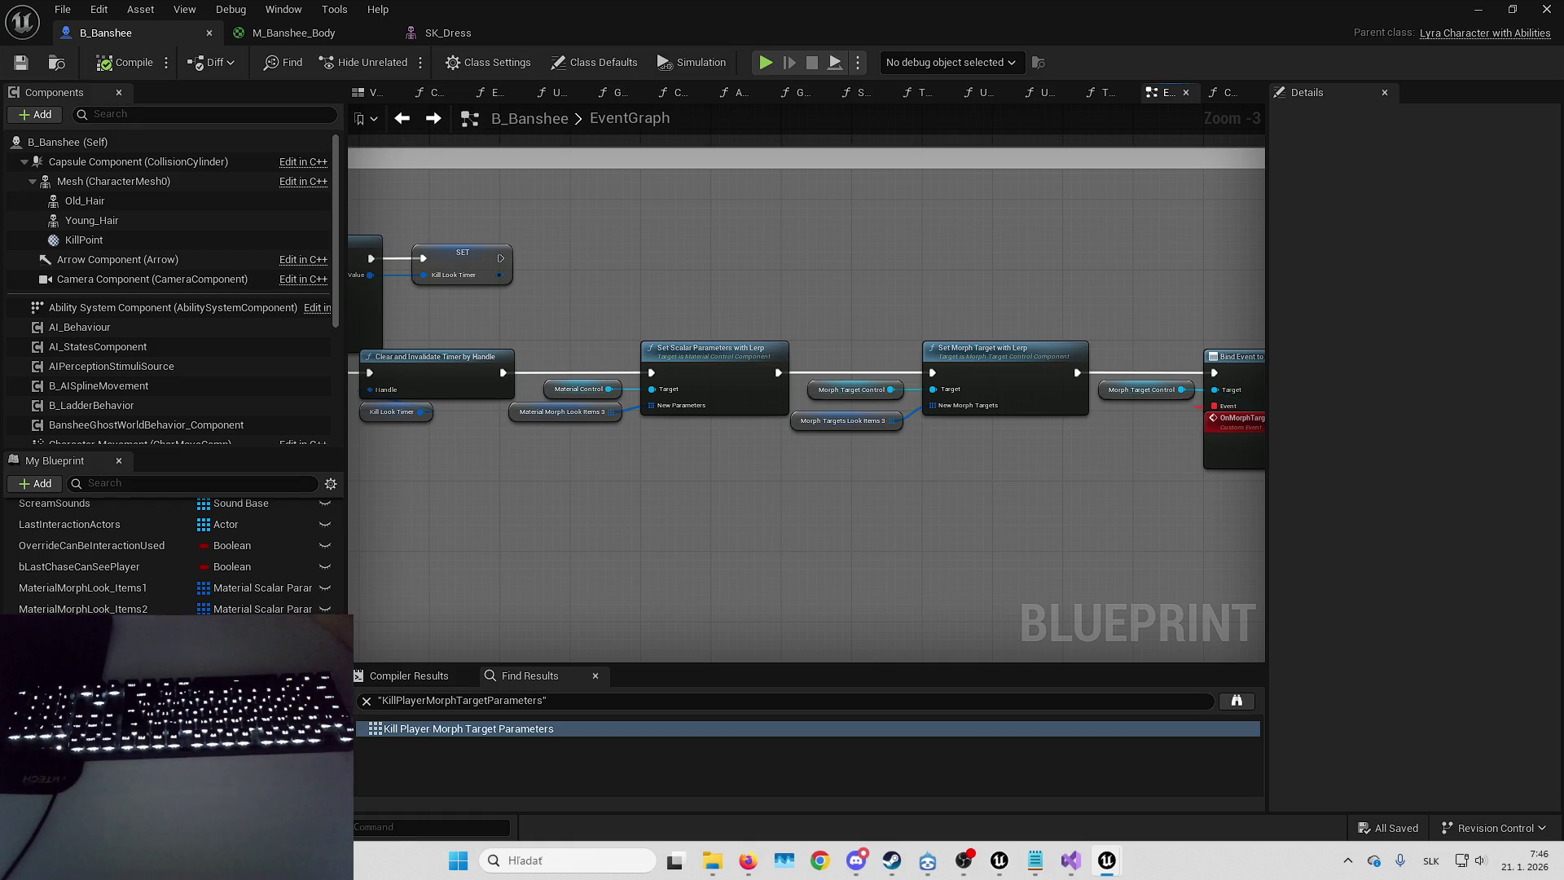
left_click(367, 700)
mouse_move(797, 586)
left_mouse_down()
mouse_move(896, 513)
mouse_move(813, 590)
left_mouse_up()
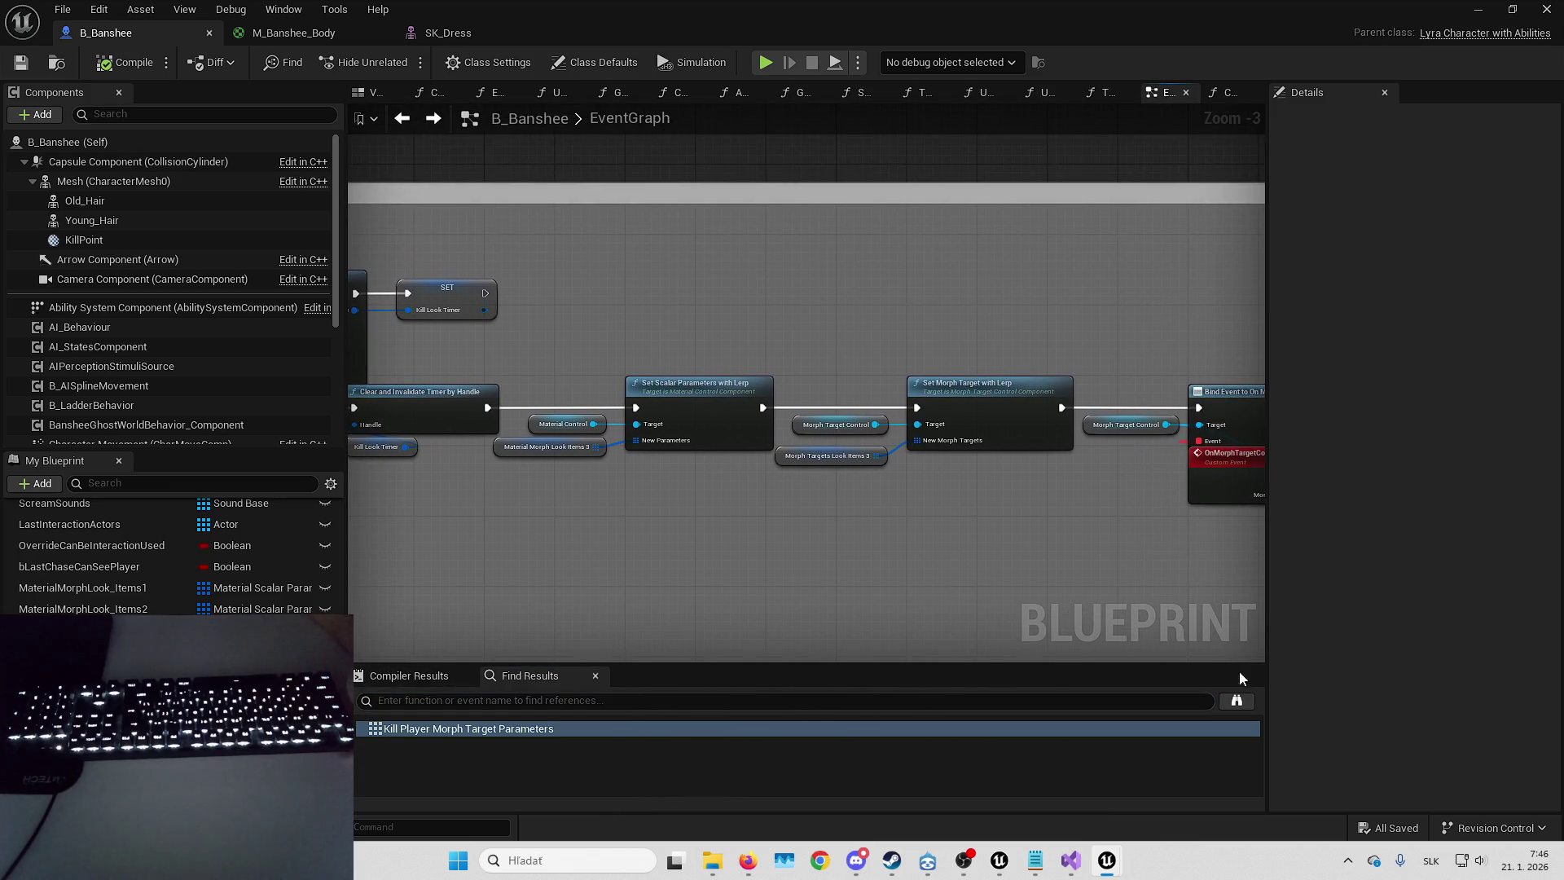